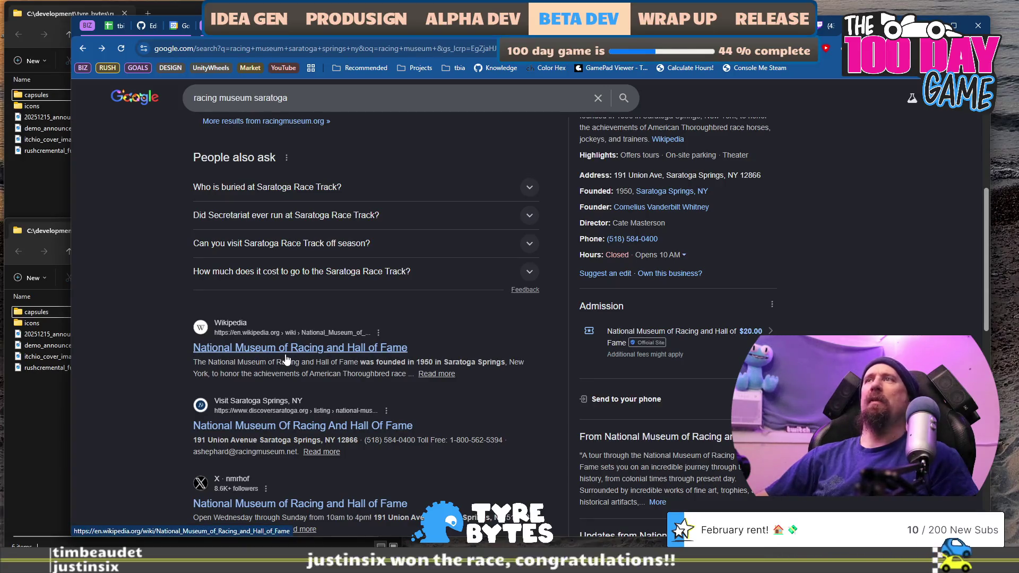
From the GitHub tab, search 'museum of precision' in a new Chrome tab
scroll(286, 360, up, 6)
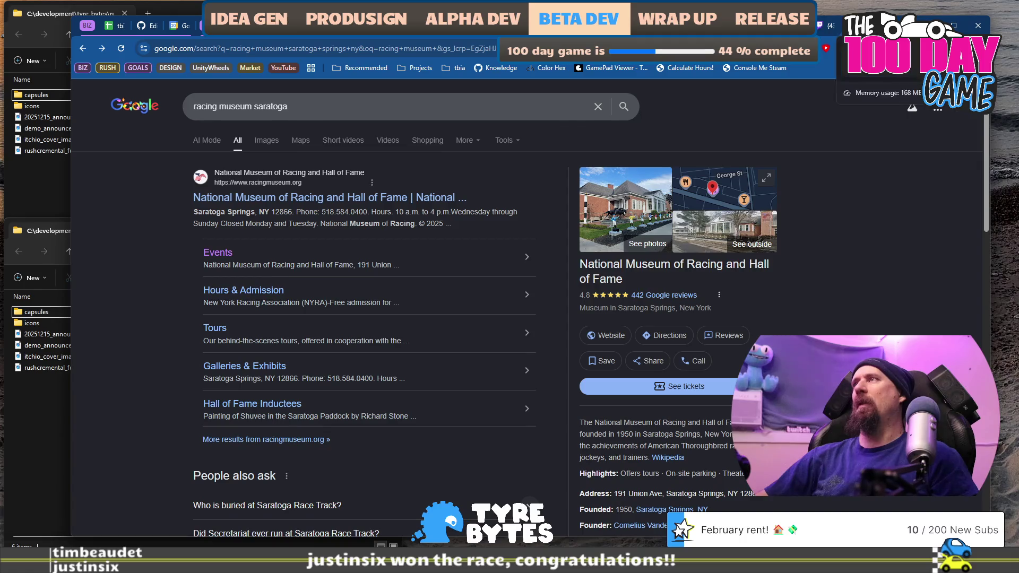
key(ctrl+3)
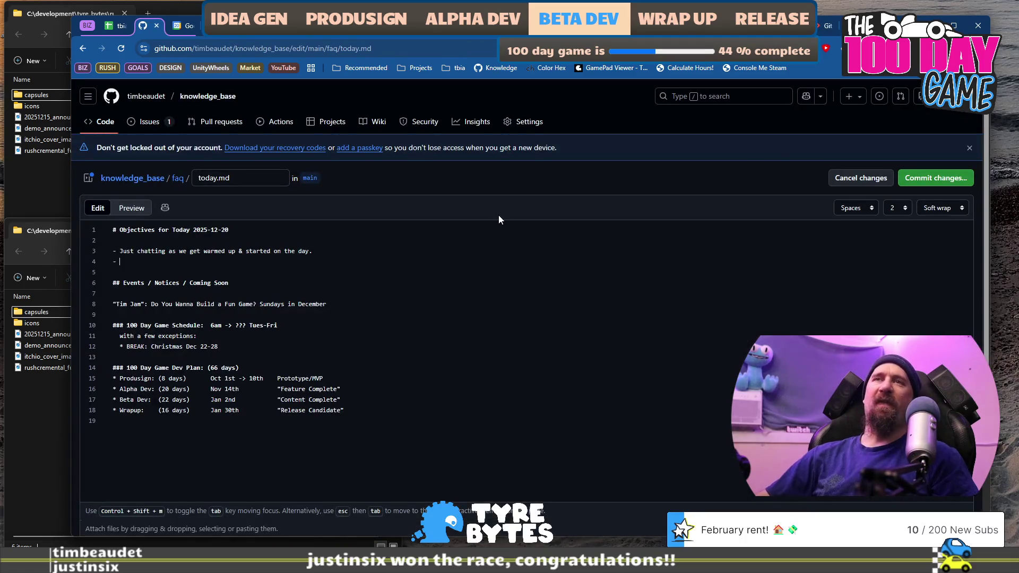
key(ctrl+t)
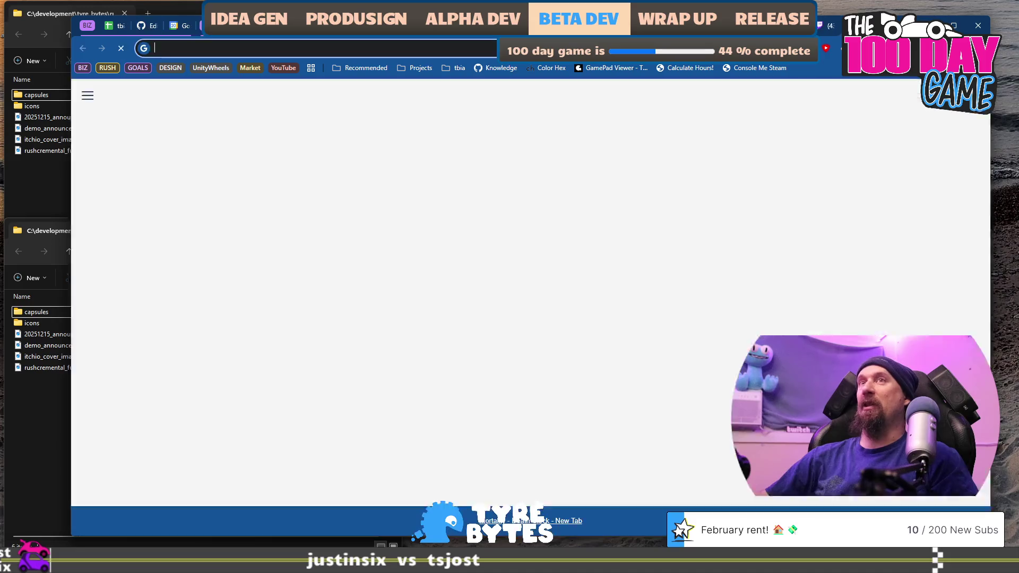
key(ctrl+l)
text(mud)
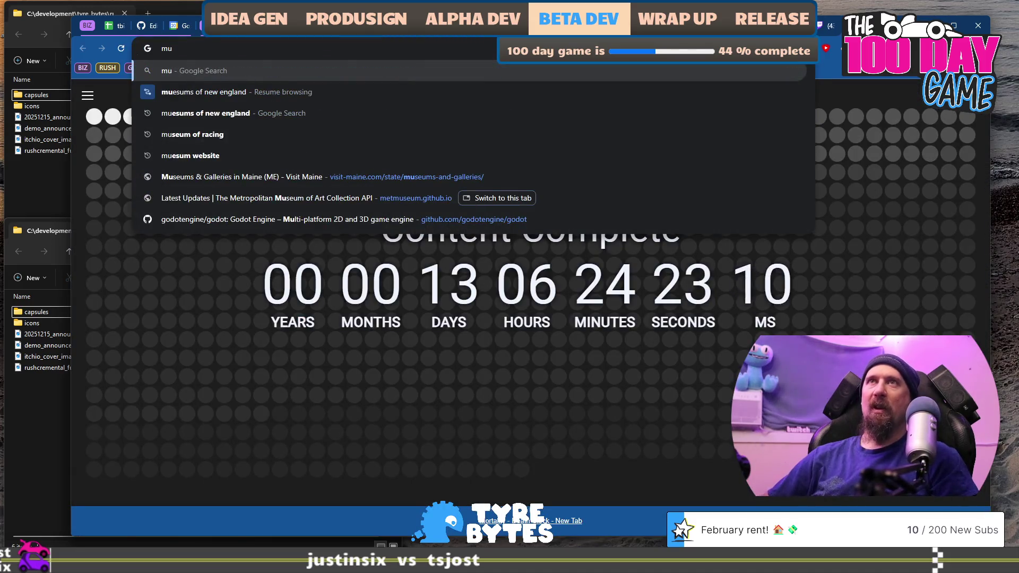
key(BackSpace)
text(o)
key(BackSpace)
text(useum of precision)
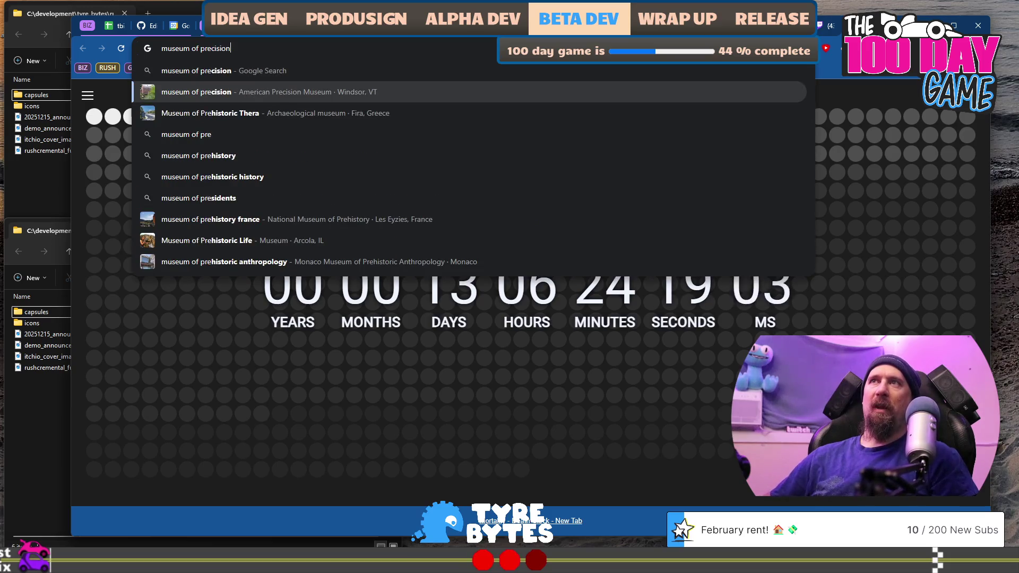
key(Return)
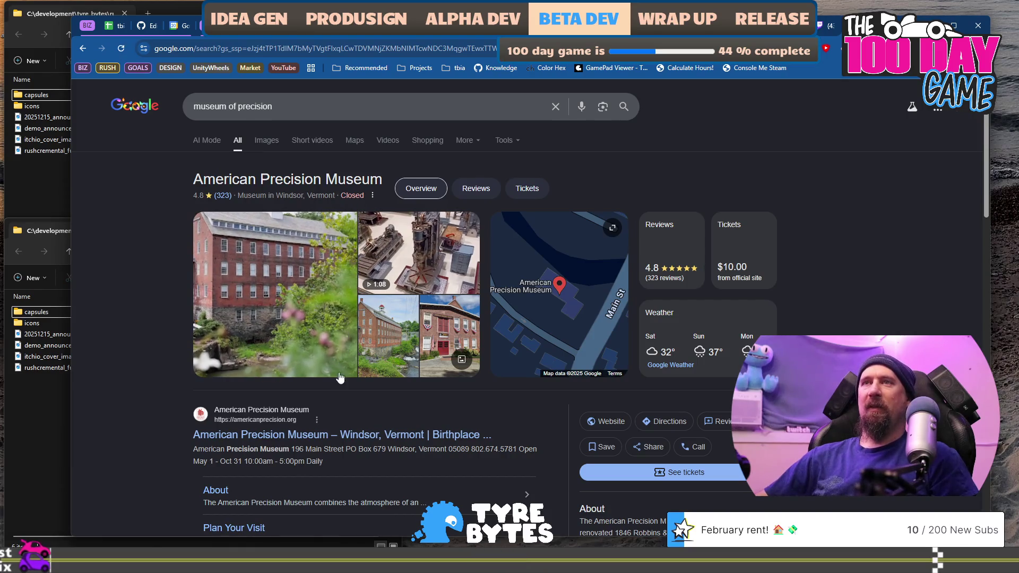
Browse the American Precision Museum website, then return to the GitHub today.md editor
click(340, 435)
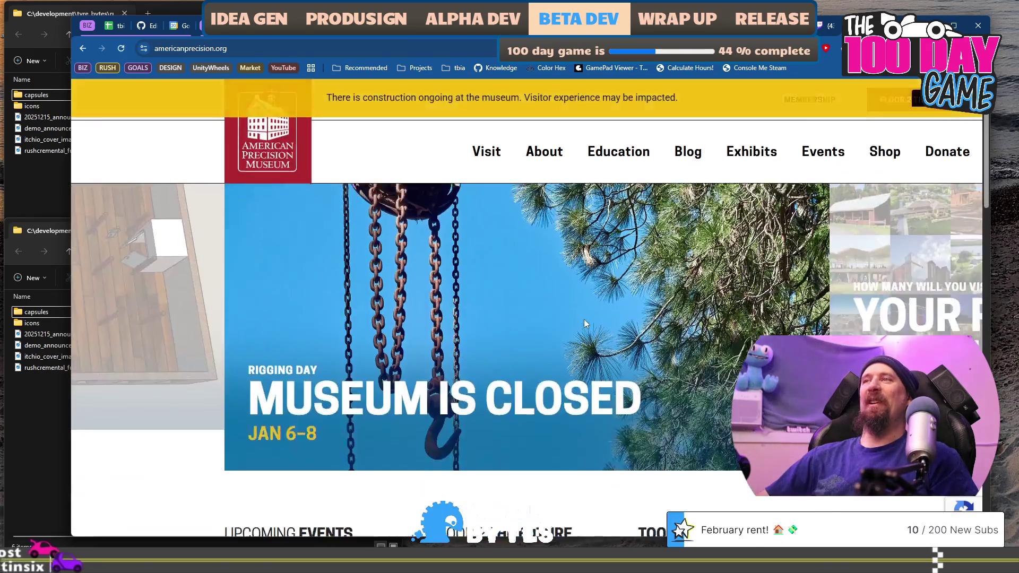
scroll(583, 325, down, 6)
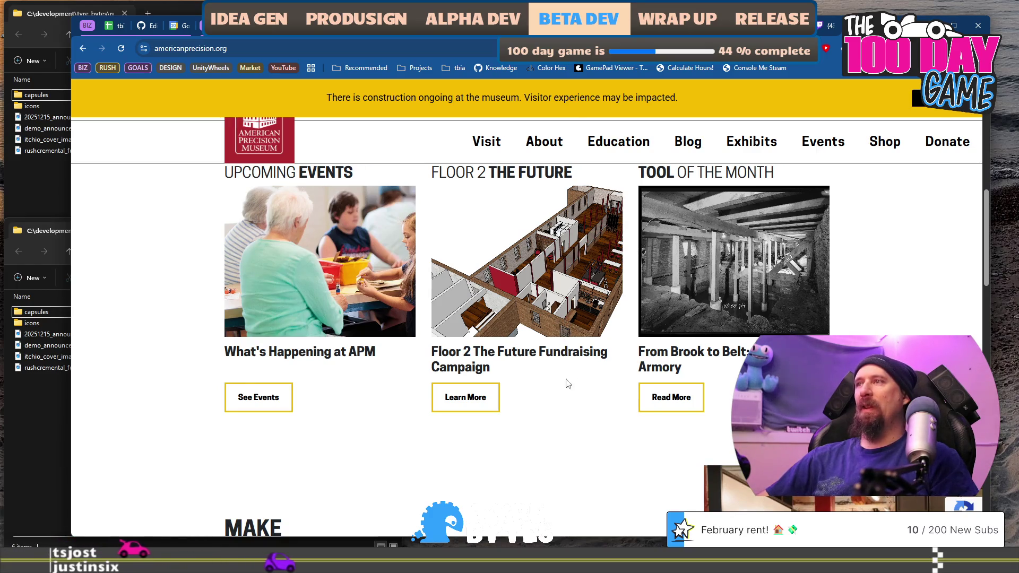
scroll(610, 329, down, 7)
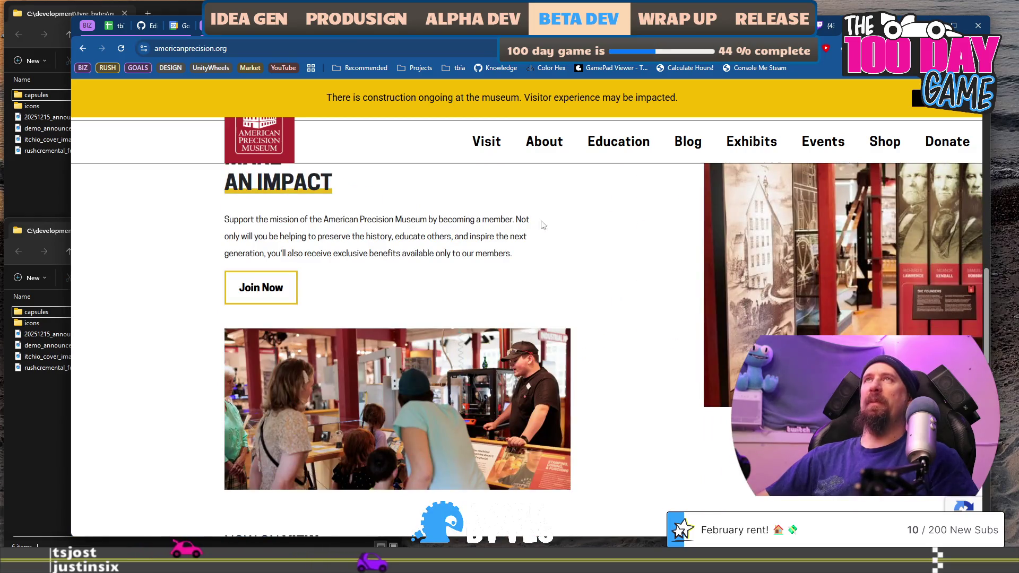
scroll(546, 212, up, 10)
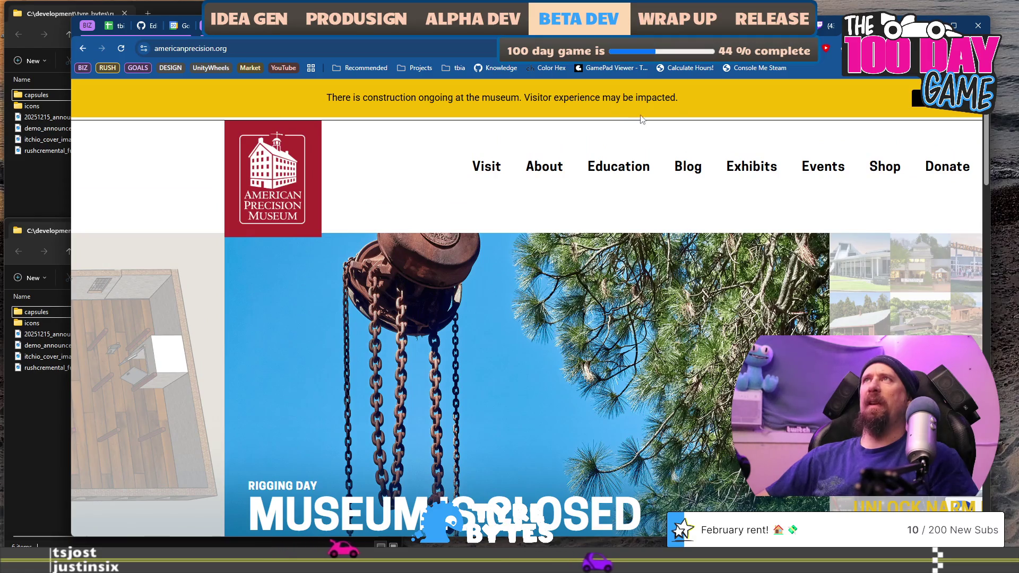
key(ctrl+shift+Tab)
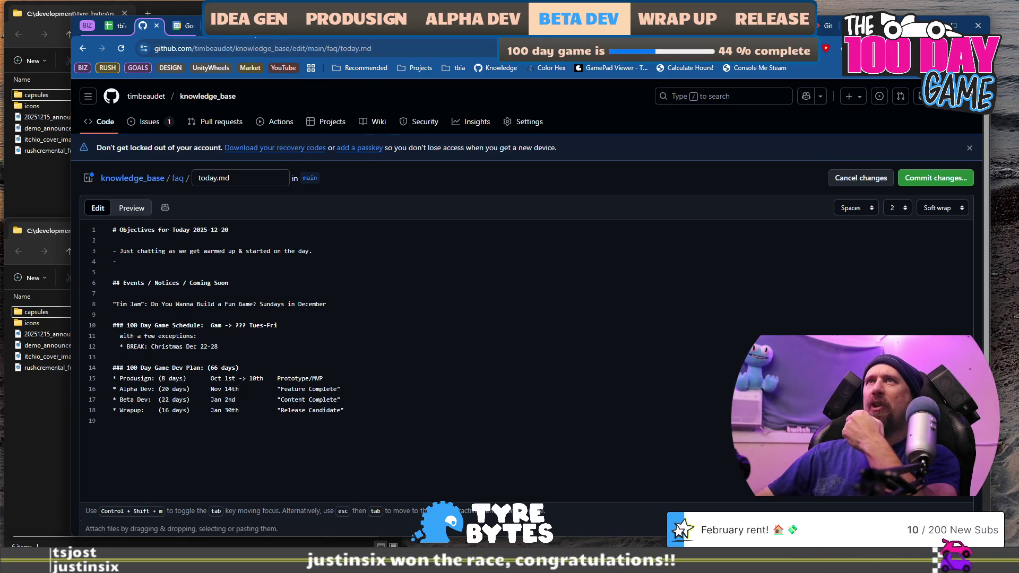
Zoom the 2025 Goals document to 135% and select the level-of-polish paragraph under Pillar Goals
click(239, 25)
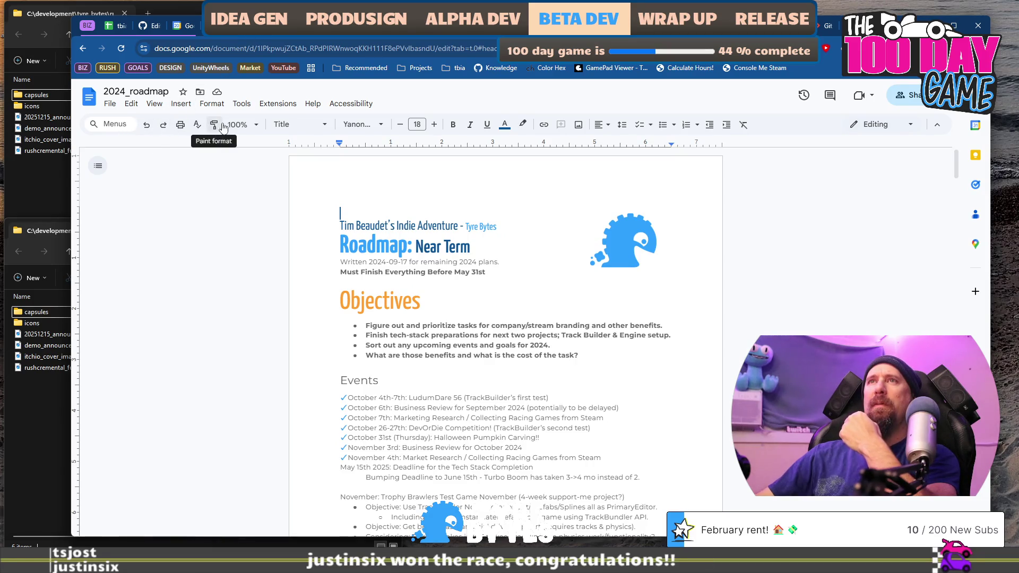
click(240, 124)
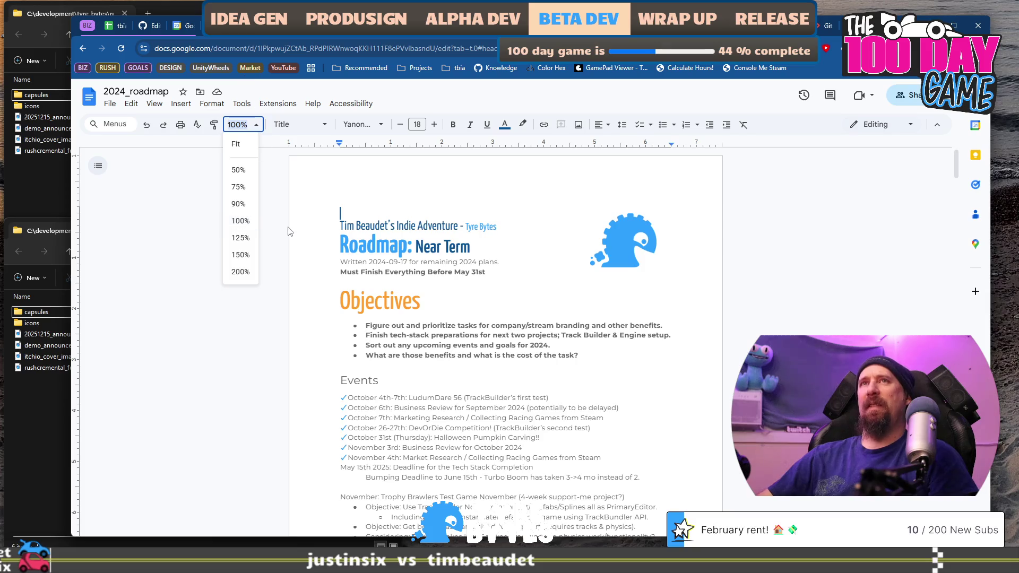
click(280, 32)
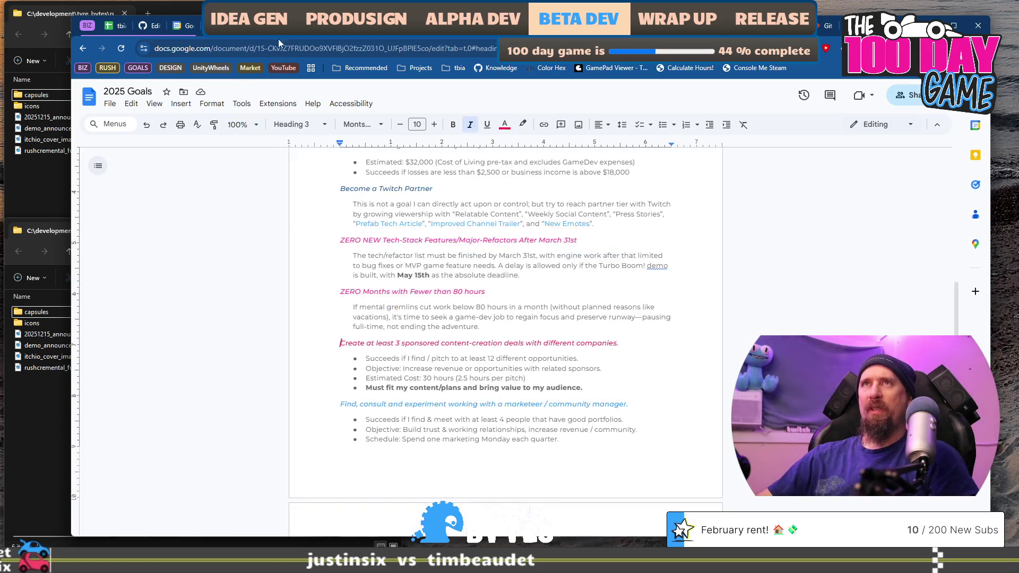
click(242, 124)
text(135)
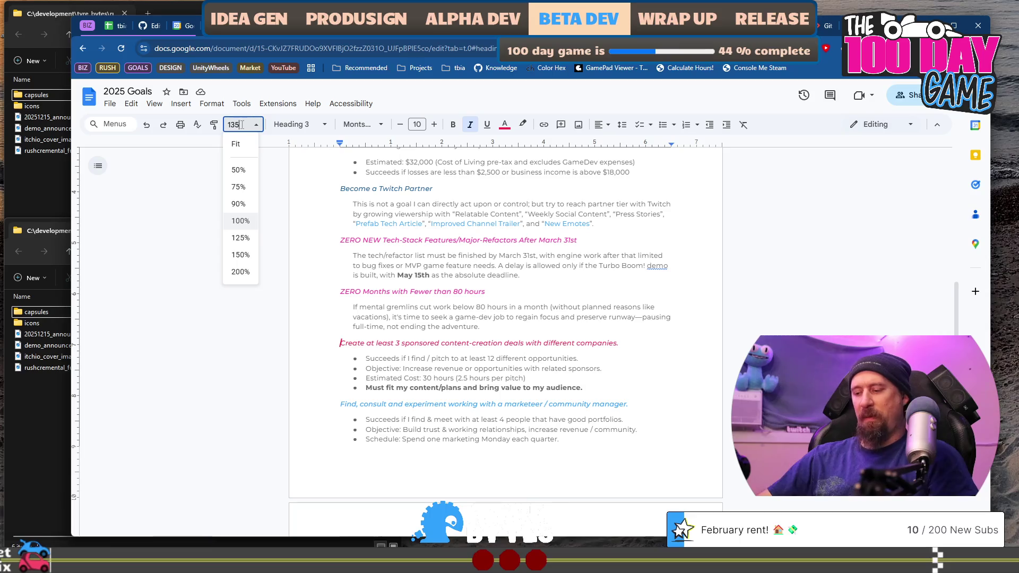
key(Return)
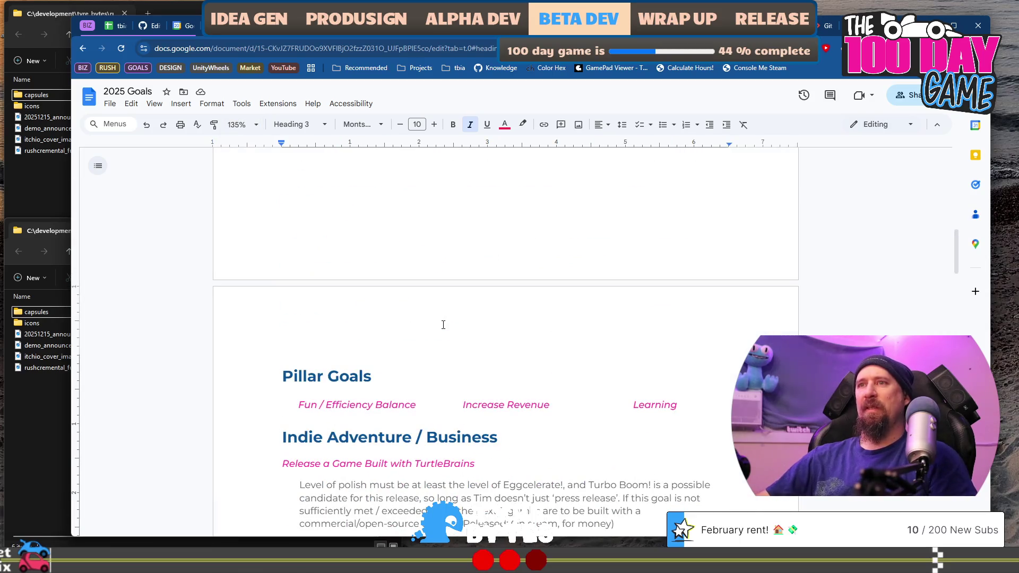
scroll(443, 324, down, 3)
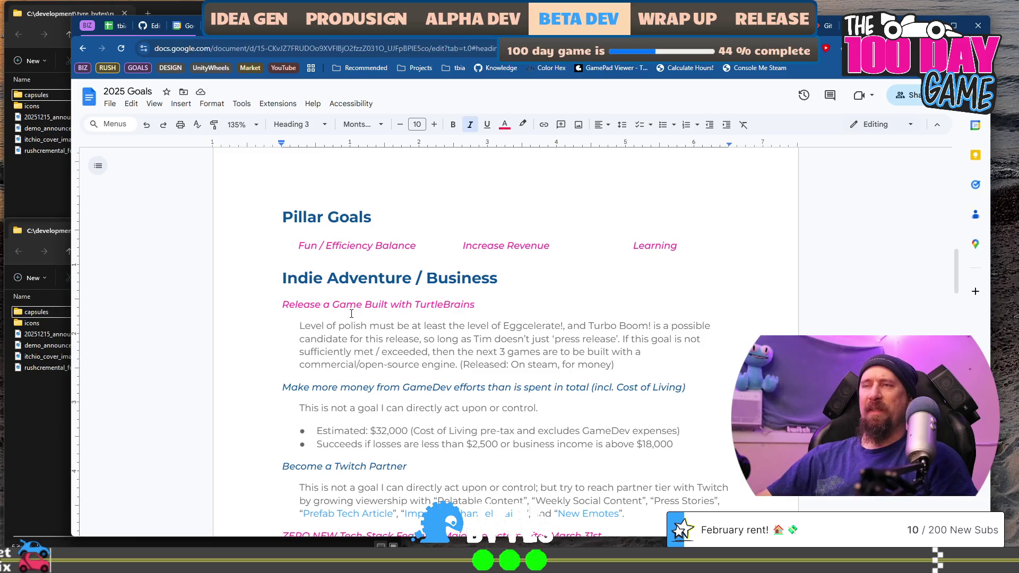
mouse_move(302, 324)
mouse_down()
mouse_move(691, 322)
mouse_move(510, 351)
mouse_move(365, 325)
mouse_move(719, 340)
mouse_move(462, 357)
mouse_move(496, 355)
mouse_up()
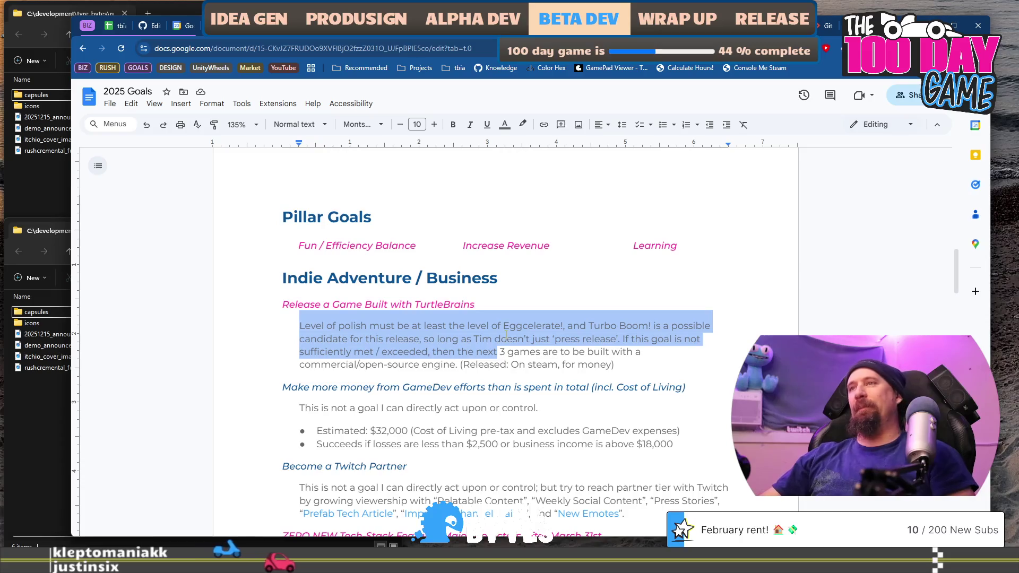
Select the note '(Released: On steam, for money)', then switch to the Twitch clip tab
click(459, 366)
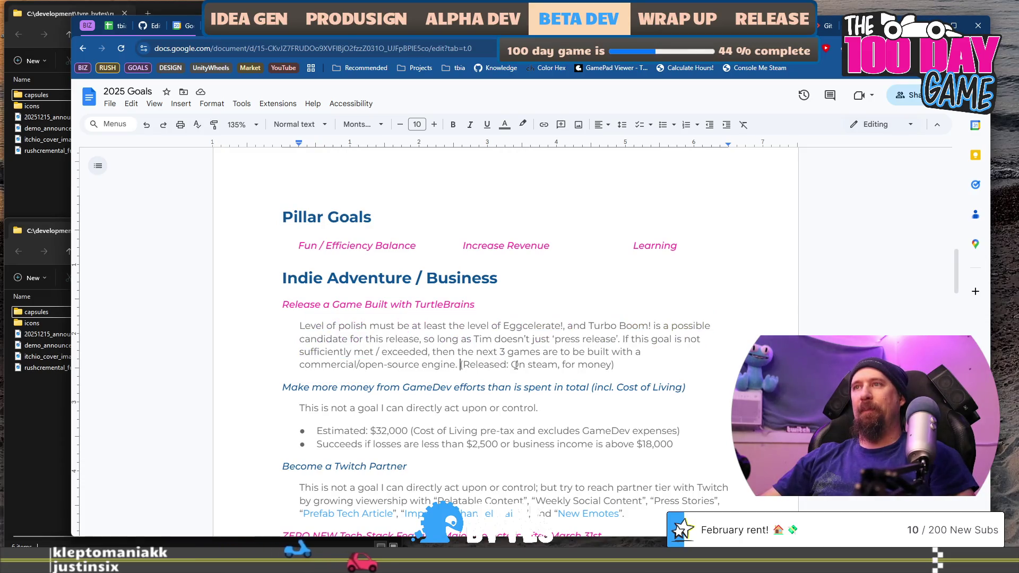
shift+click(613, 366)
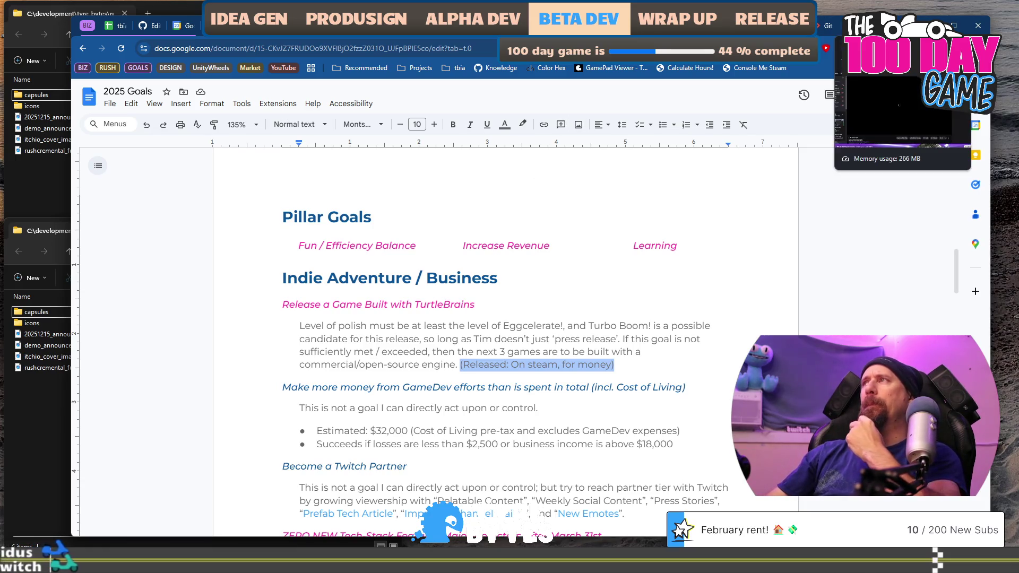
click(855, 25)
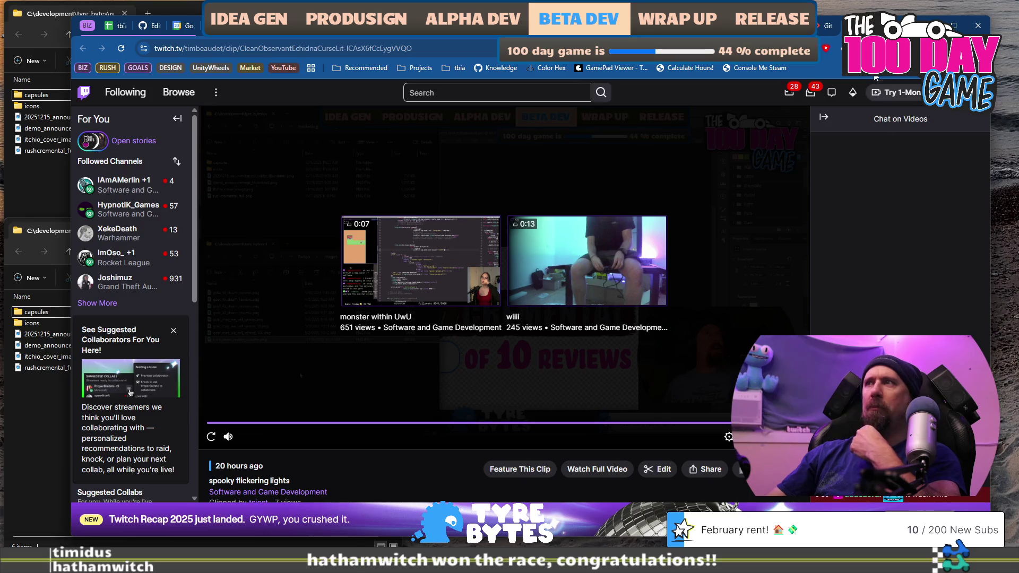
Cycle through the git bisect docs and rusty_racer_design_doc tabs back to the GitHub today.md editor
key(ctrl+Tab)
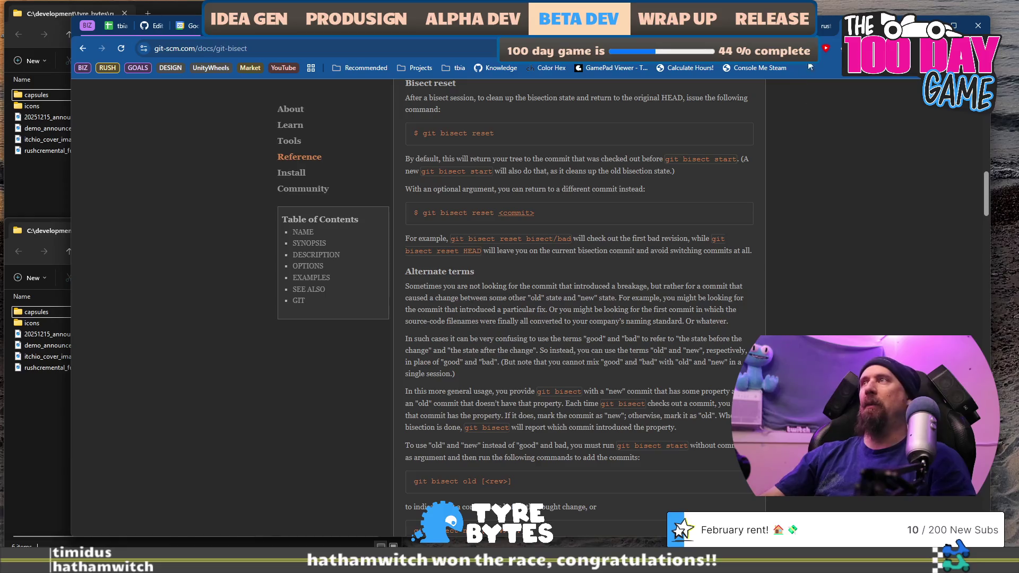
key(ctrl+Tab)
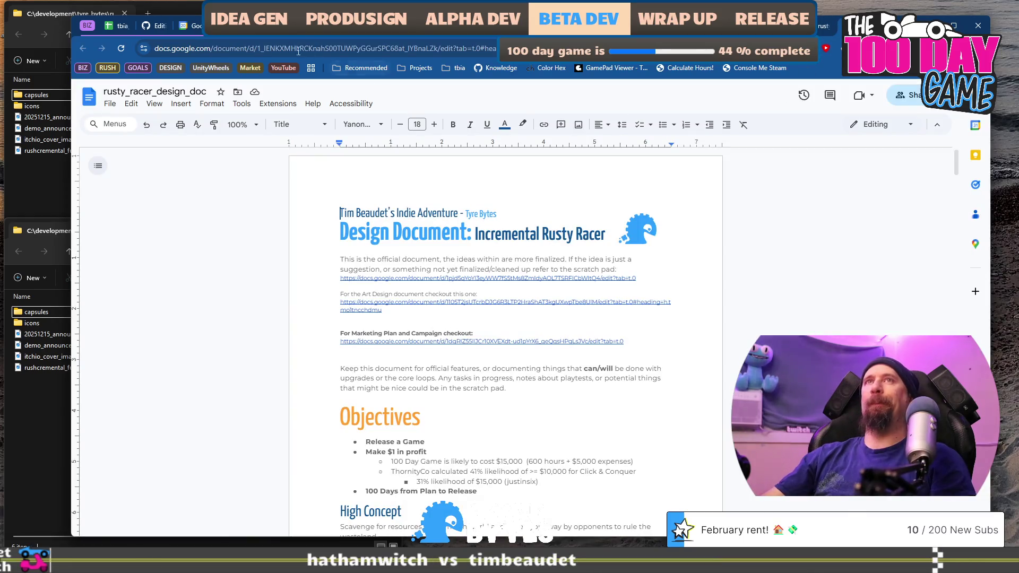
click(151, 26)
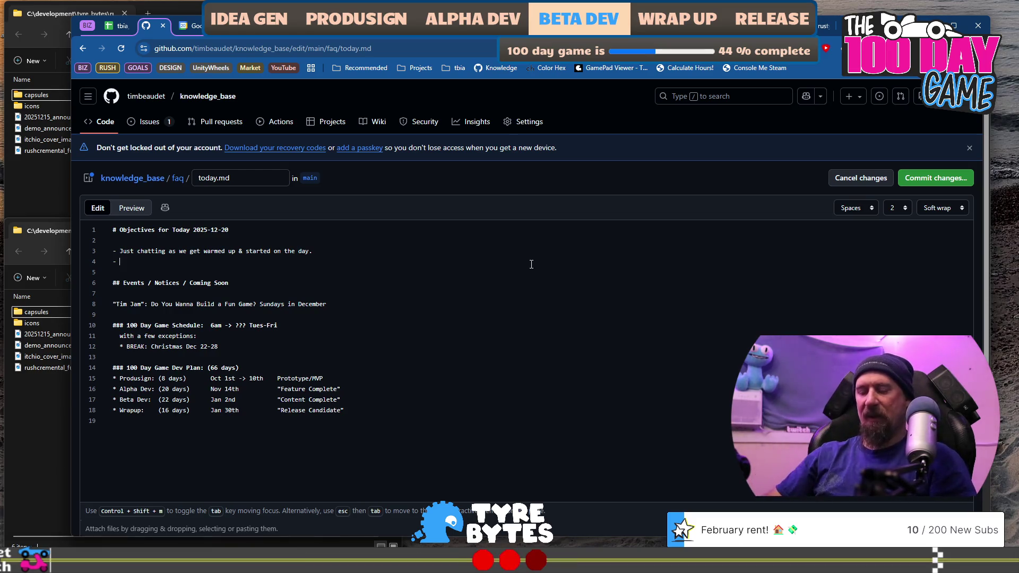
Complete line 4 as the Blender 5.0 (latest) install objective
text(Install a Blender)
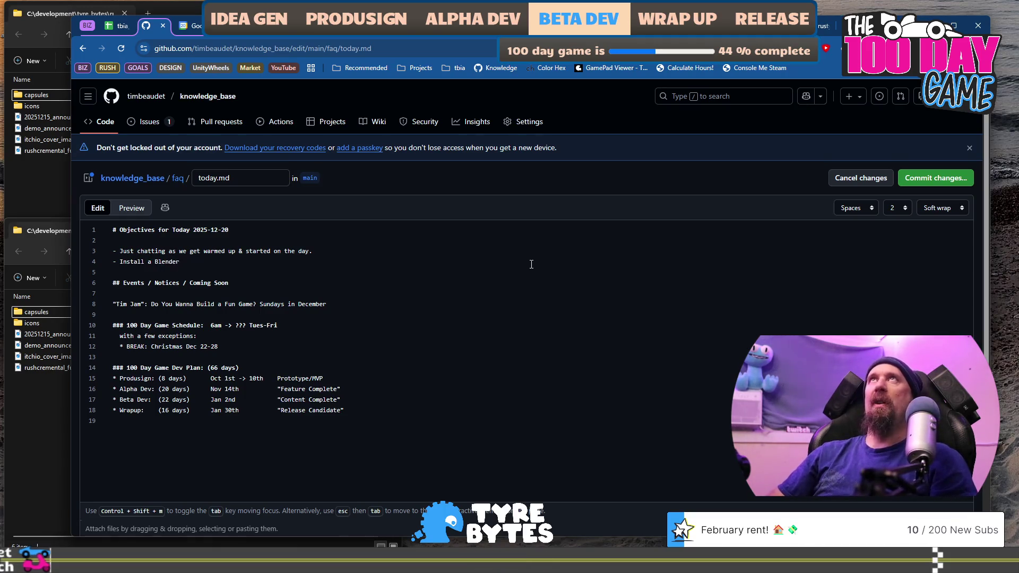
text( 5.)
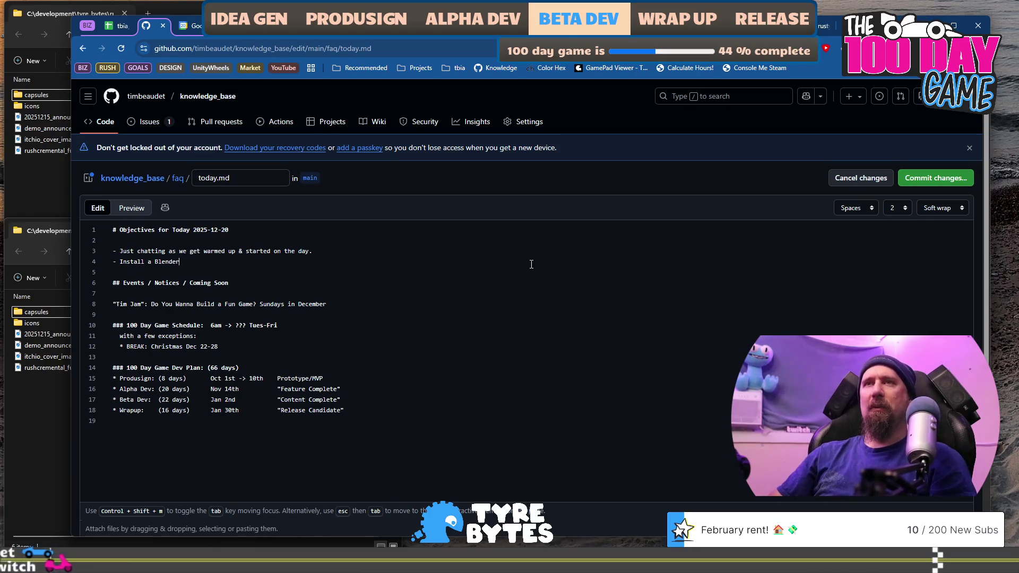
text(0)
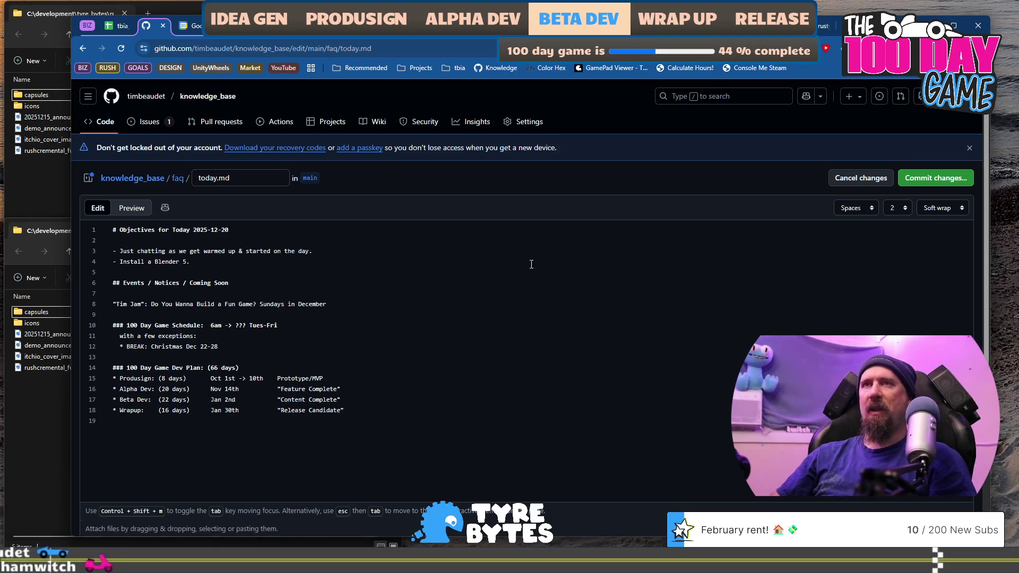
key(ctrl+Left)
key(ctrl+Left)
key(ctrl+Left)
key(BackSpace)
key(BackSpace)
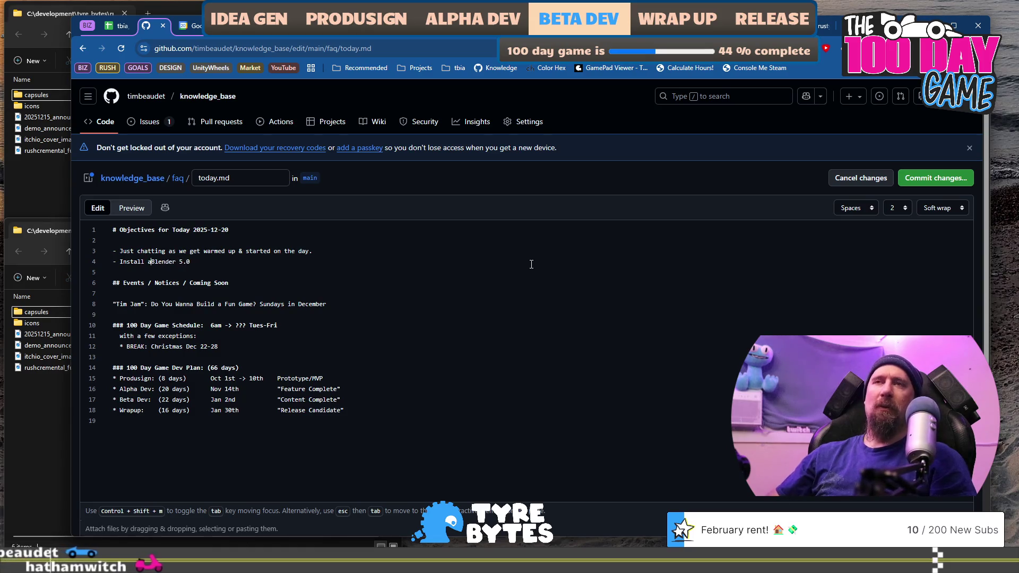
key(End)
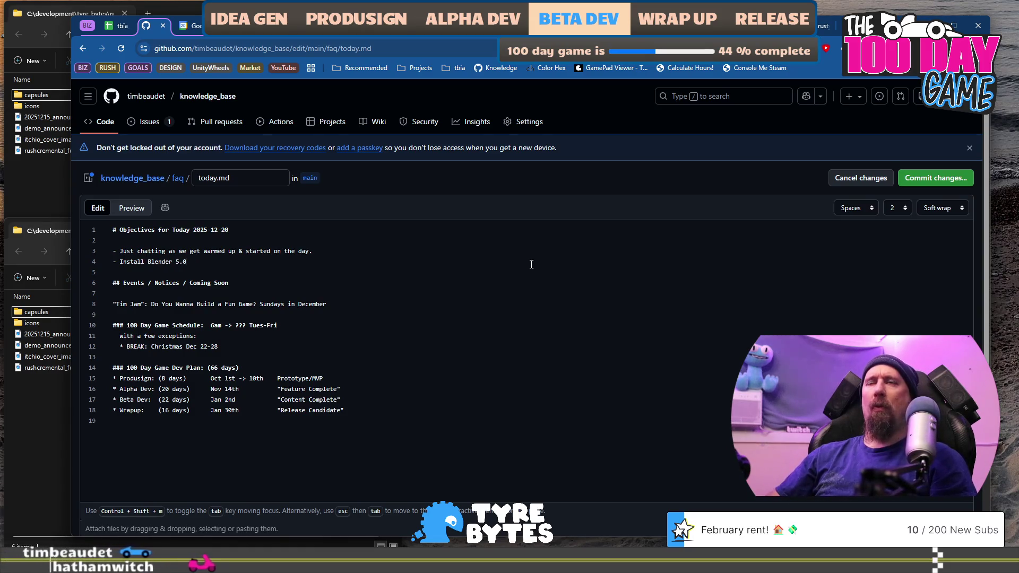
text( (or latest))
Add the bullet 'Get the exporter script working in Blender' and a new empty bullet below it
key(Return)
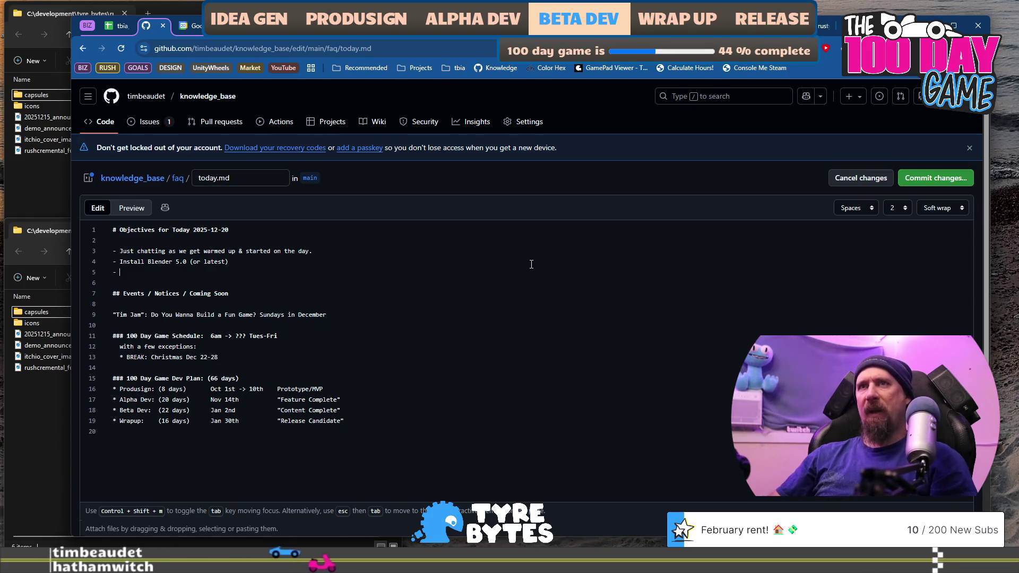
text(Get the)
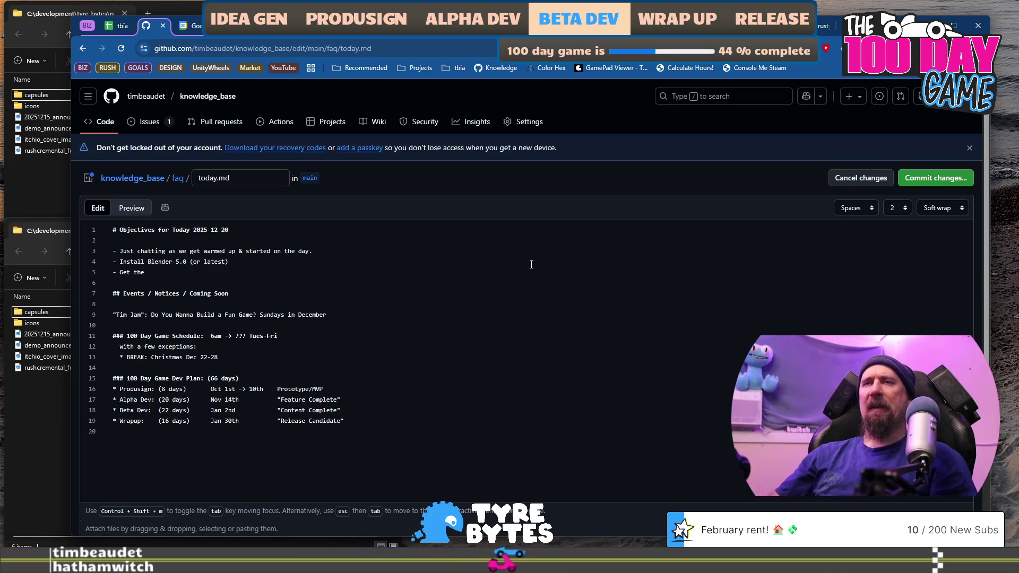
text( exporter script work)
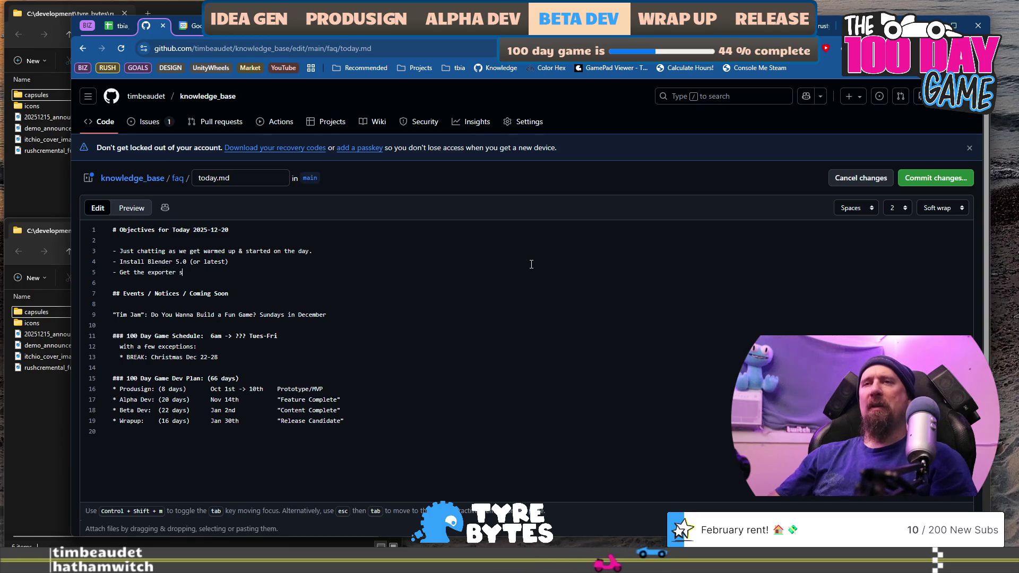
text(ing)
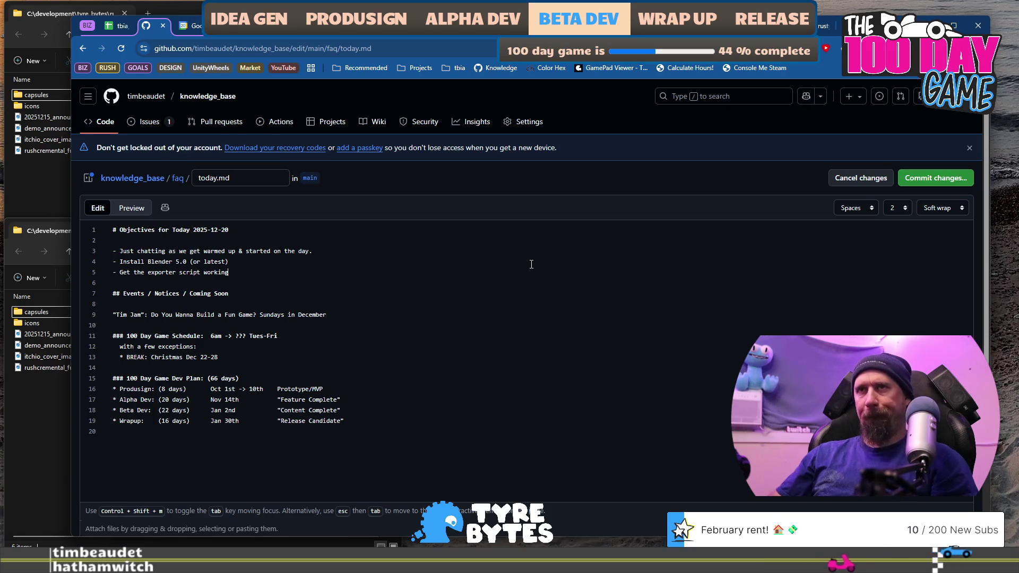
text( in Blender 5.0)
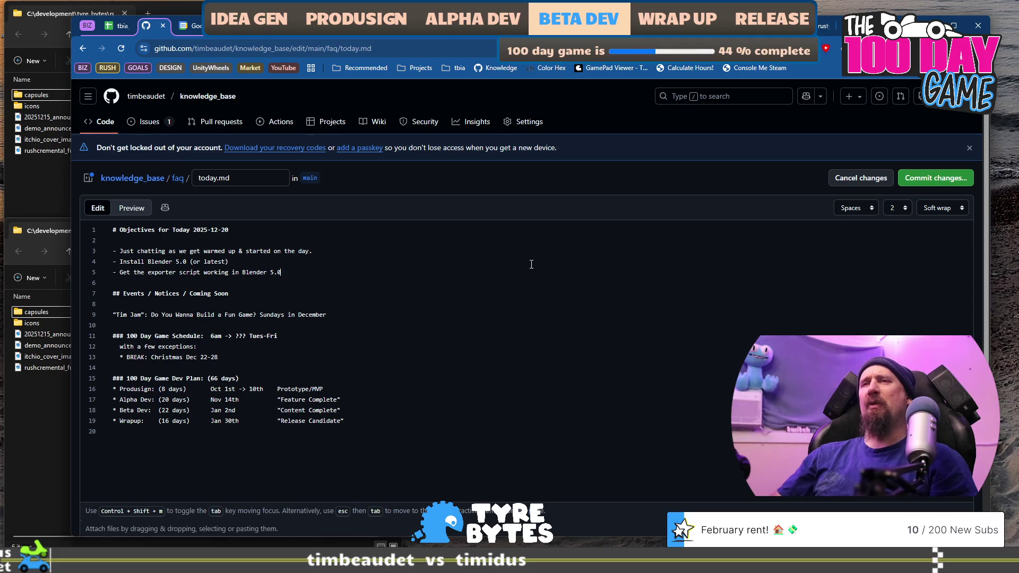
key(Return)
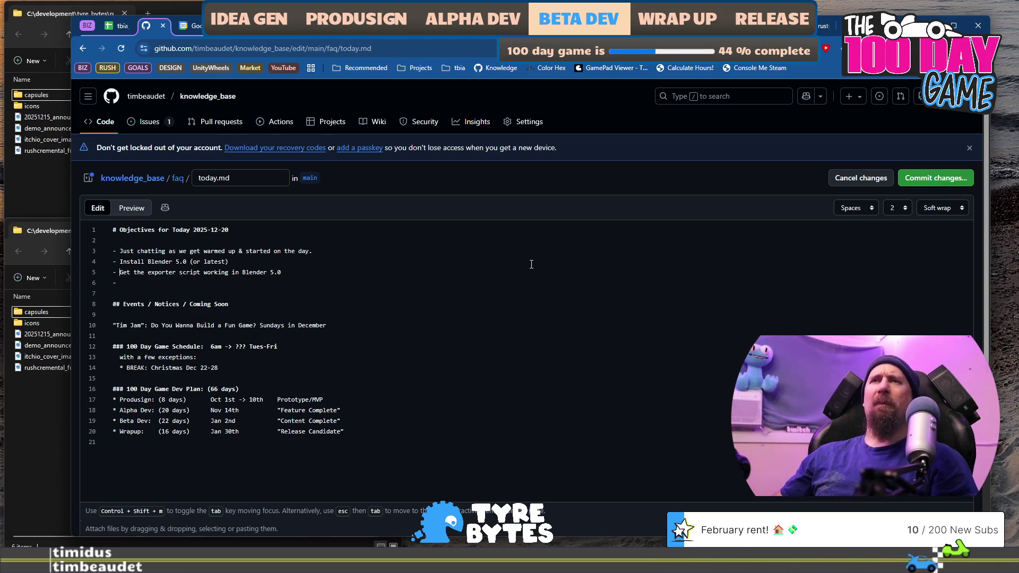
Add the objective 'Do some modeling,' with the spelling corrected
key(shift+End)
key(End)
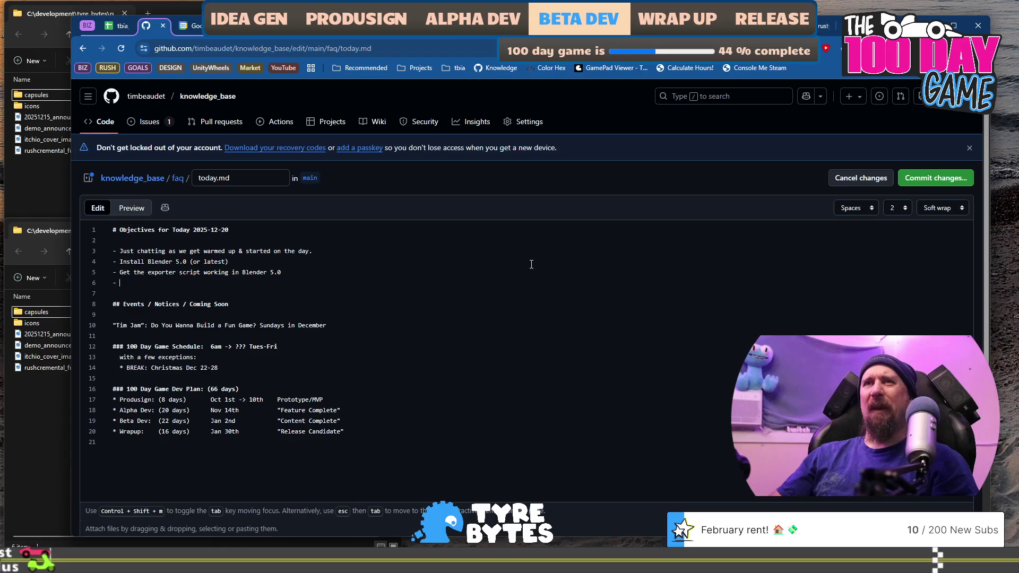
text(Do some)
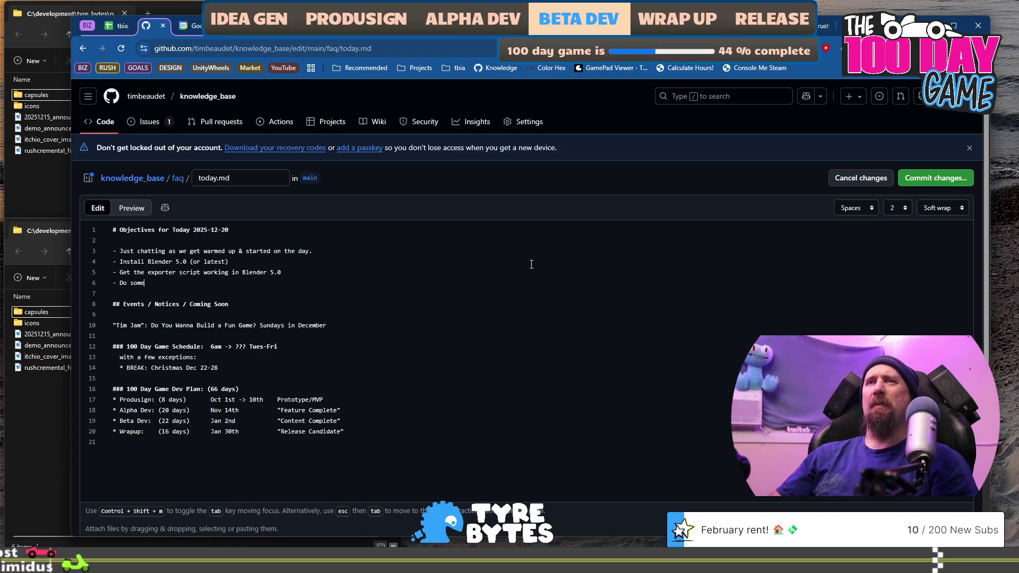
text( modellying)
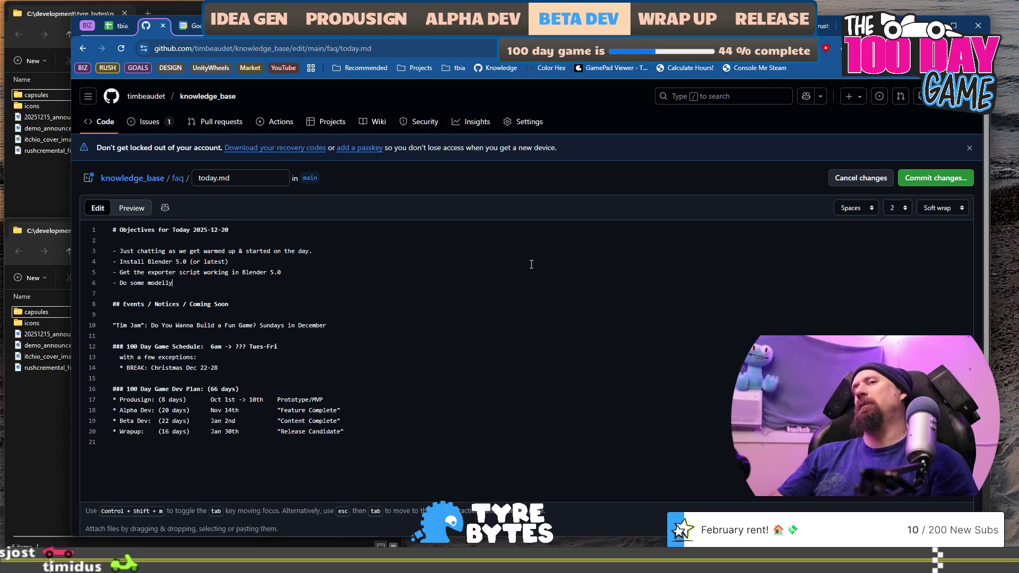
key(BackSpace)
key(BackSpace)
key(BackSpace)
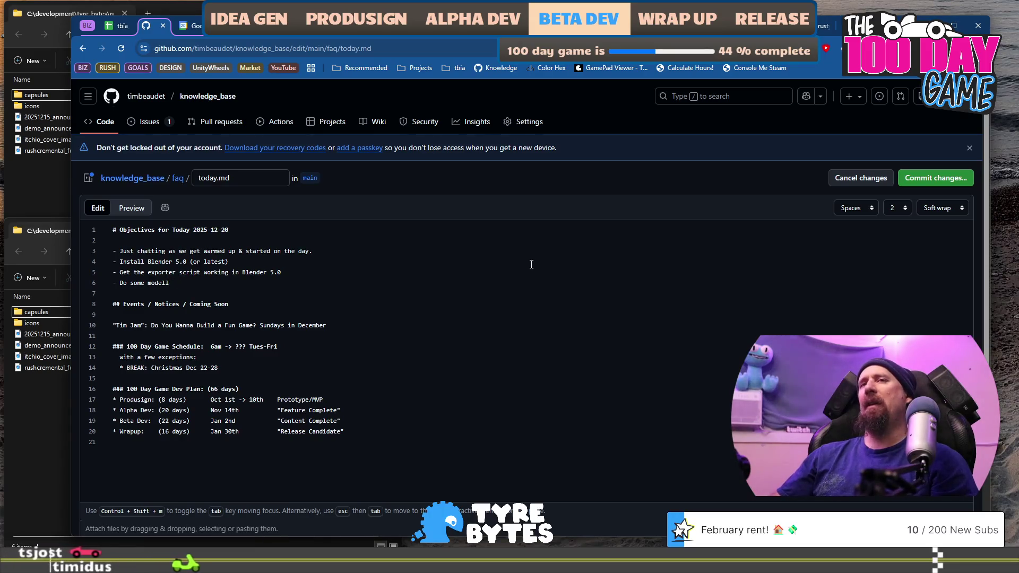
text(ing)
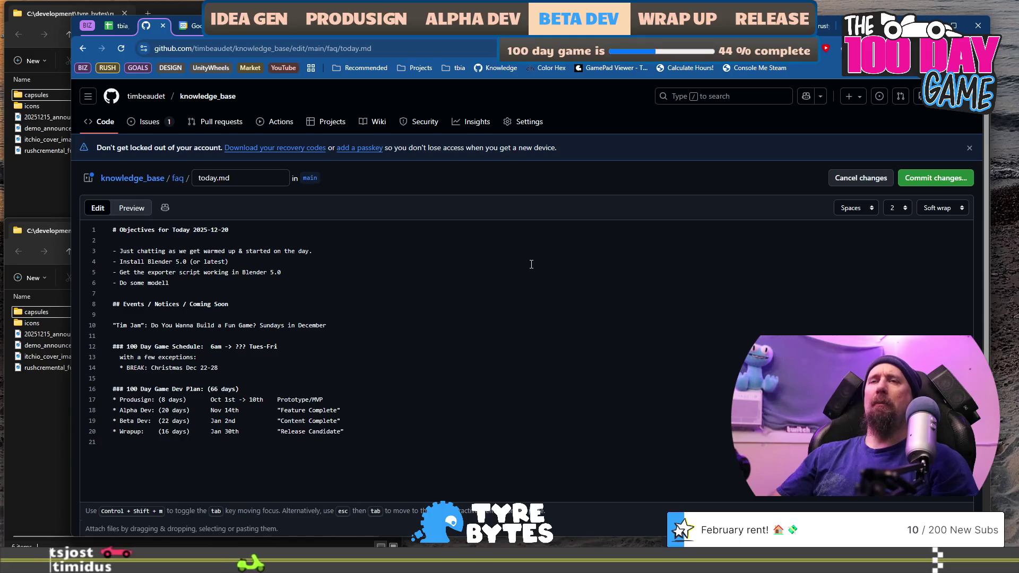
key(BackSpace)
key(BackSpace)
text(ing)
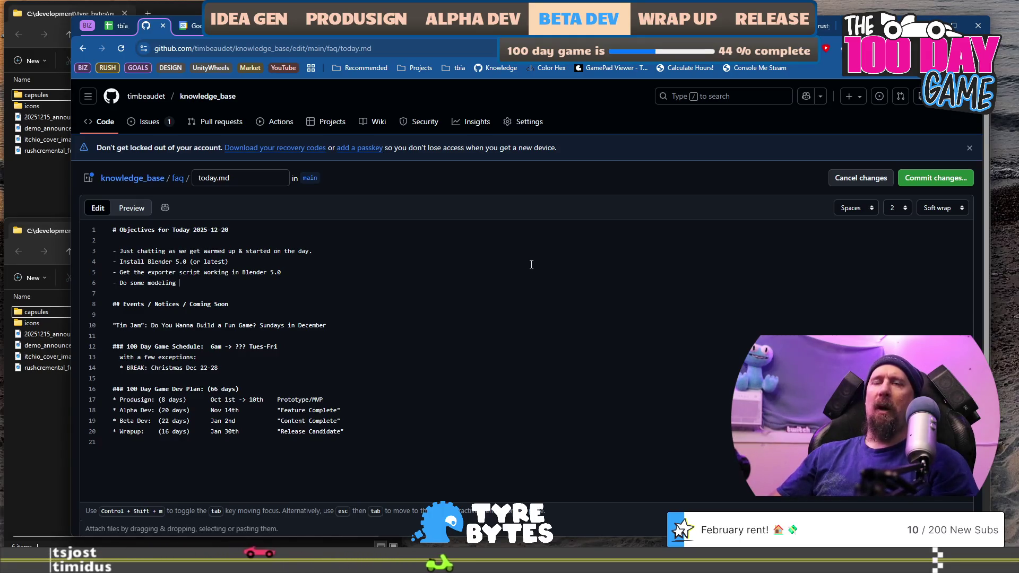
text(,)
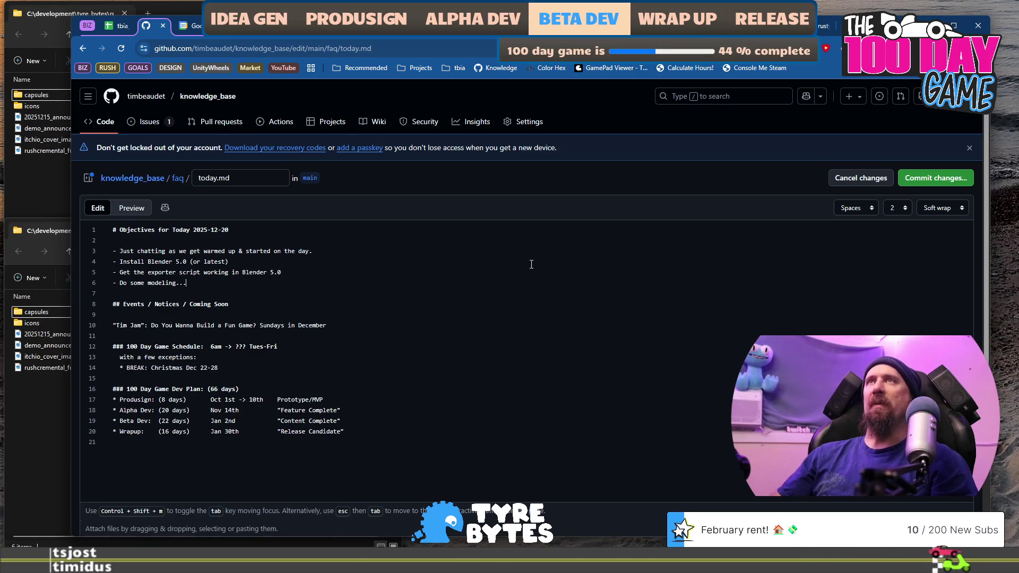
Remove the extra empty bullet and commit today.md as 'Update today.md'
key(Return)
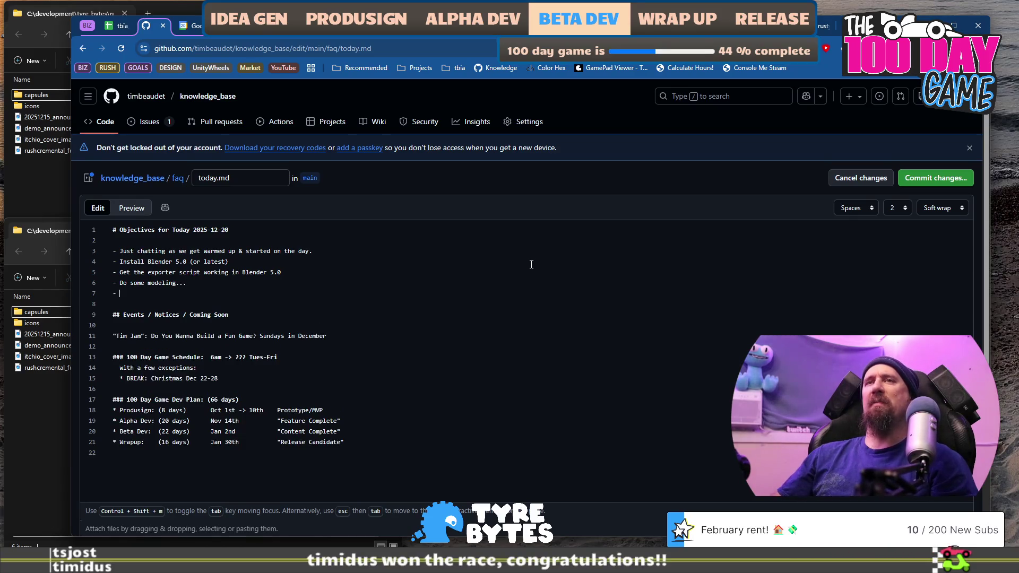
key(BackSpace)
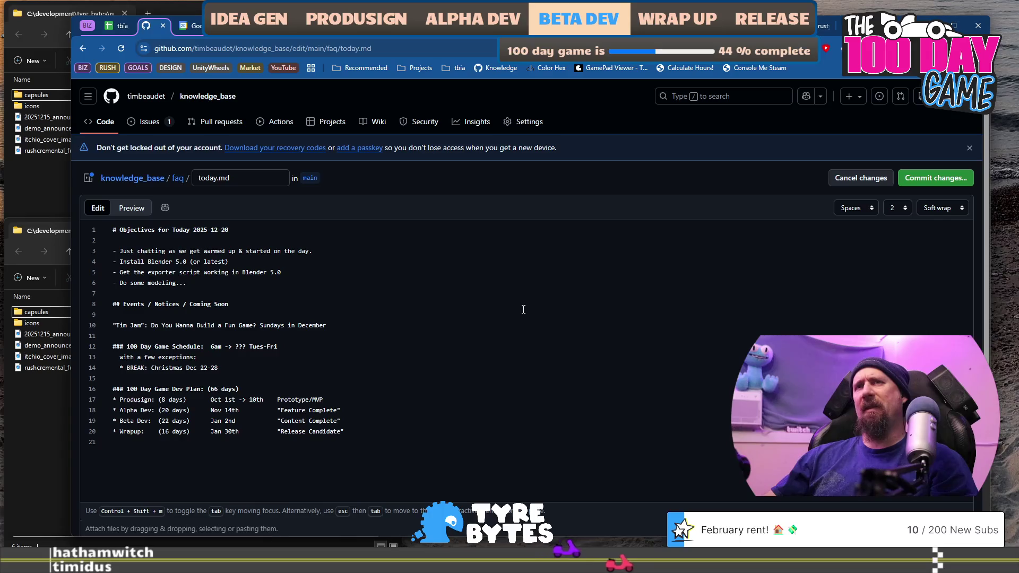
click(935, 178)
click(613, 444)
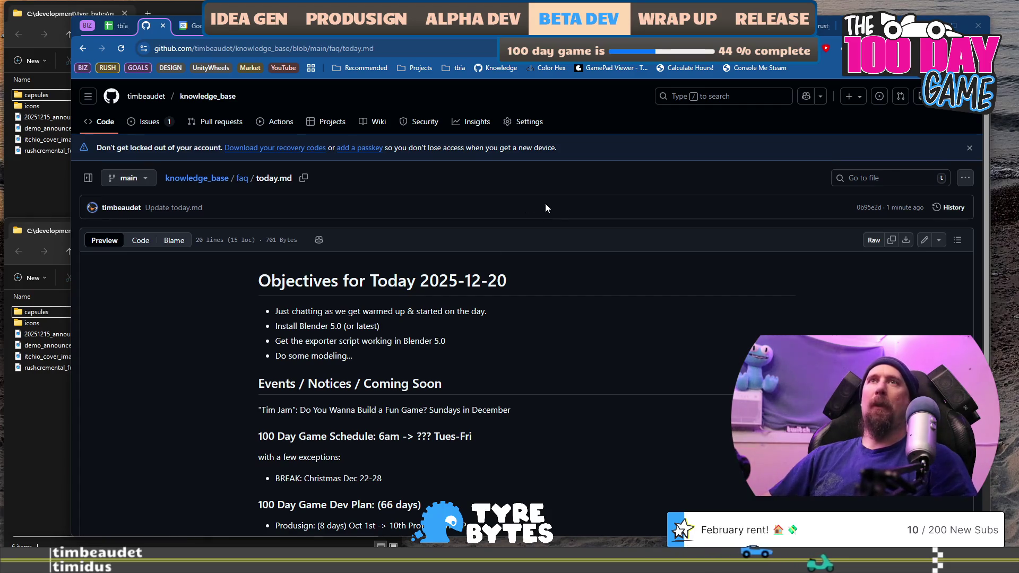
Switch from GitHub to the Steam library with Alt+Tab
key(alt+Tab)
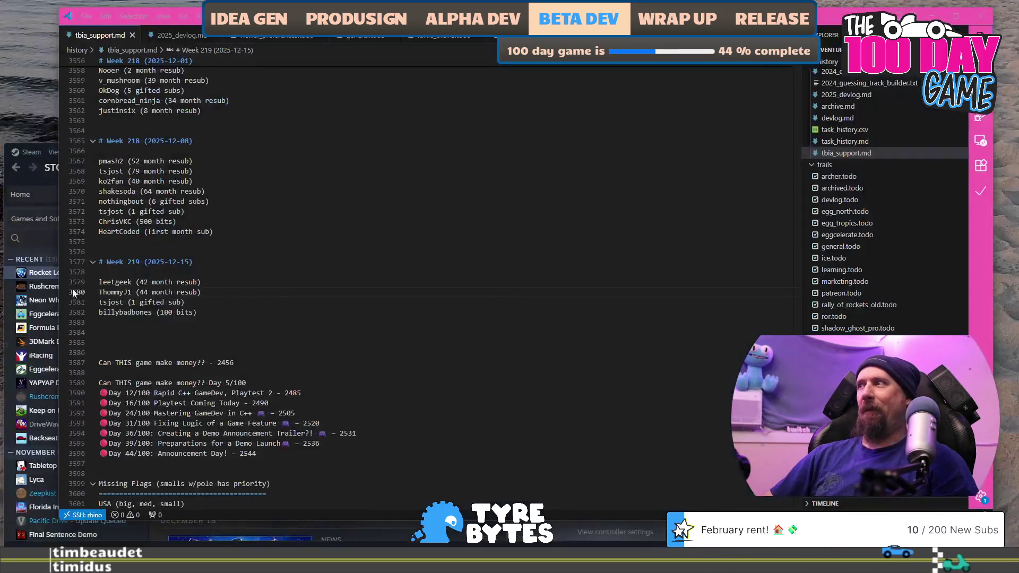
Check Neon White and Rocket League in Steam, then move the Chrome window mostly off-screen left
click(40, 300)
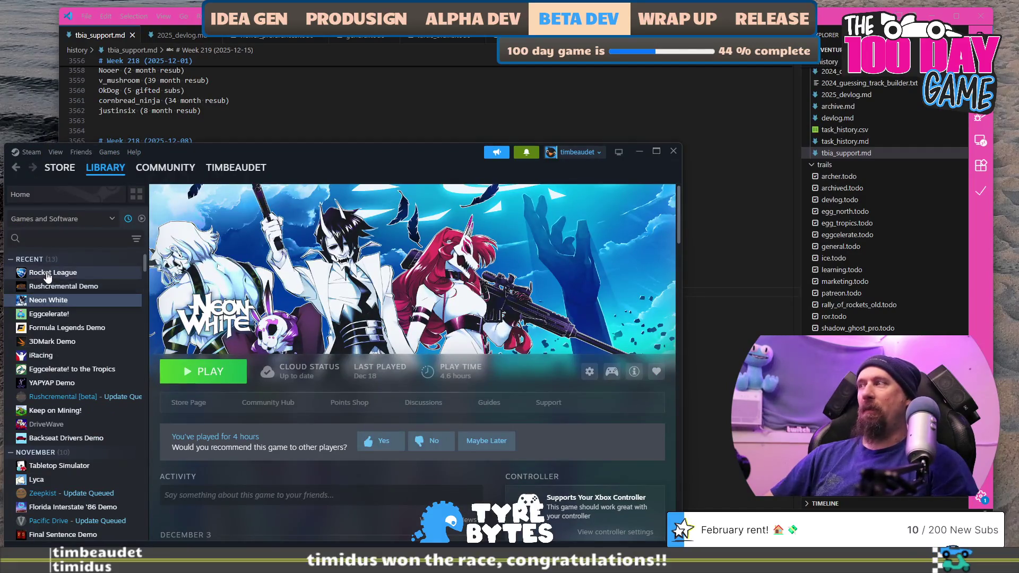
click(47, 273)
key(alt+Tab)
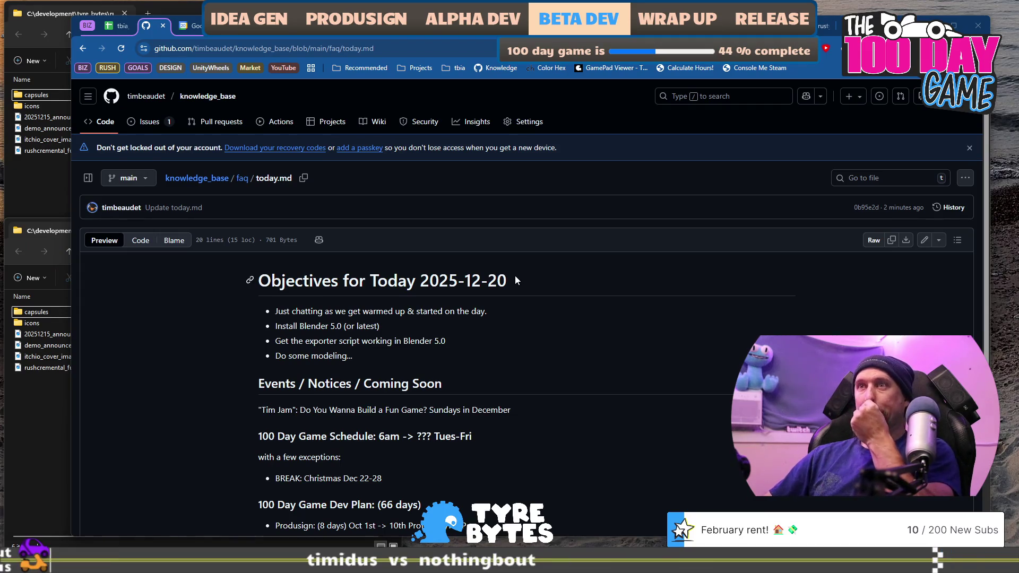
mouse_move(902, 25)
mouse_down()
mouse_move(616, 32)
mouse_move(795, 11)
mouse_move(769, 21)
mouse_move(76, 64)
mouse_move(946, 27)
mouse_move(918, 32)
mouse_move(922, 55)
mouse_up()
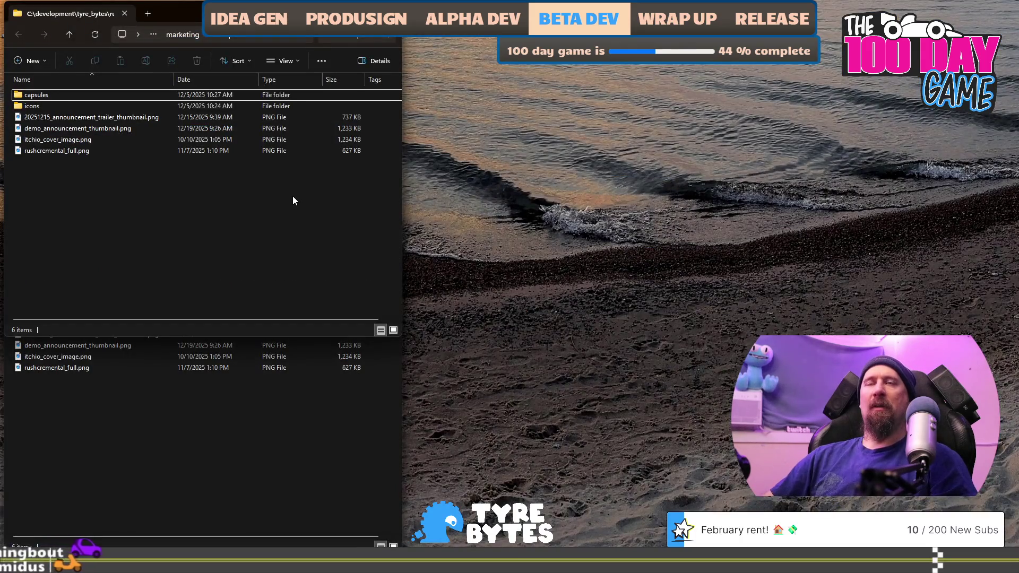
In a new File Explorer window, go to the asteroids run folder and launch asteroids_public.exe
key(super+e)
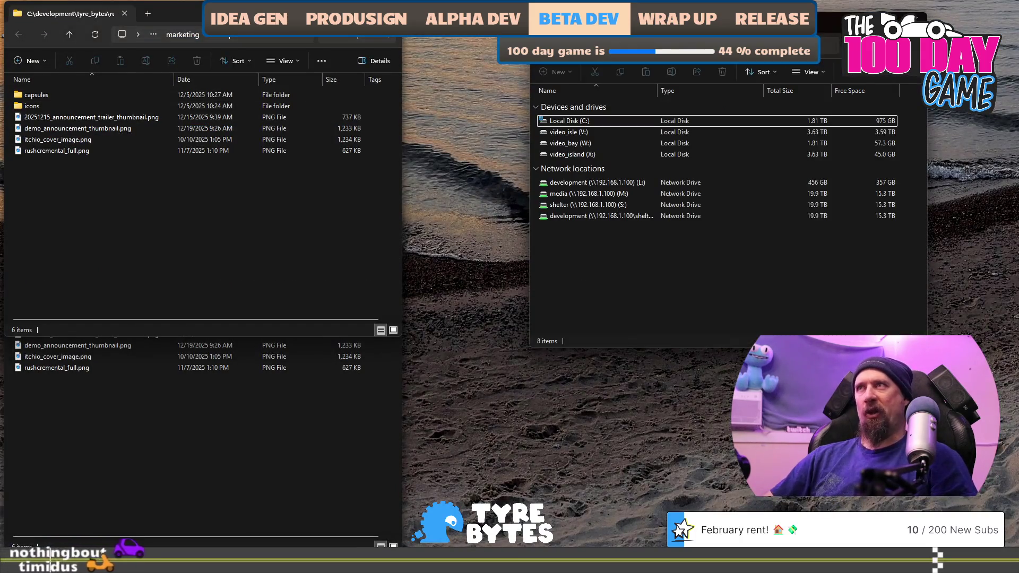
key(F4)
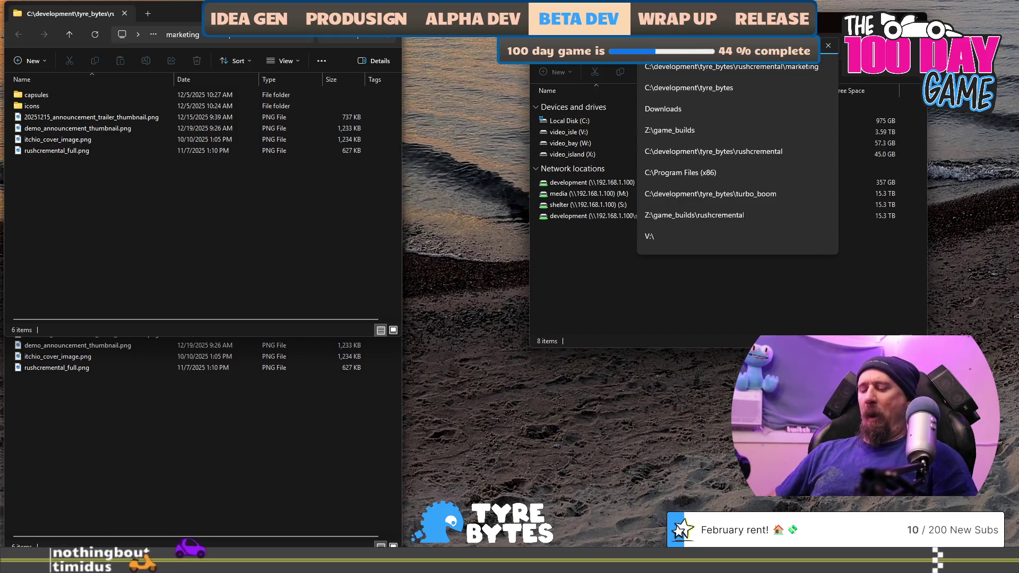
text(c)
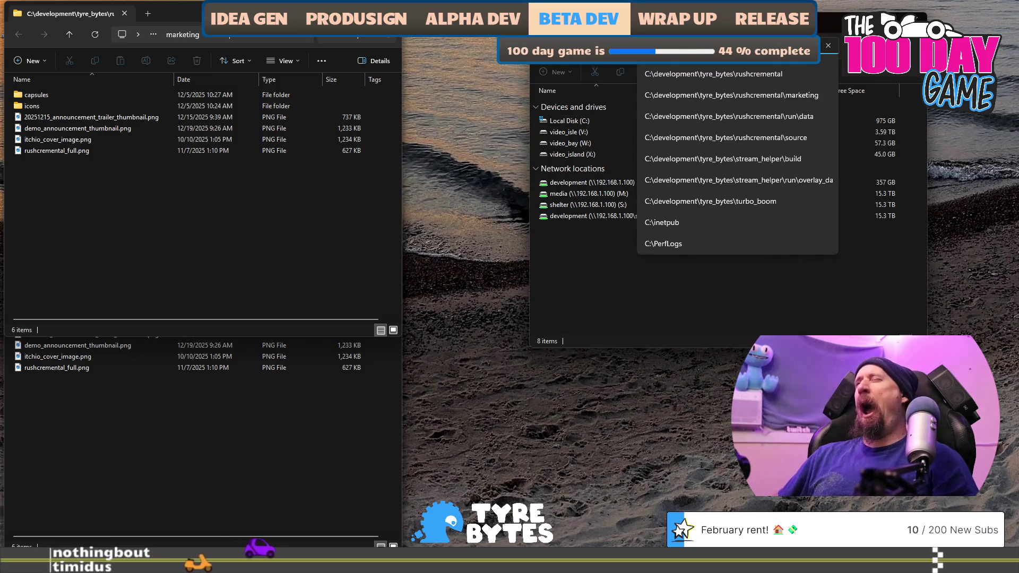
scroll(737, 159, up, 1)
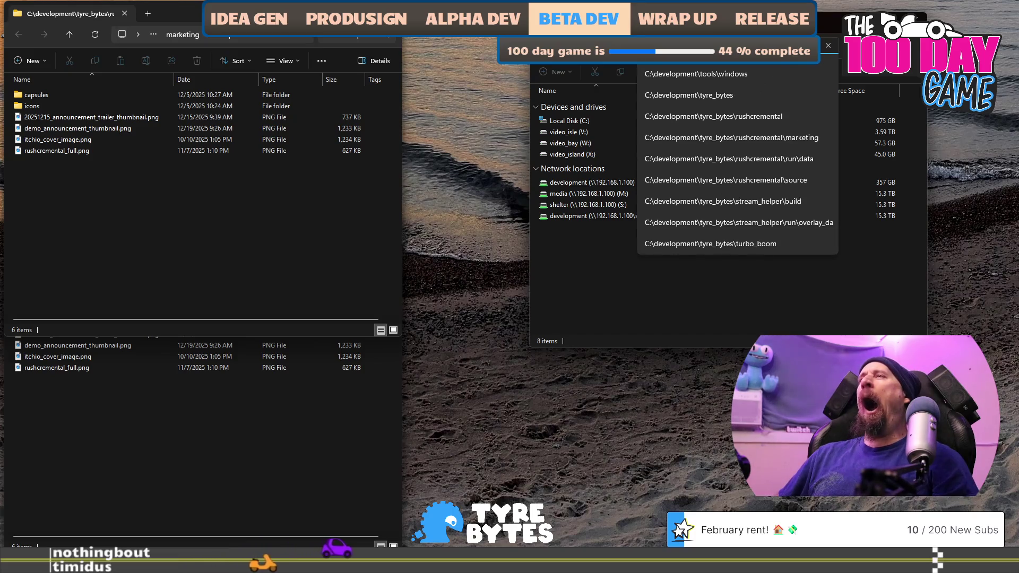
scroll(738, 109, up, 3)
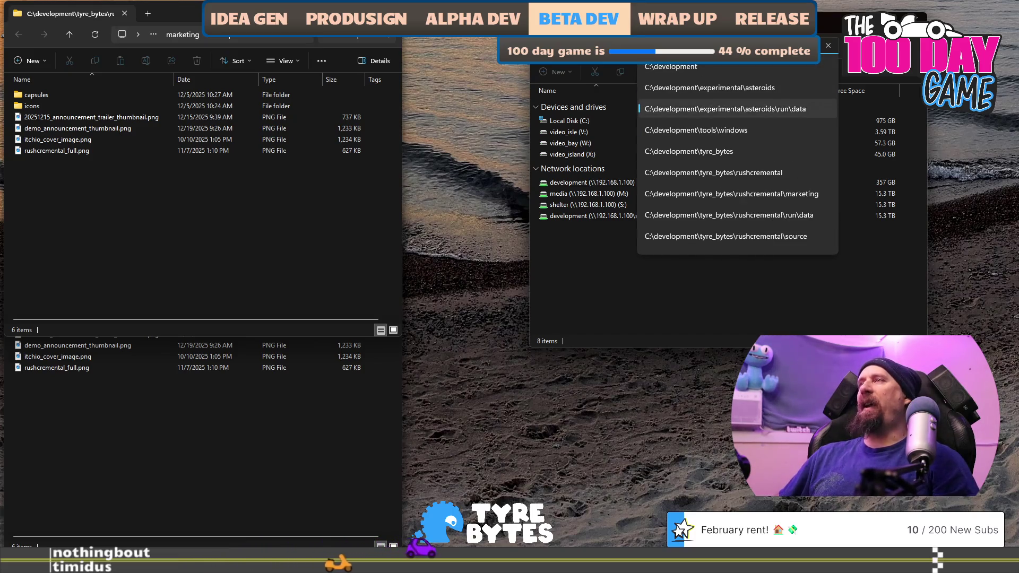
click(737, 108)
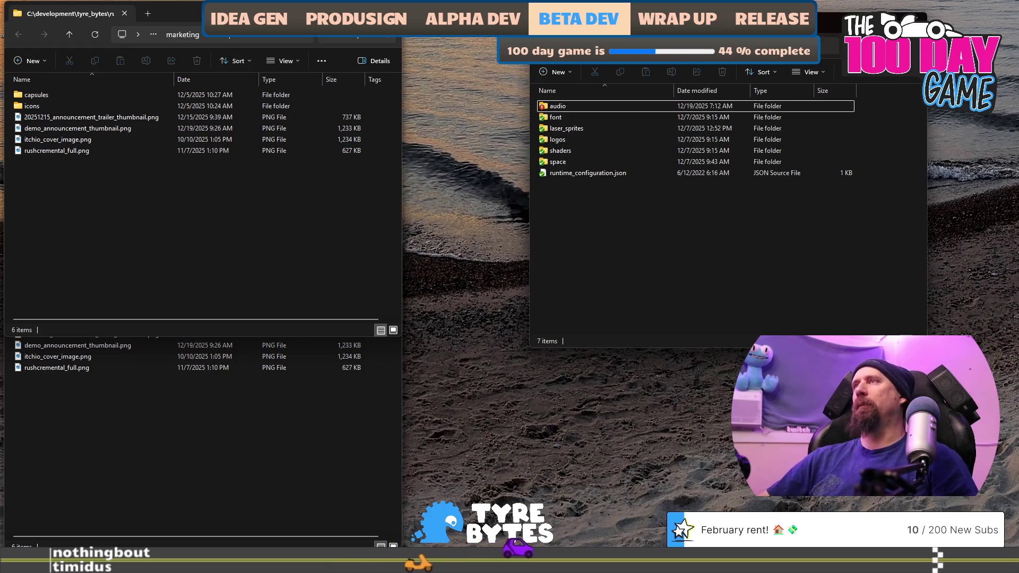
key(alt+Up)
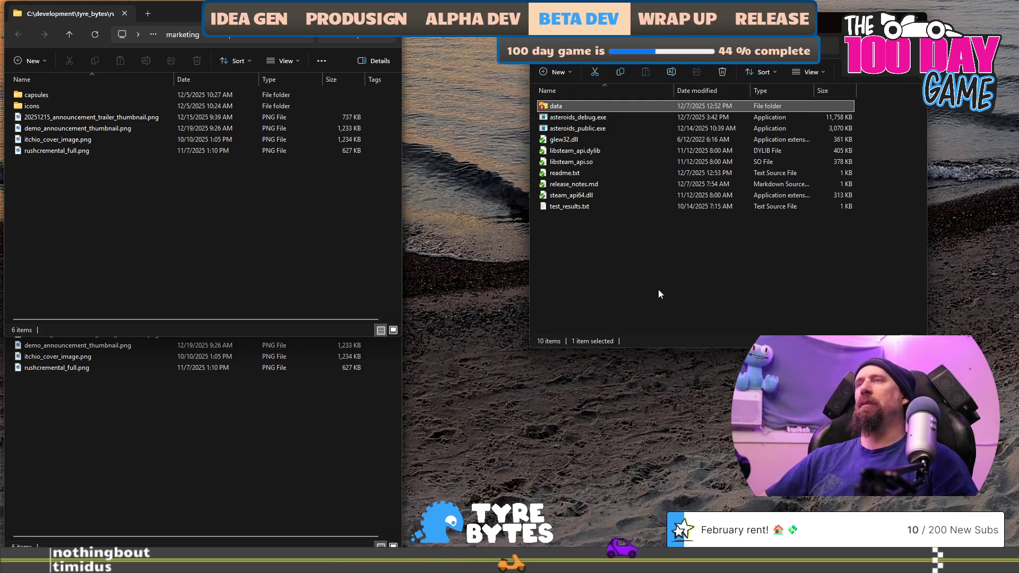
double_click(608, 127)
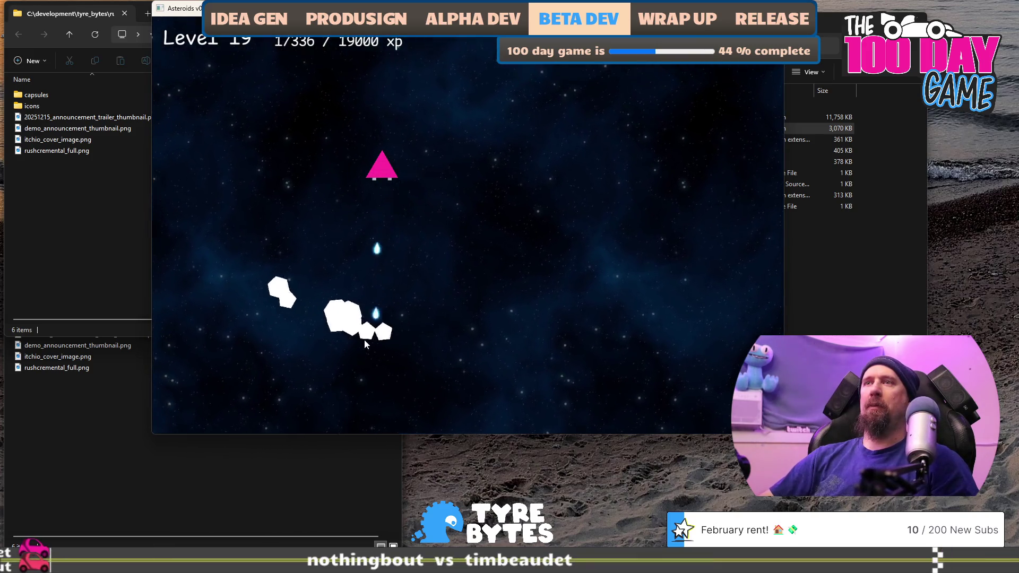
Steer and thrust the ship around Level 19 while shooting asteroids
key(Right)
key(Up)
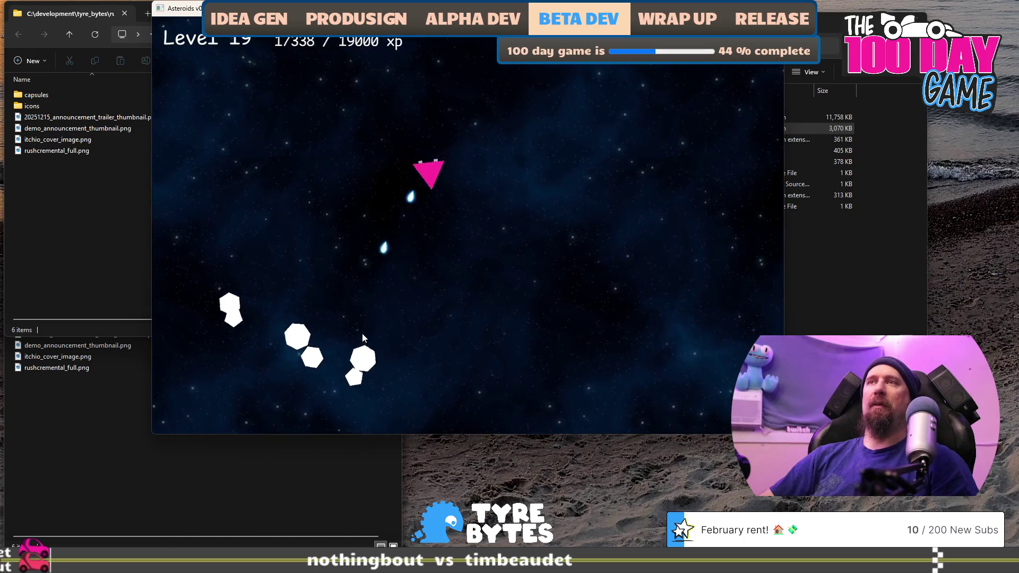
key(Up)
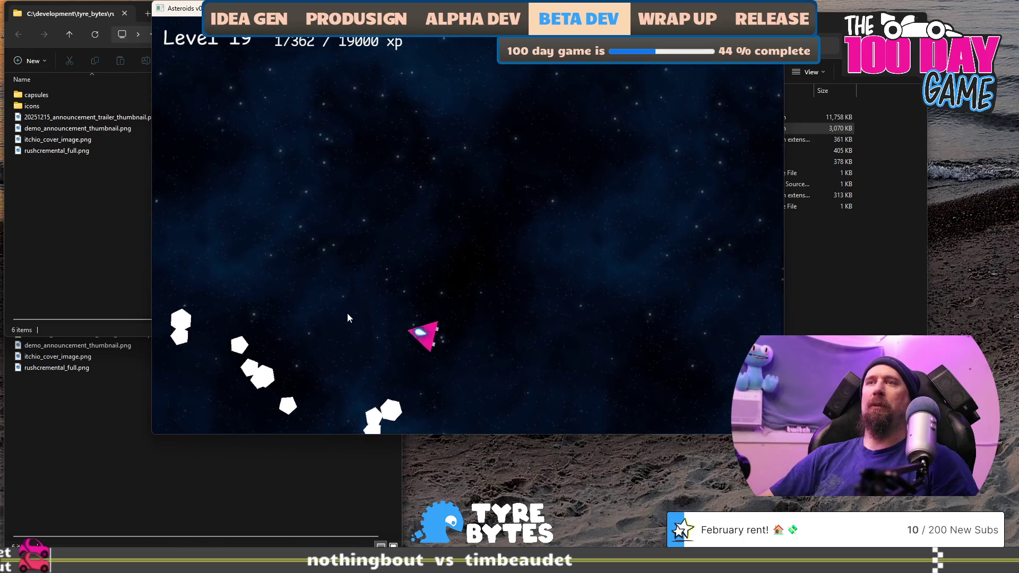
key(Up)
key(Up)
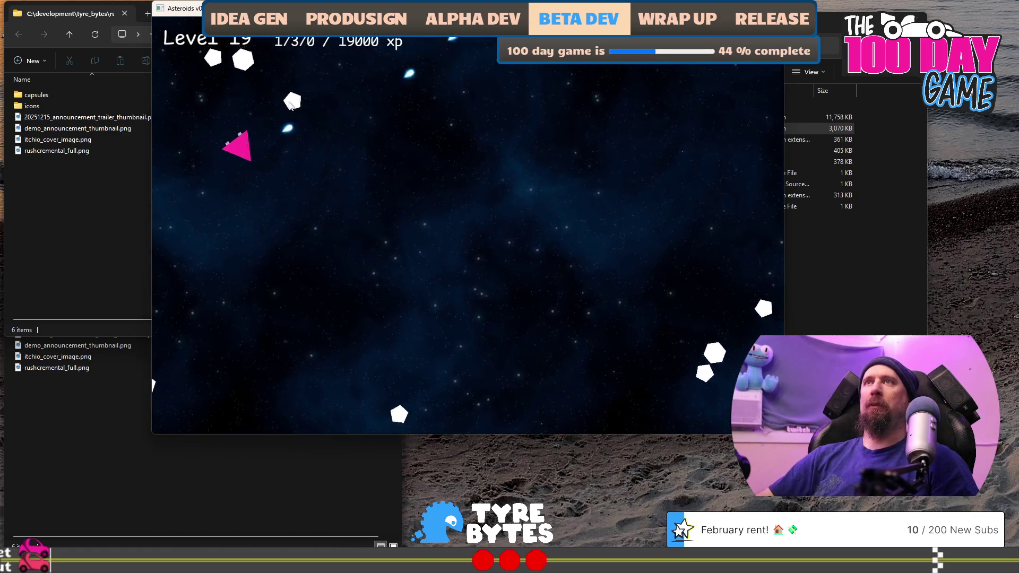
key(Up)
key(Up)
key(Up)
key(Up)
key(Up)
key(Up)
key(Up)
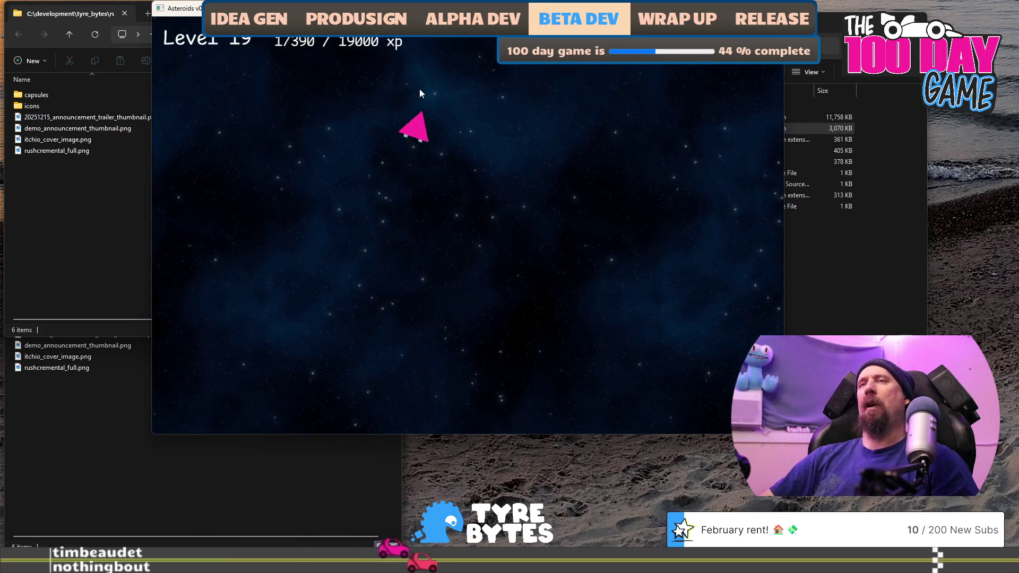
Keep shooting asteroids to reach 17932 of 19000 XP, then quit the game
key(Right)
key(Up)
key(Left)
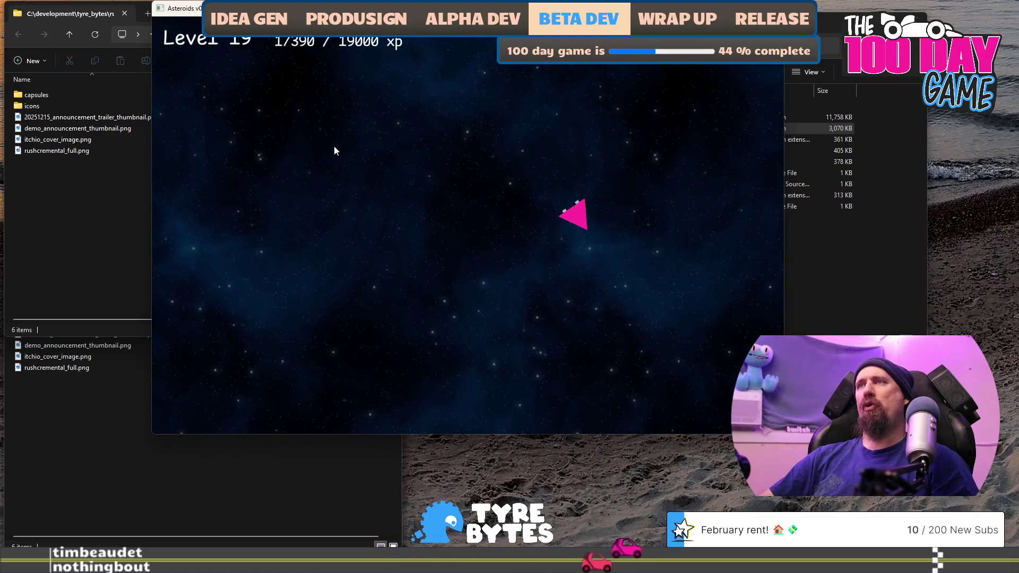
key(Right)
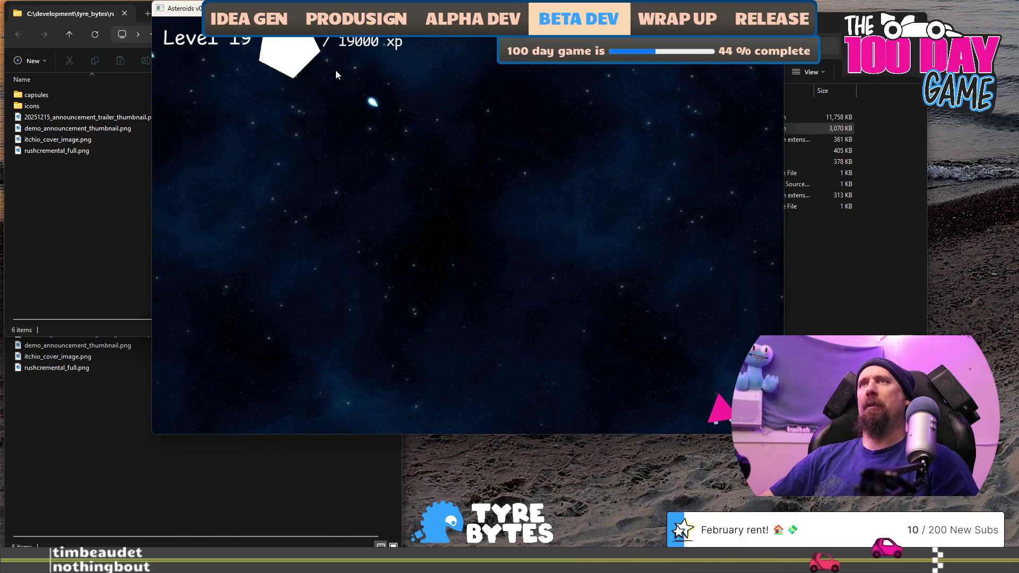
key(Up)
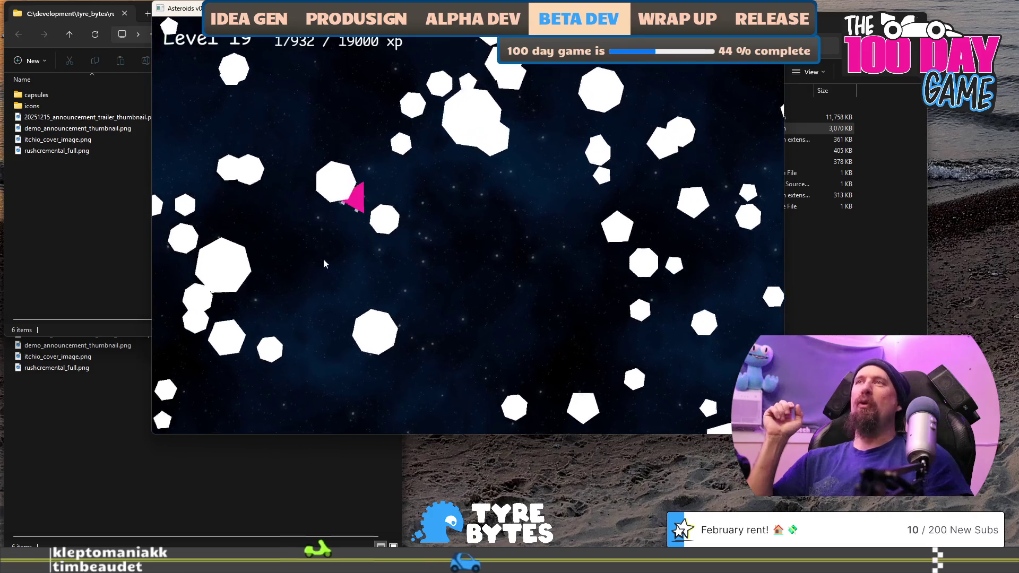
key(Escape)
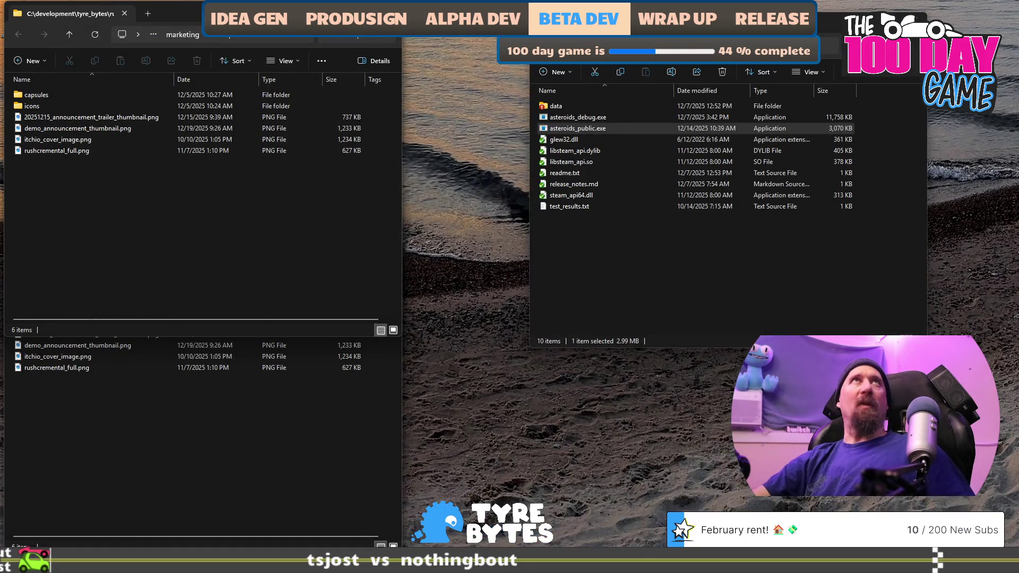
text(re)
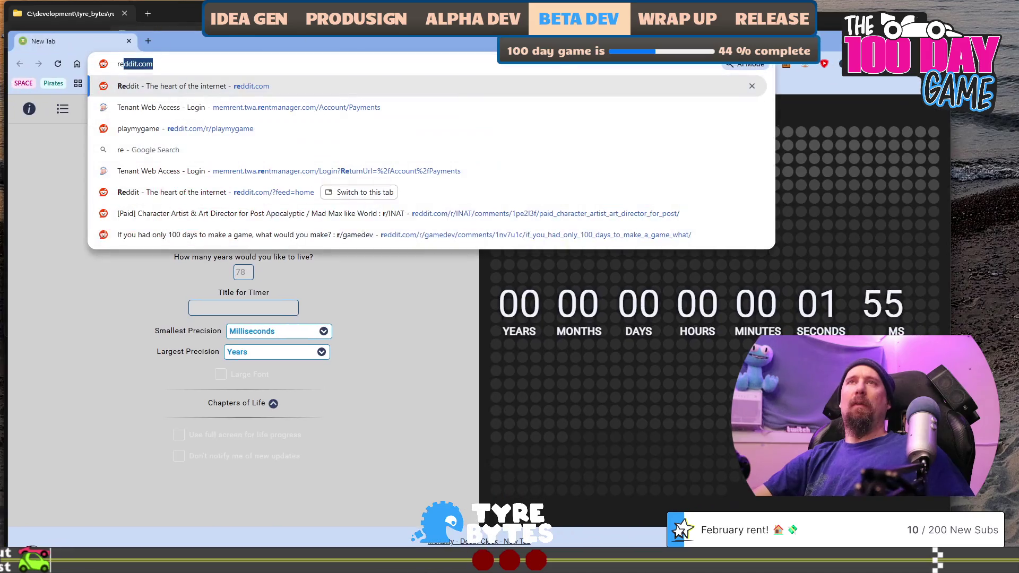
key(Return)
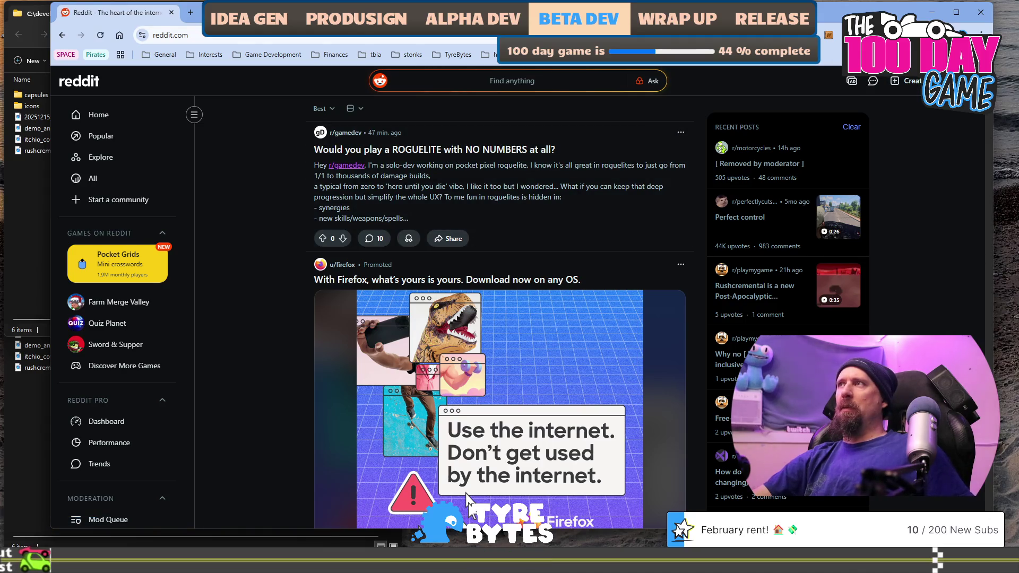
click(975, 81)
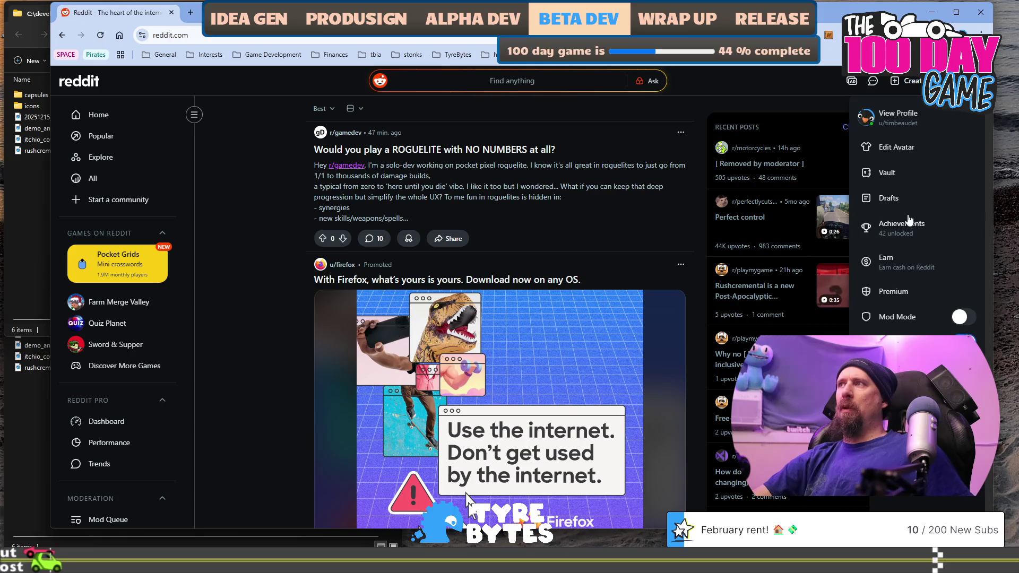
click(897, 117)
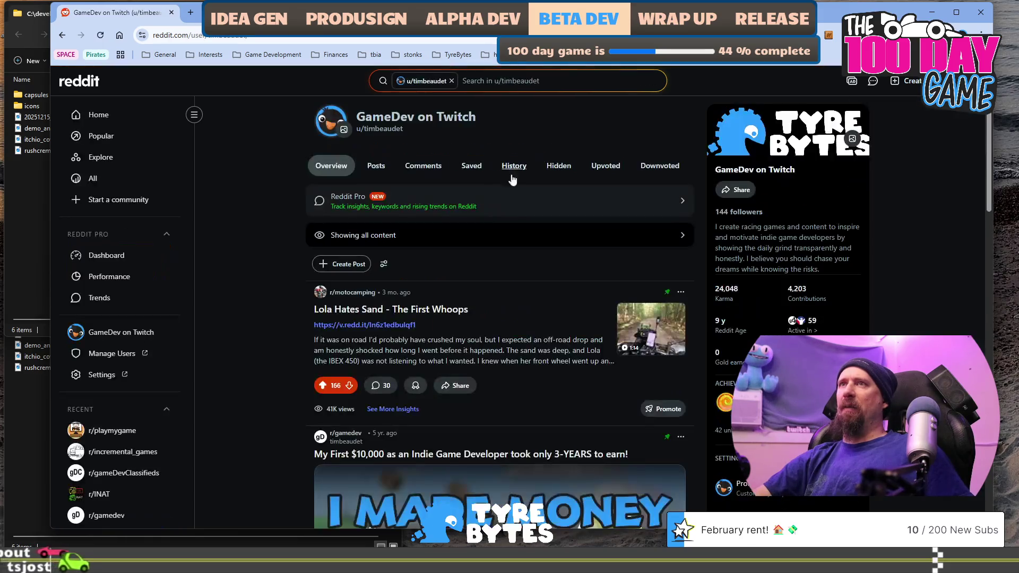
click(378, 166)
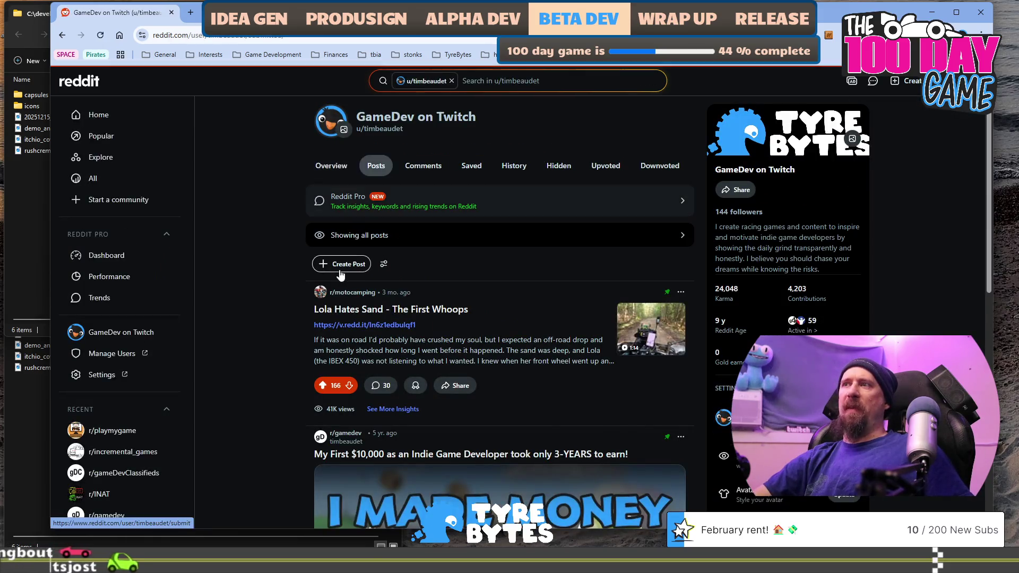
scroll(304, 271, down, 15)
scroll(318, 265, up, 5)
click(564, 229)
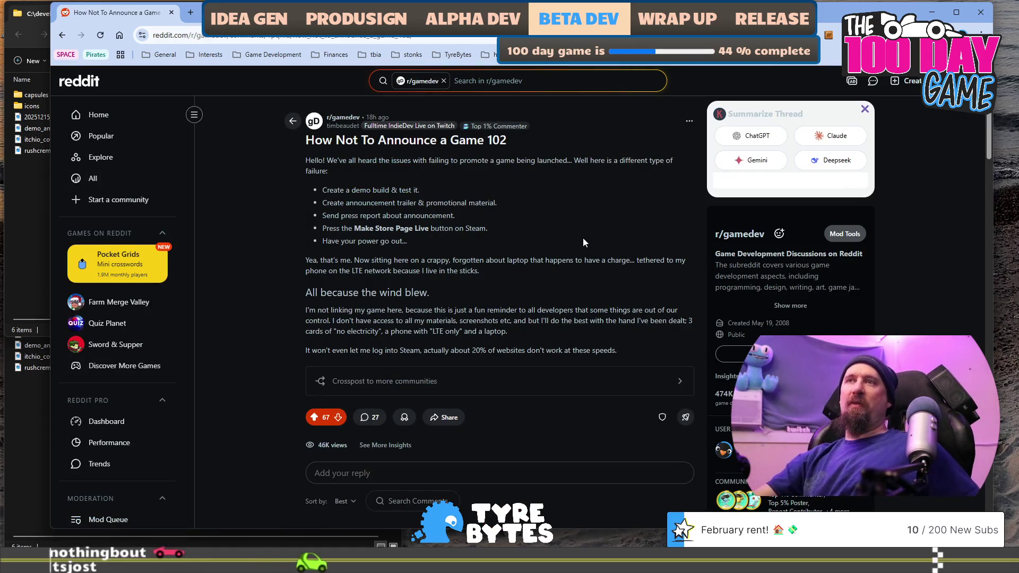
Scroll through the r/gamedev thread's comments
scroll(420, 121, down, 5)
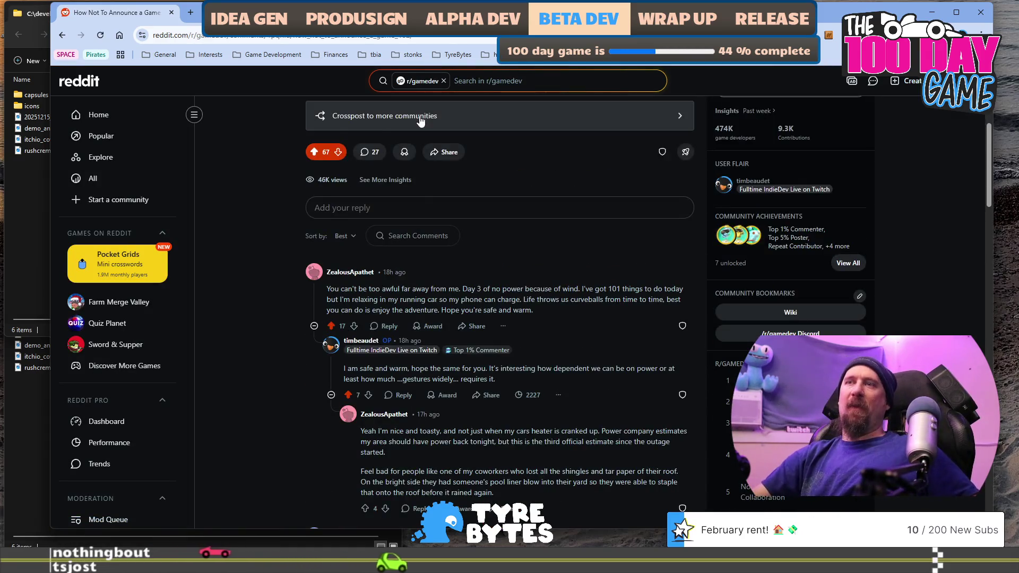
scroll(419, 143, down, 5)
scroll(557, 203, down, 5)
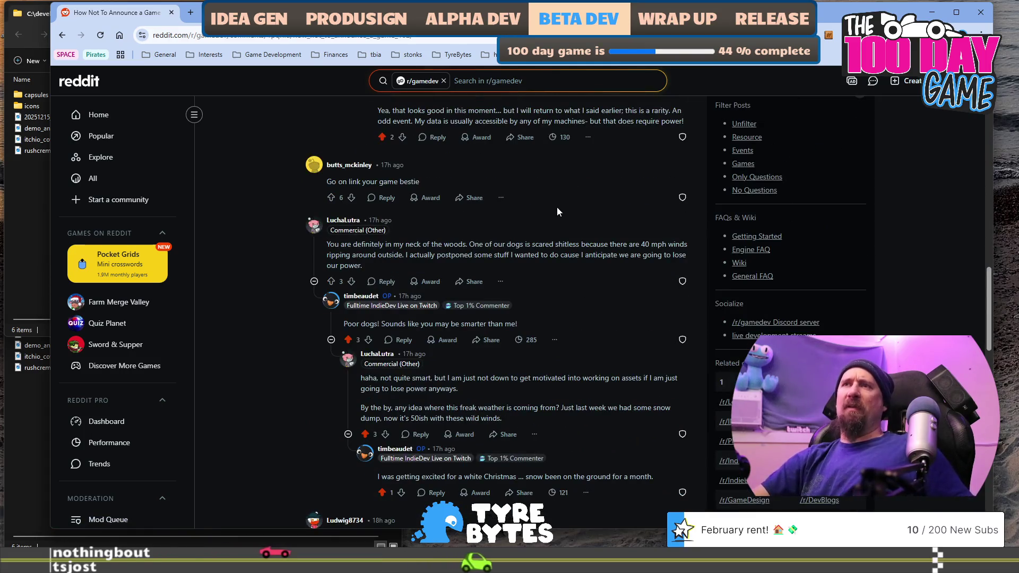
scroll(555, 208, down, 6)
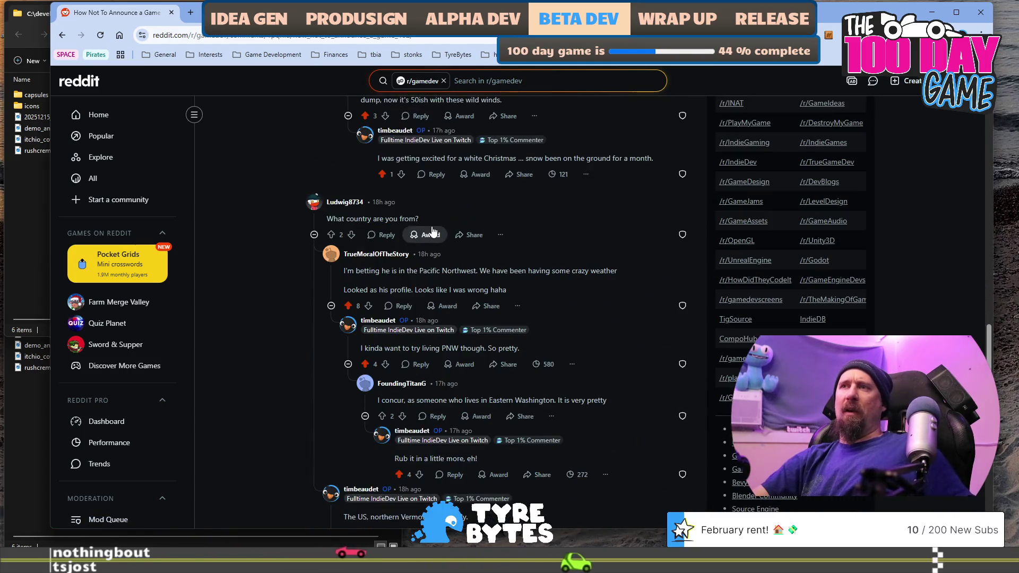
scroll(324, 295, down, 7)
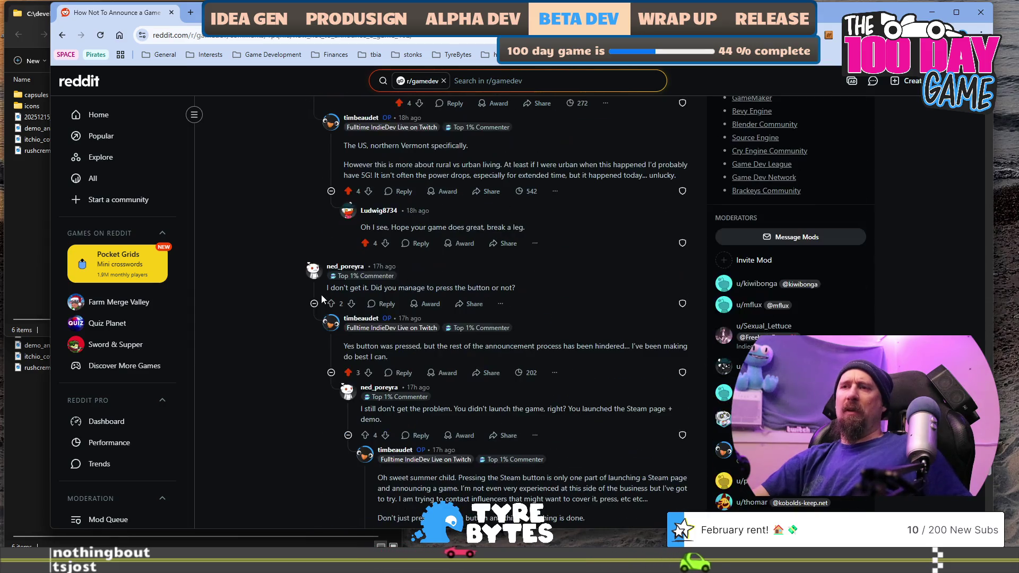
scroll(308, 282, down, 5)
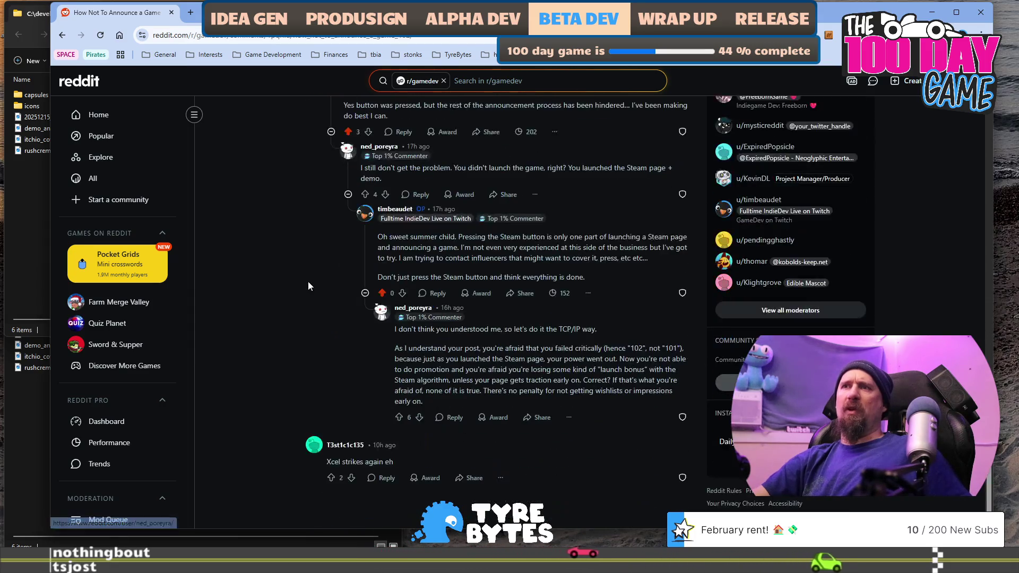
scroll(308, 284, up, 2)
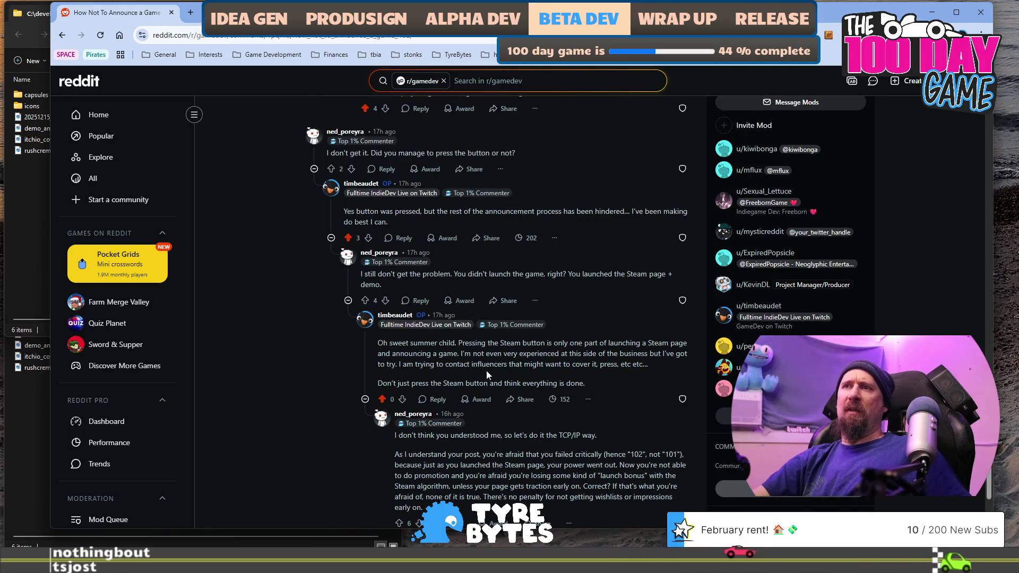
scroll(480, 363, down, 3)
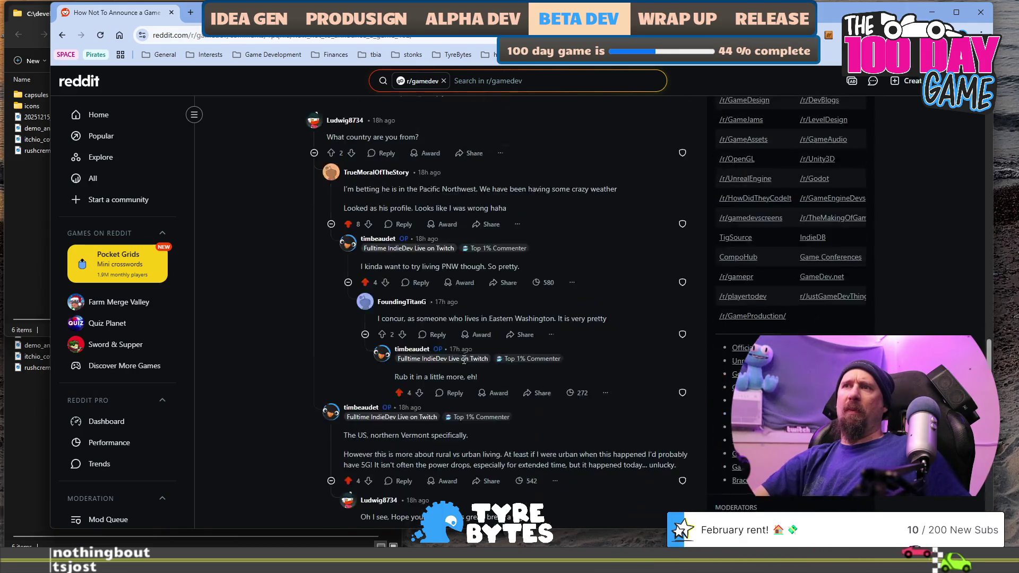
scroll(467, 365, up, 3)
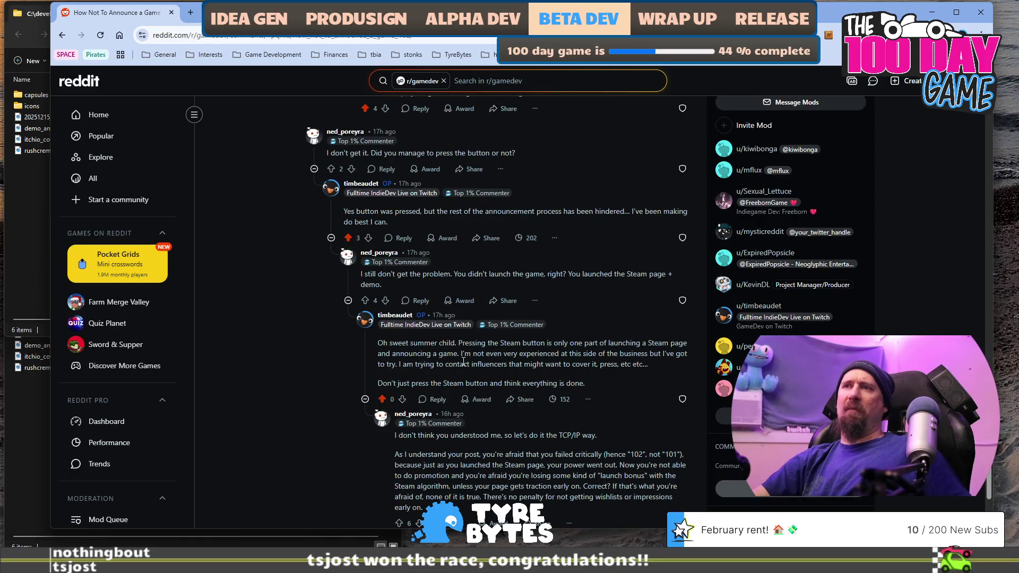
scroll(336, 387, down, 2)
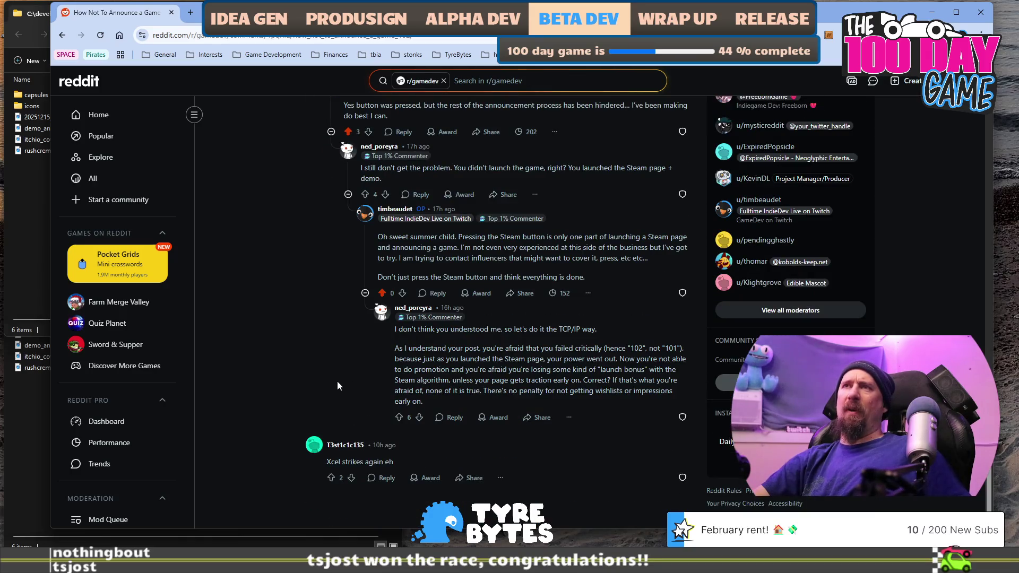
scroll(340, 381, up, 3)
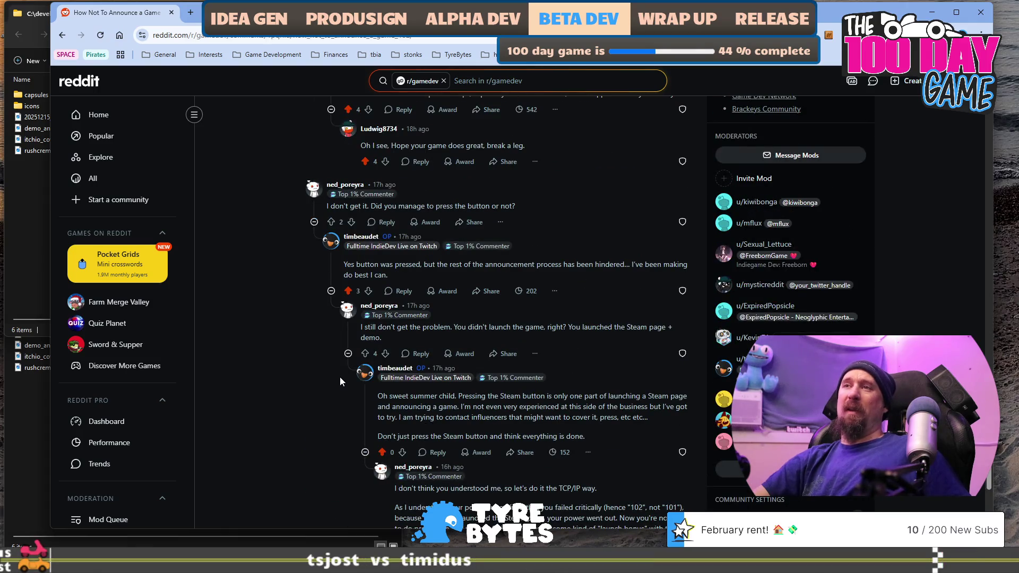
scroll(339, 376, down, 3)
Highlight comments about launching the game, Git LFS, and dropbox or carbonite
drag(434, 348, 423, 402)
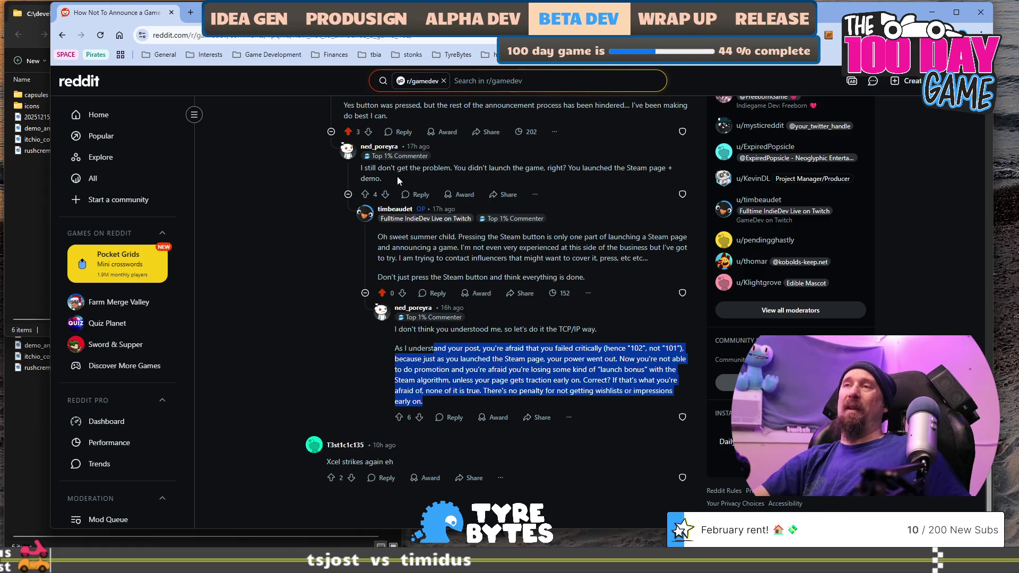
drag(386, 168, 493, 171)
scroll(548, 316, down, 10)
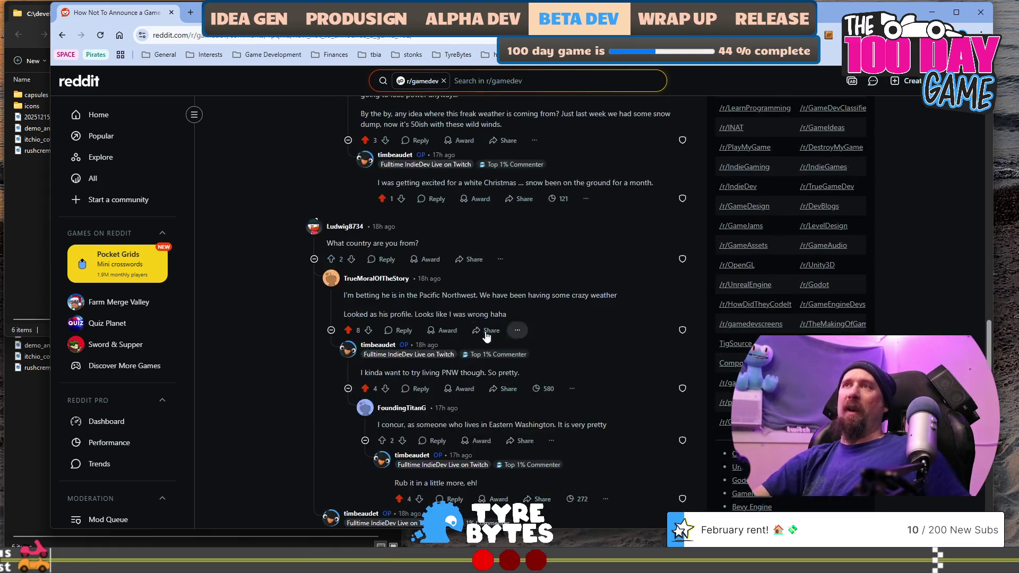
scroll(451, 333, up, 1)
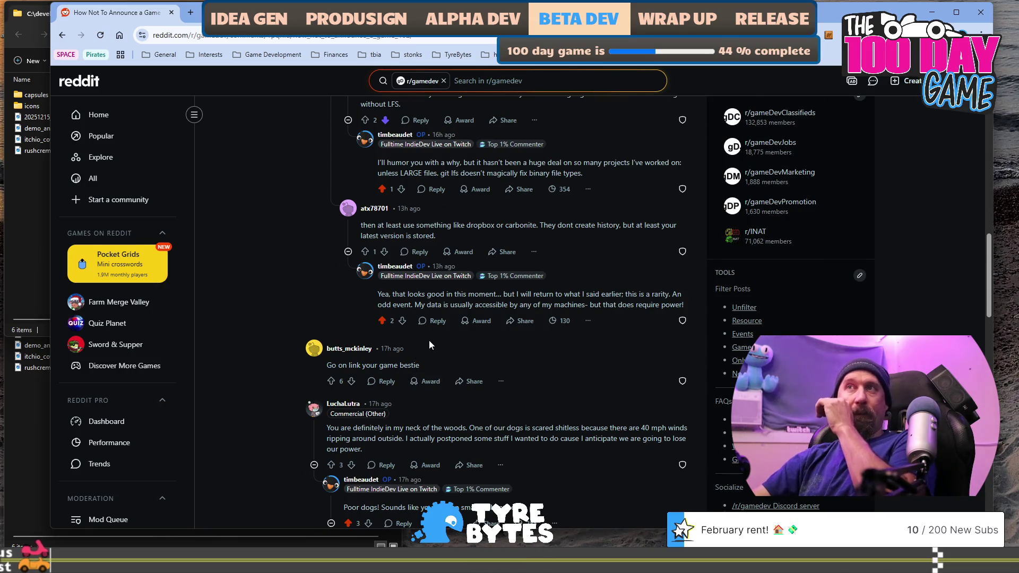
scroll(430, 339, up, 2)
drag(376, 200, 420, 201)
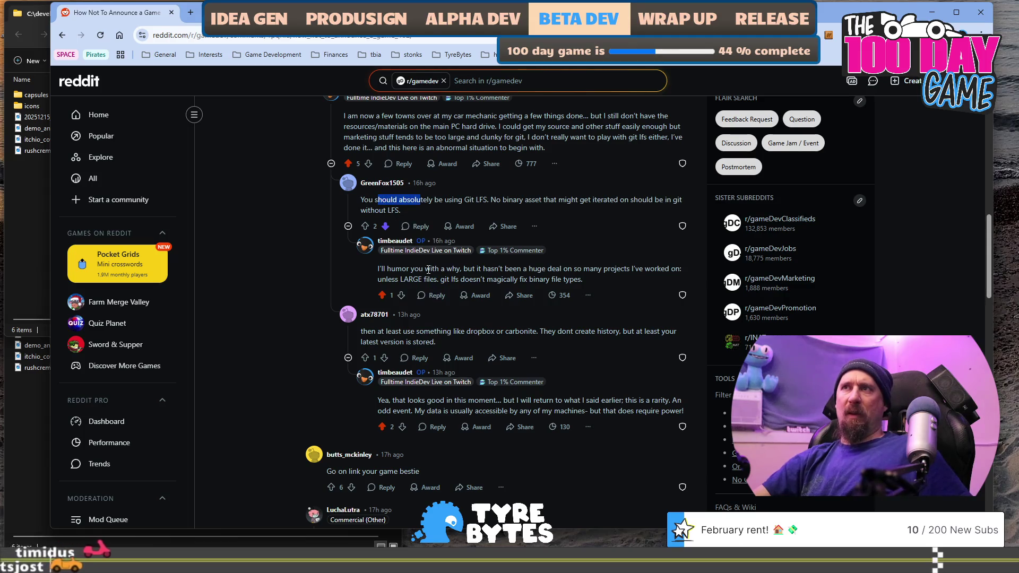
triple_click(393, 330)
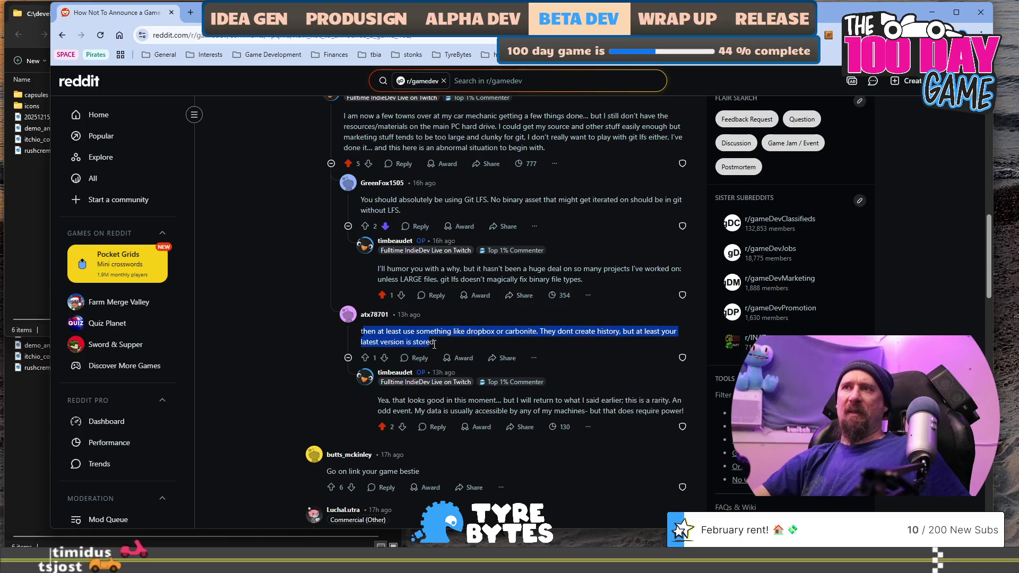
scroll(443, 344, up, 3)
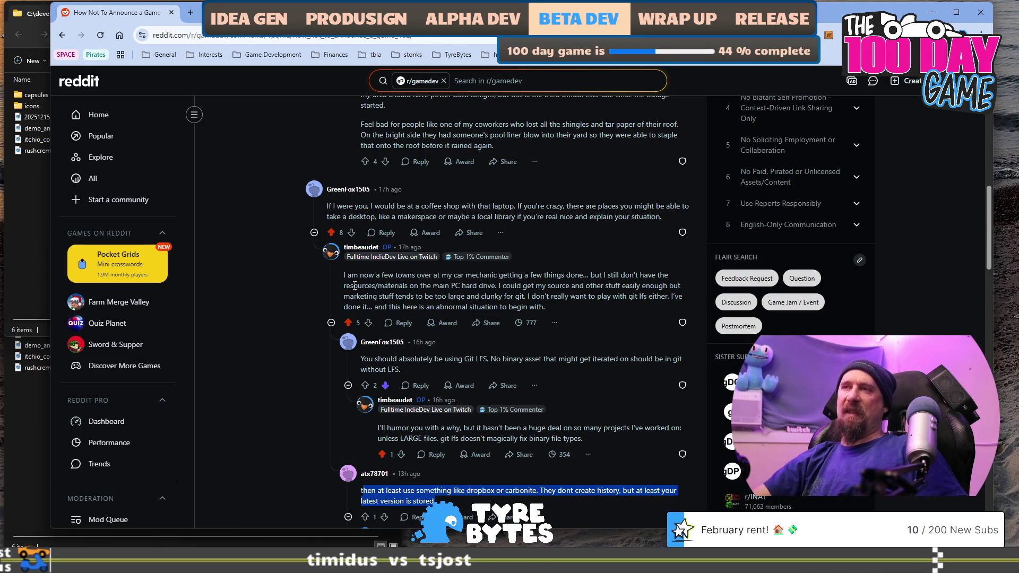
Re-highlight part of the dropbox or carbonite sentence, then minimize the Reddit window
scroll(354, 285, down, 5)
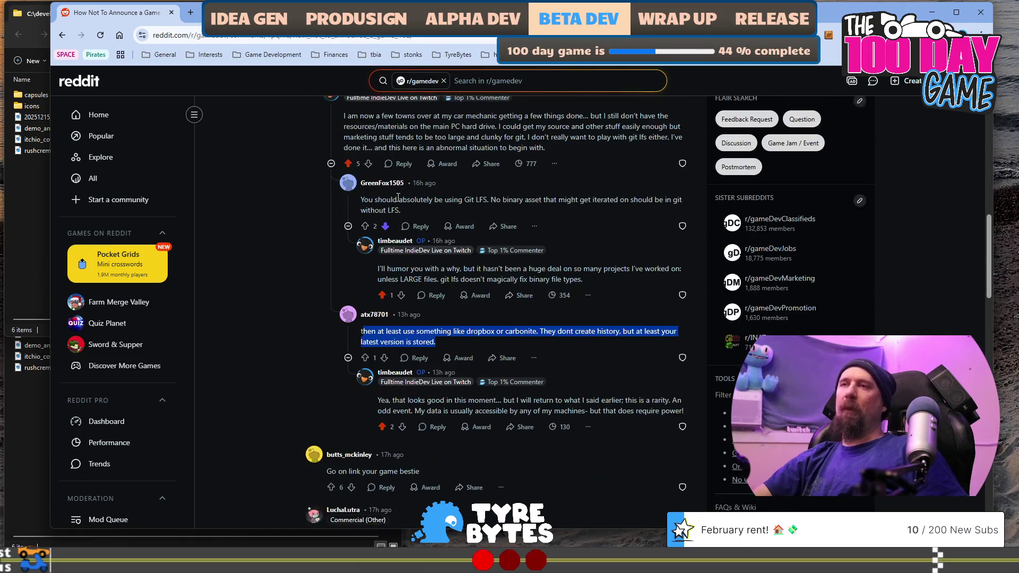
click(440, 237)
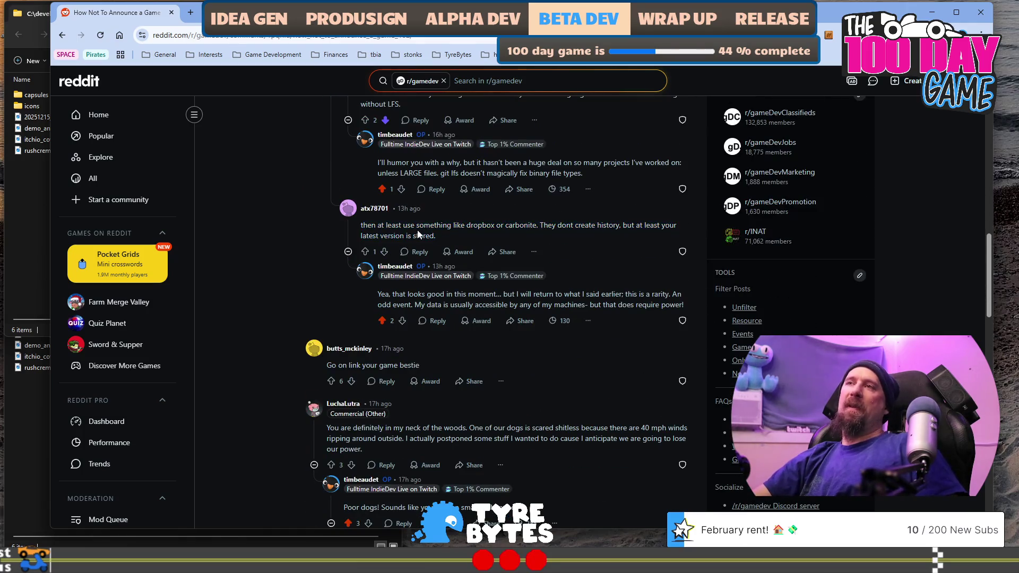
drag(398, 225, 512, 225)
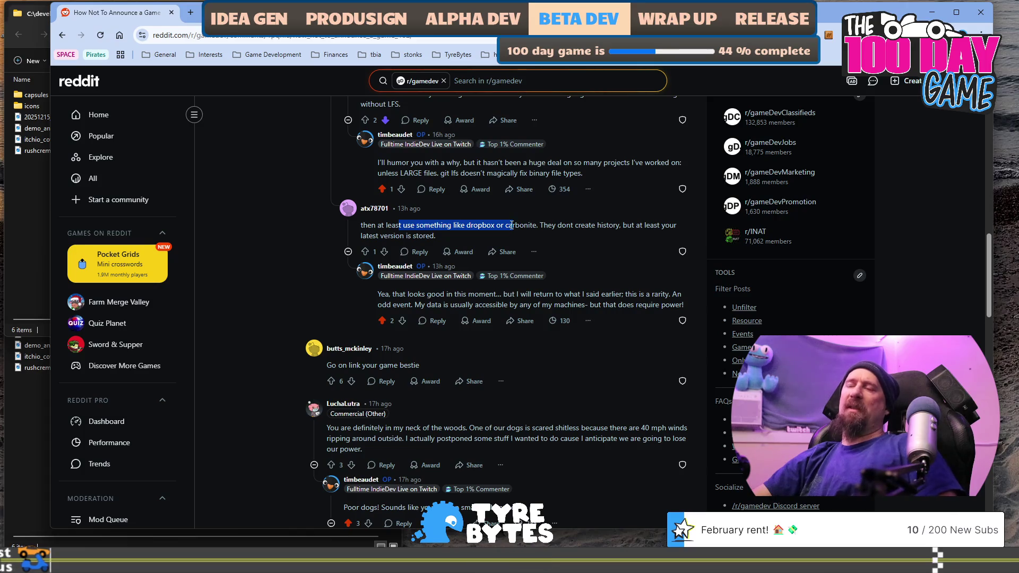
scroll(444, 353, up, 4)
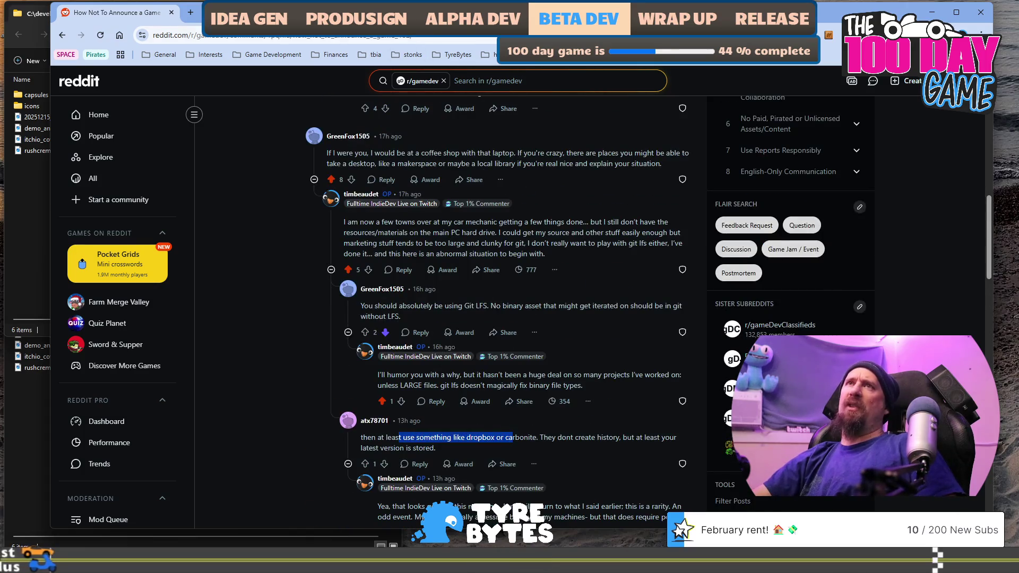
key(super+Down)
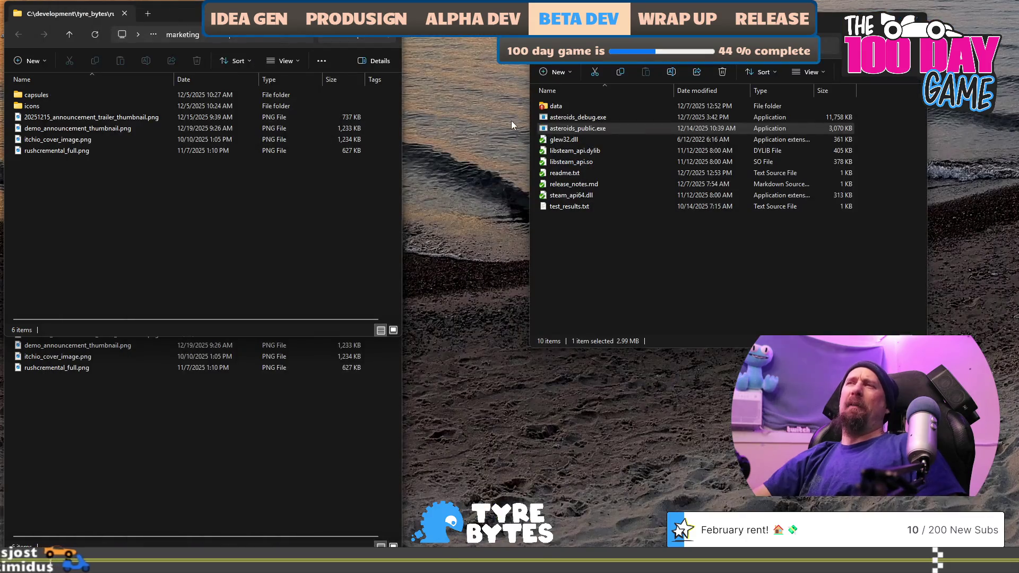
Nudge the right Explorer window aside and switch desktops to the Rushcremental Steam store page
drag(690, 20, 824, 7)
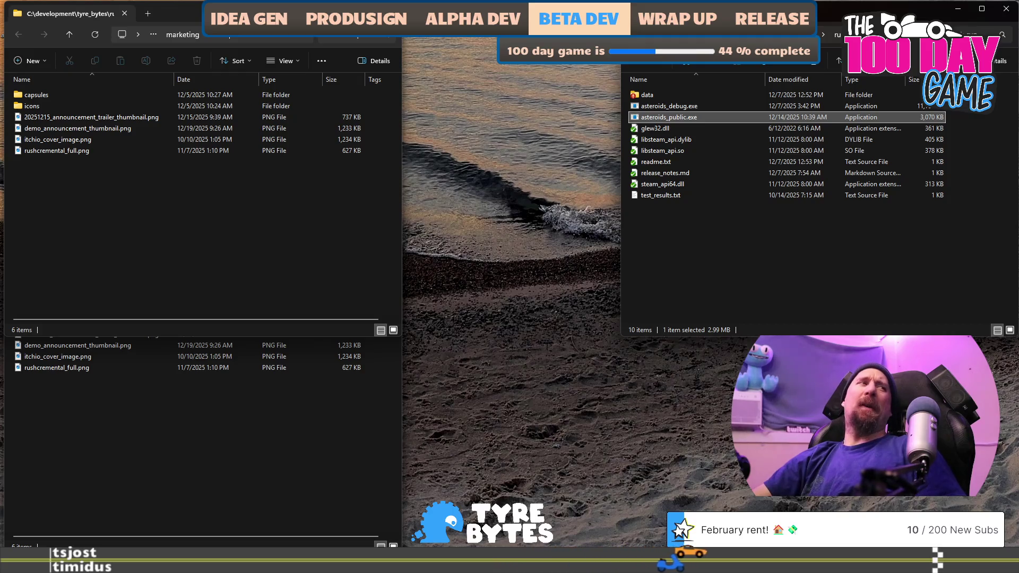
key(ctrl+super+Right)
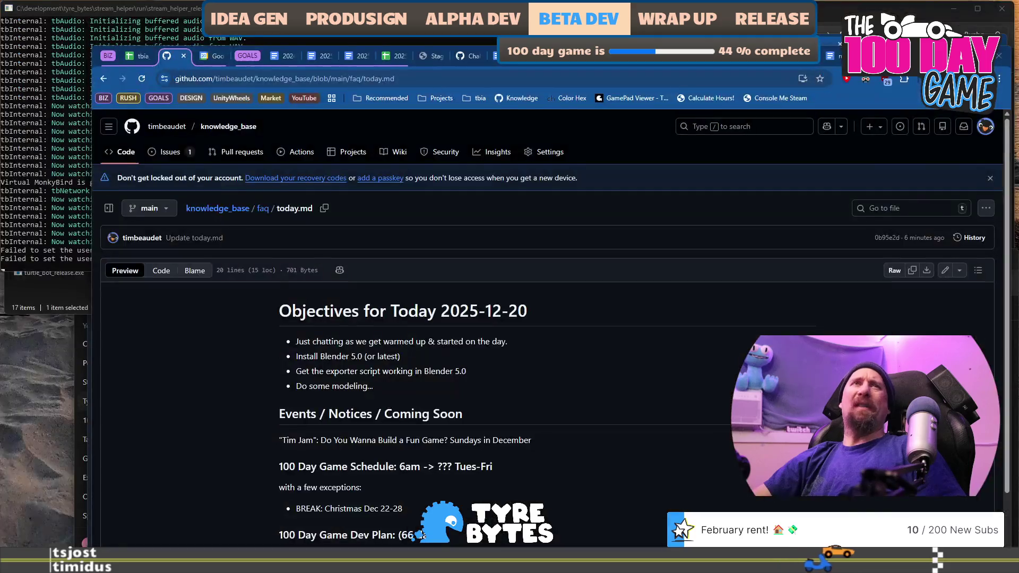
key(alt+Tab)
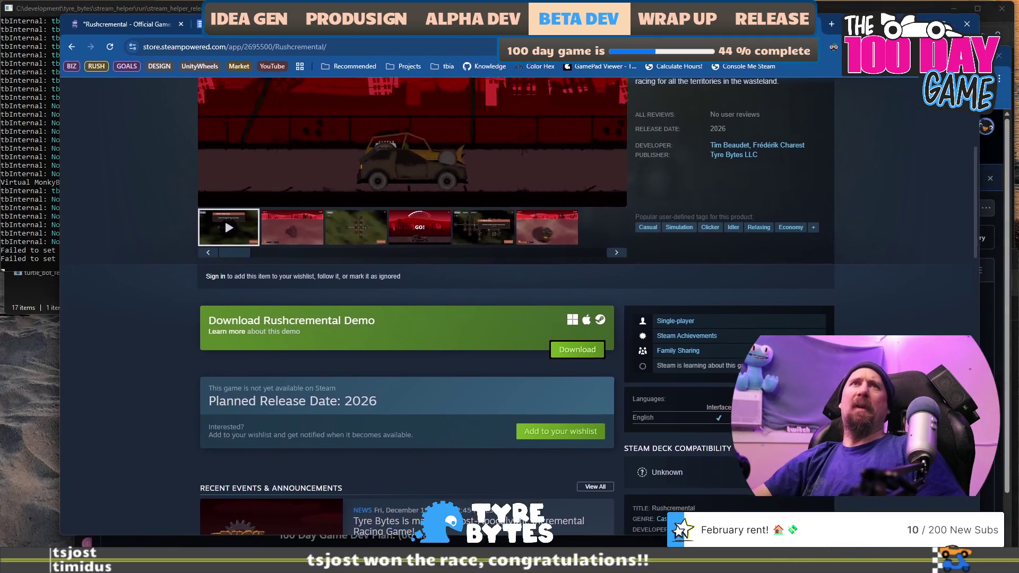
Bring the GitHub today.md Chrome window to the front
click(992, 316)
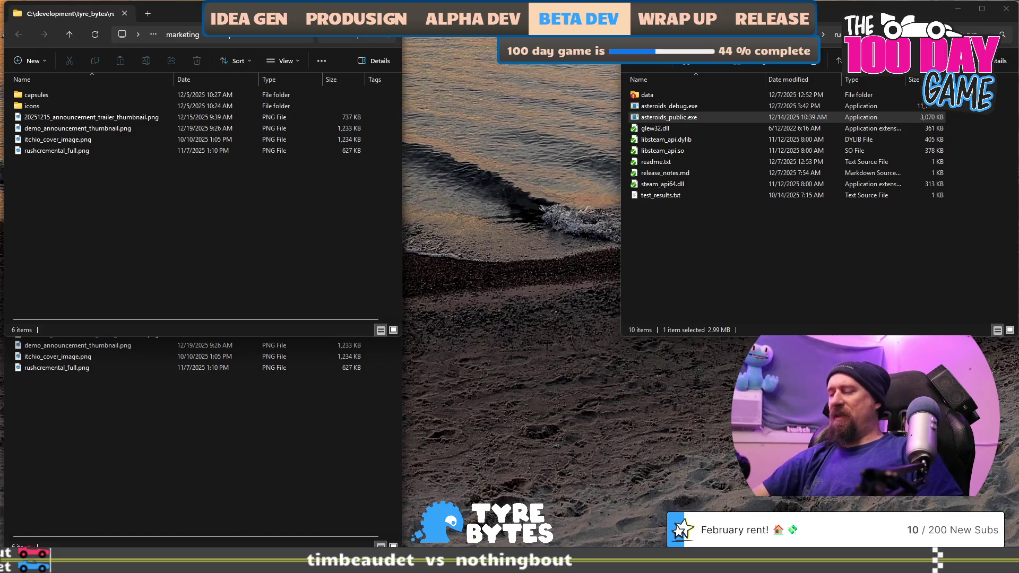
In a new browser window, search 'mac mini' to reach the Mac mini M4 Pro buying page
key(alt+Tab)
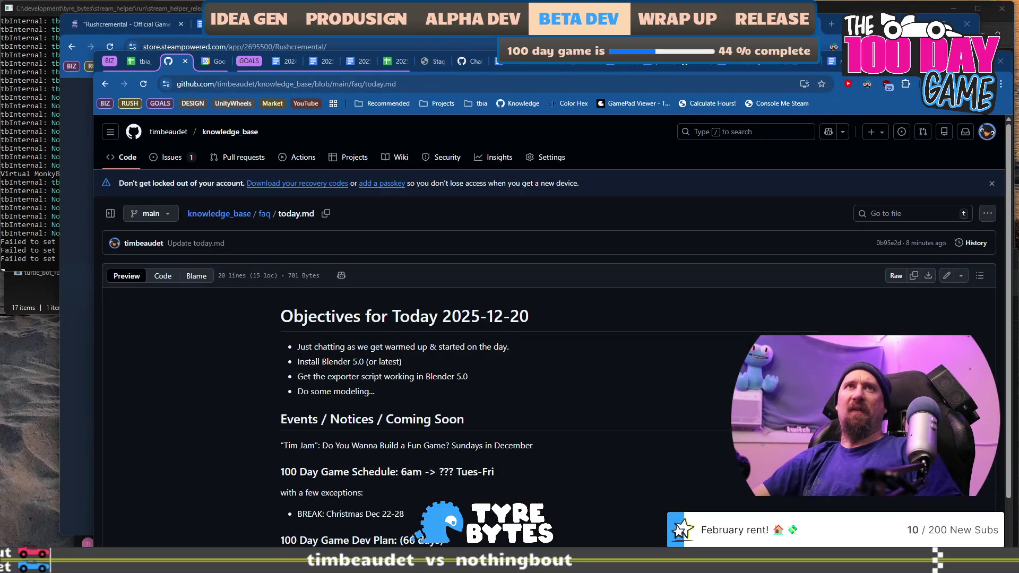
key(ctrl+n)
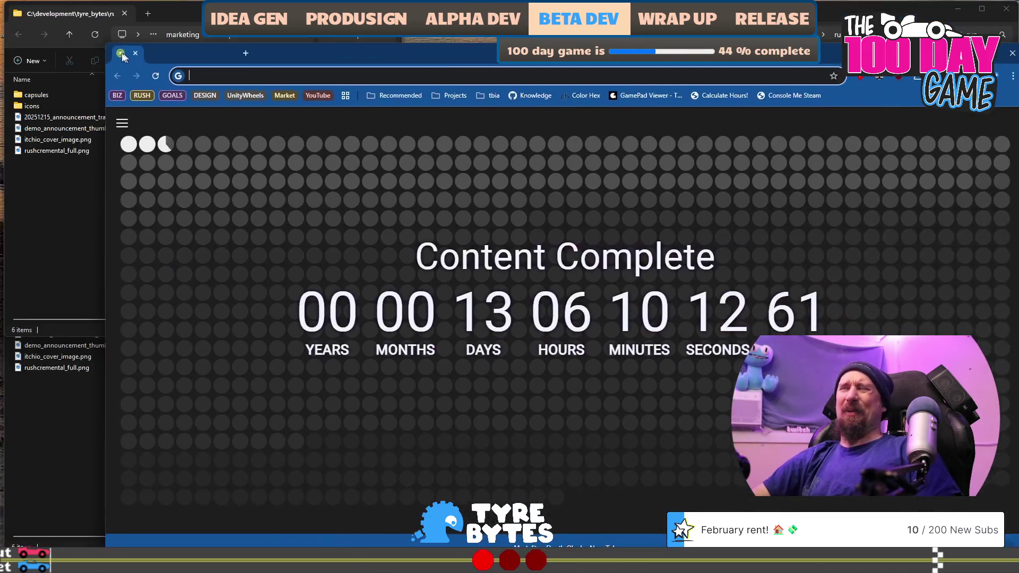
drag(122, 56, 82, 35)
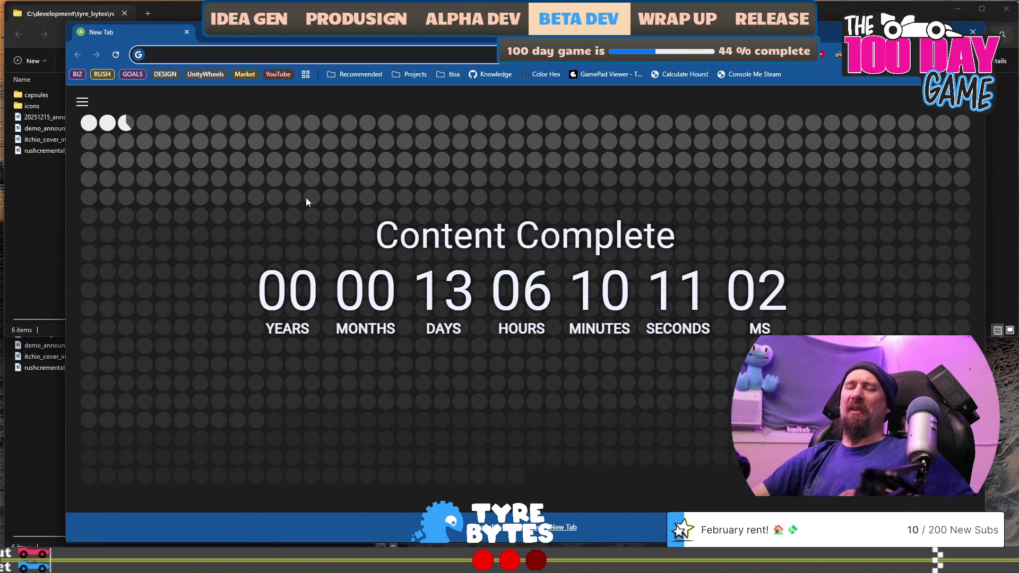
text(am)
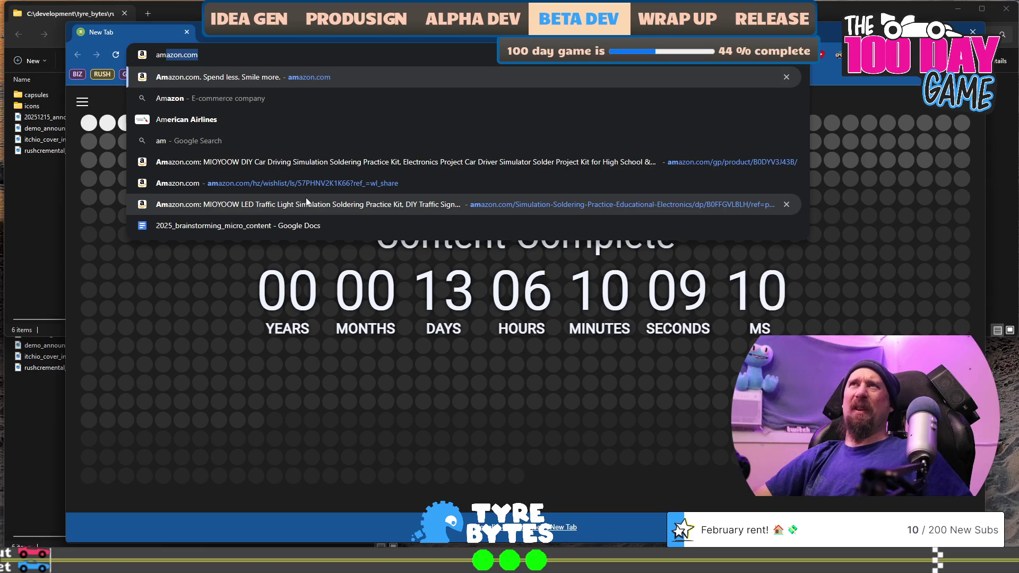
key(BackSpace)
key(BackSpace)
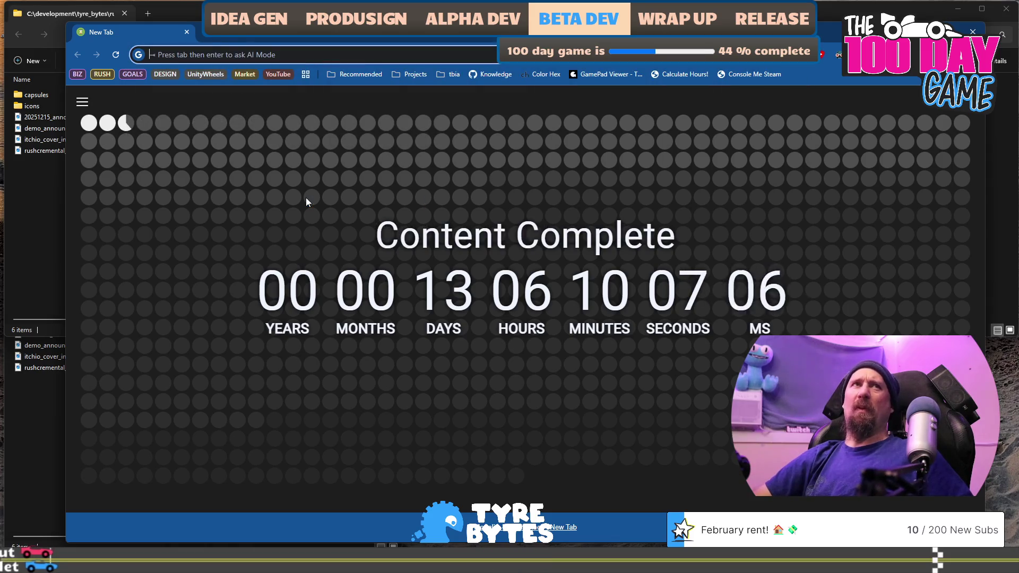
text(mac mini)
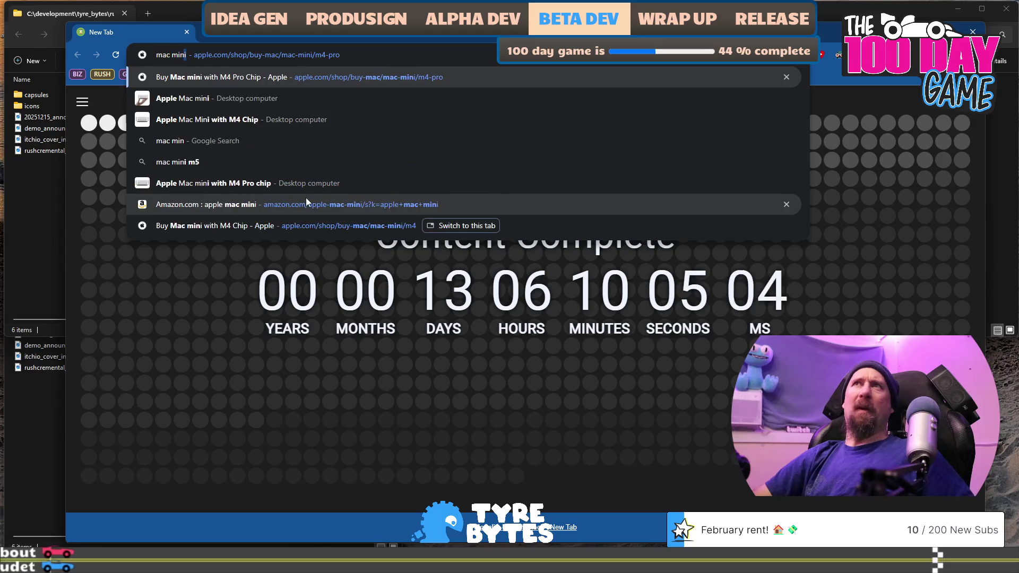
key(Return)
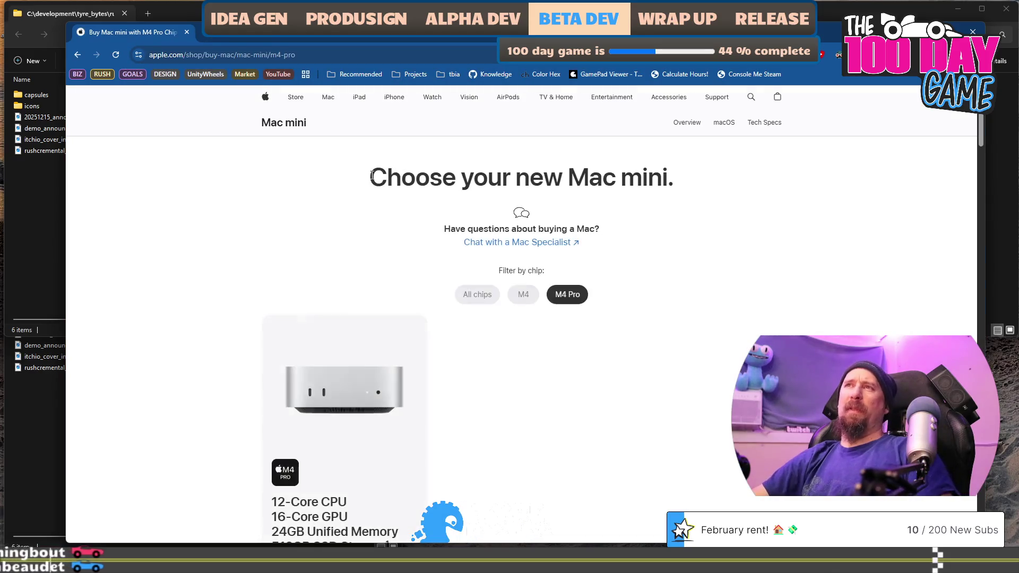
Scroll the Mac mini page and highlight the $1,399.00 price
scroll(406, 226, down, 2)
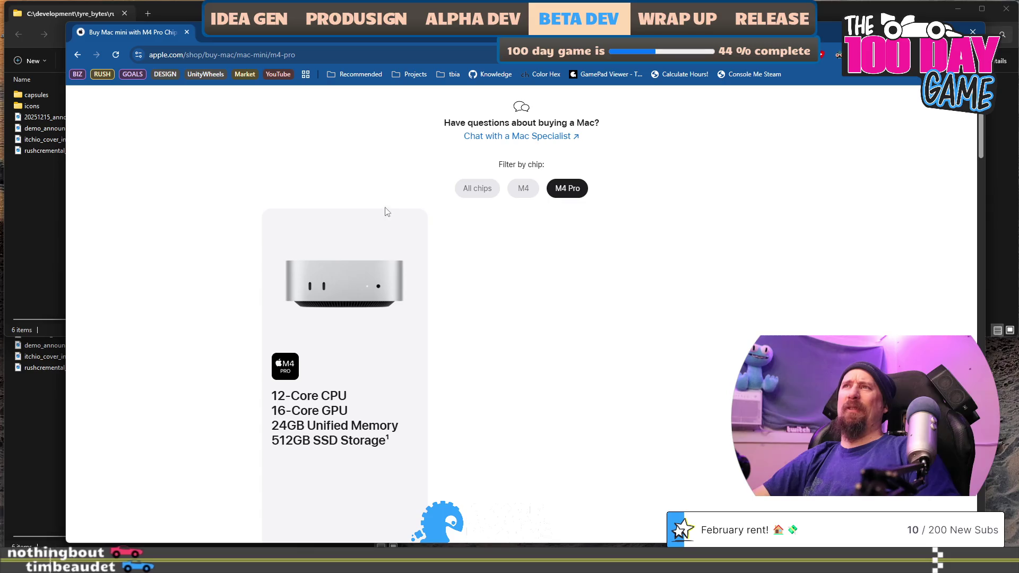
scroll(529, 227, down, 5)
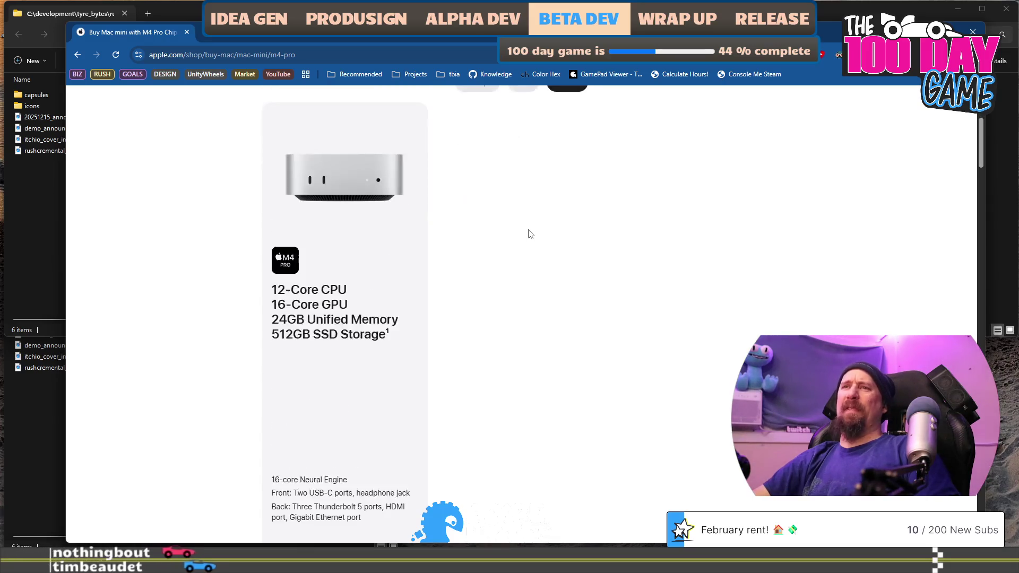
scroll(530, 233, down, 2)
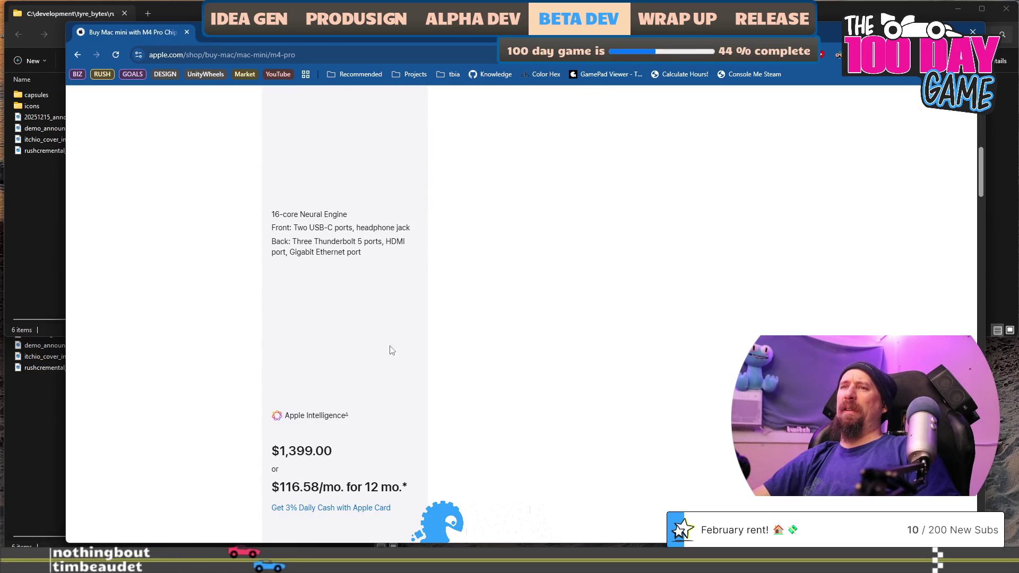
scroll(395, 451, up, 5)
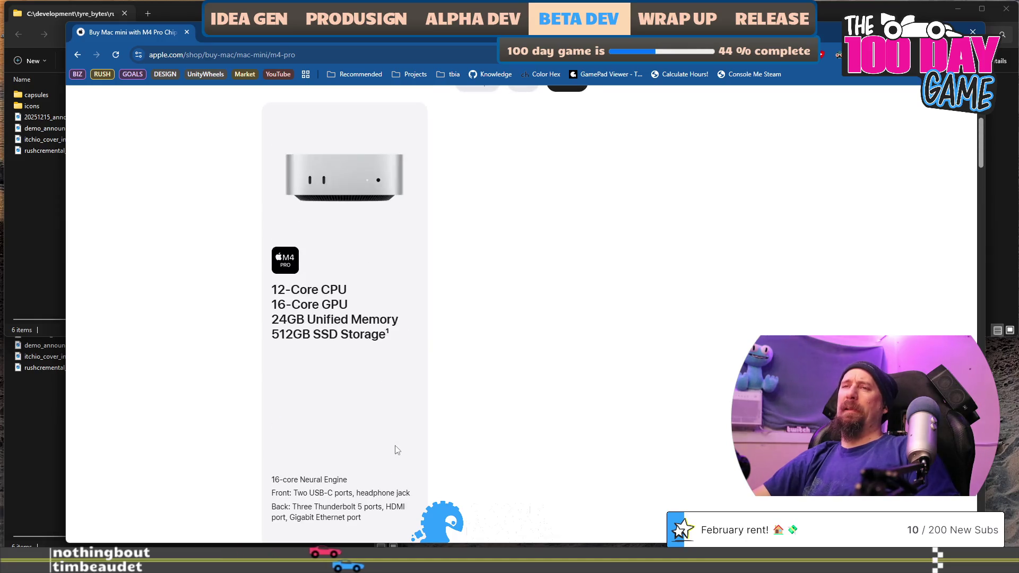
scroll(397, 450, up, 2)
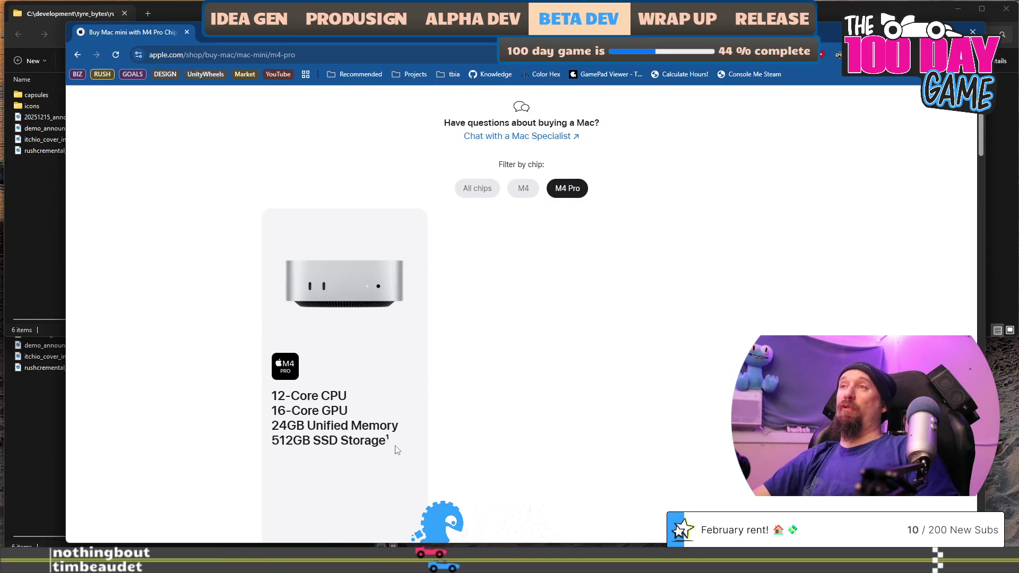
scroll(424, 386, down, 3)
scroll(424, 387, up, 5)
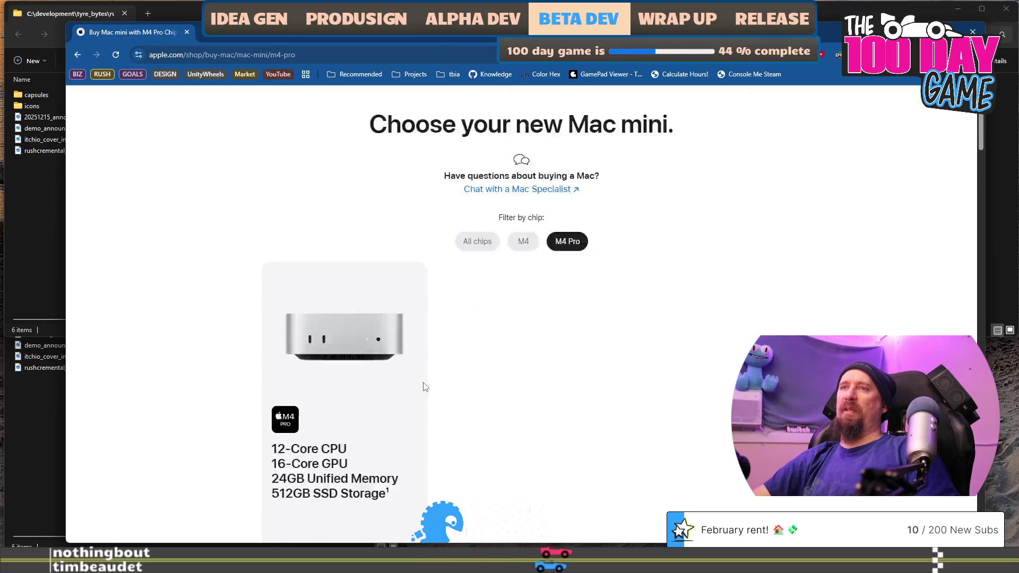
scroll(495, 336, down, 6)
scroll(495, 336, down, 4)
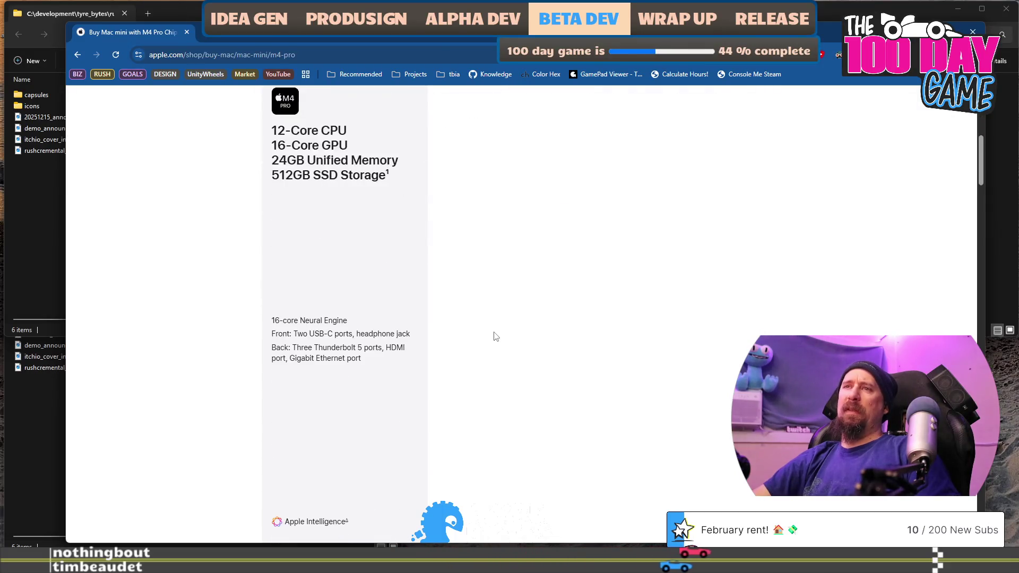
drag(279, 399, 352, 397)
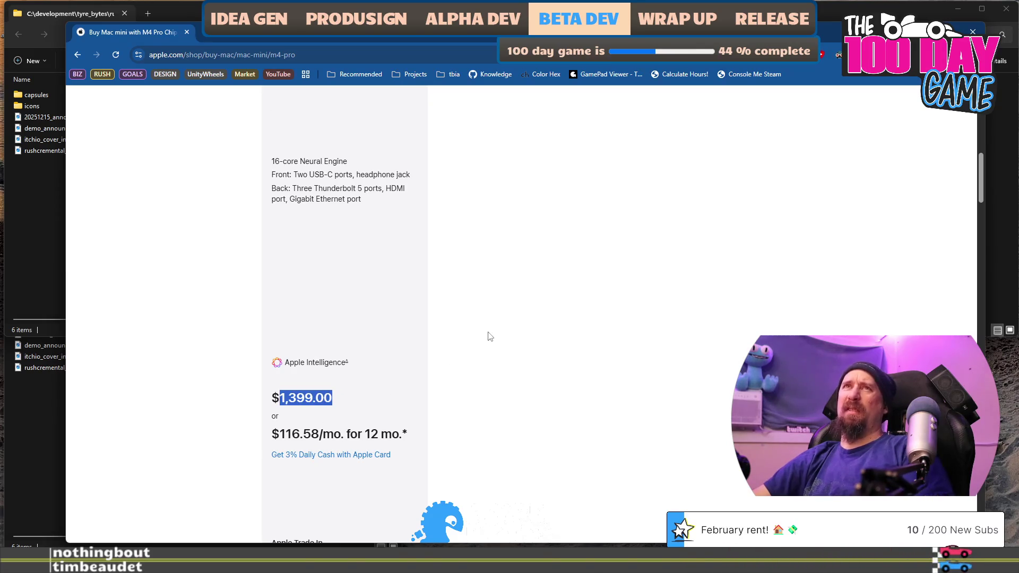
scroll(489, 336, up, 5)
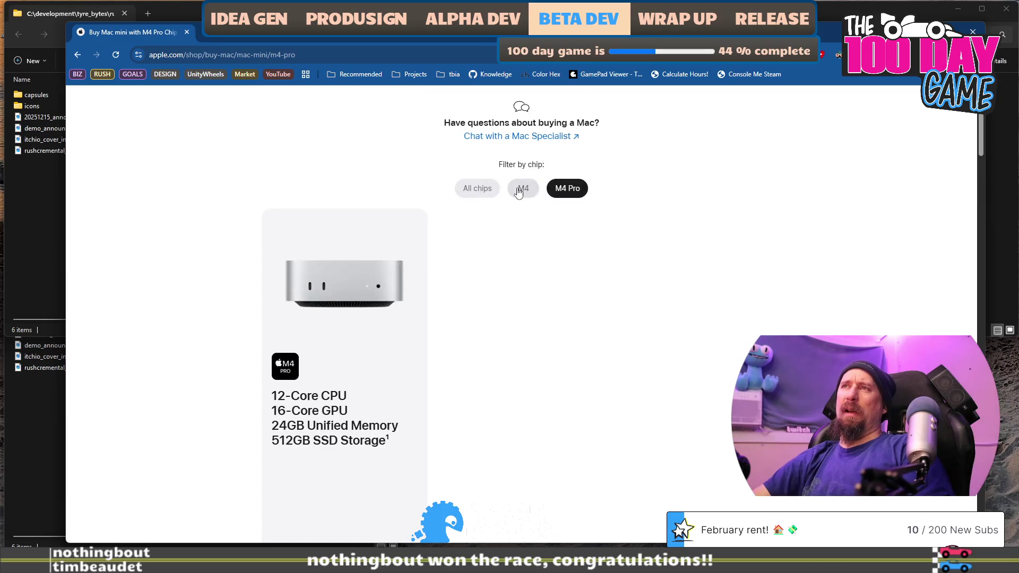
click(519, 190)
scroll(533, 289, down, 5)
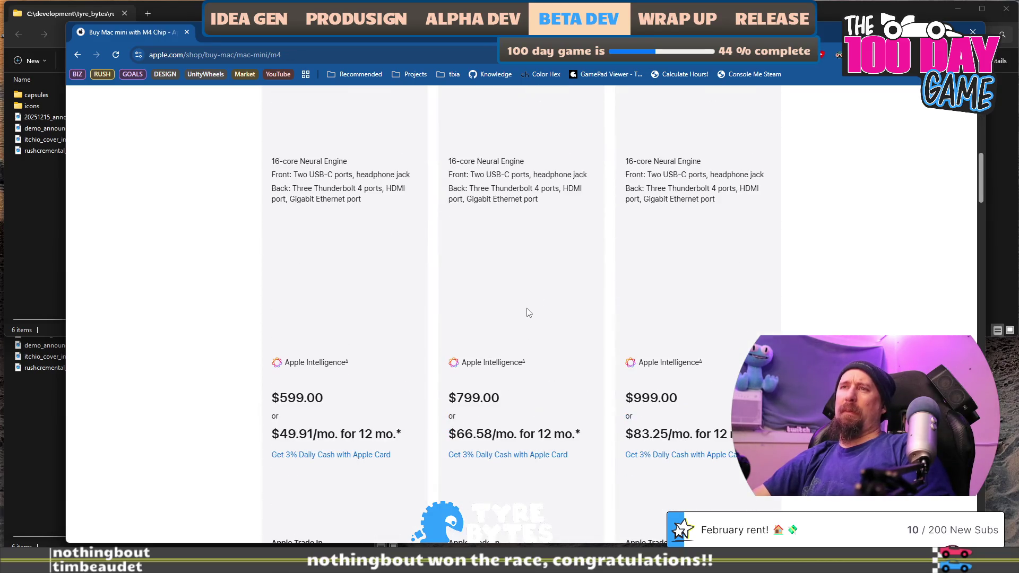
scroll(529, 312, up, 5)
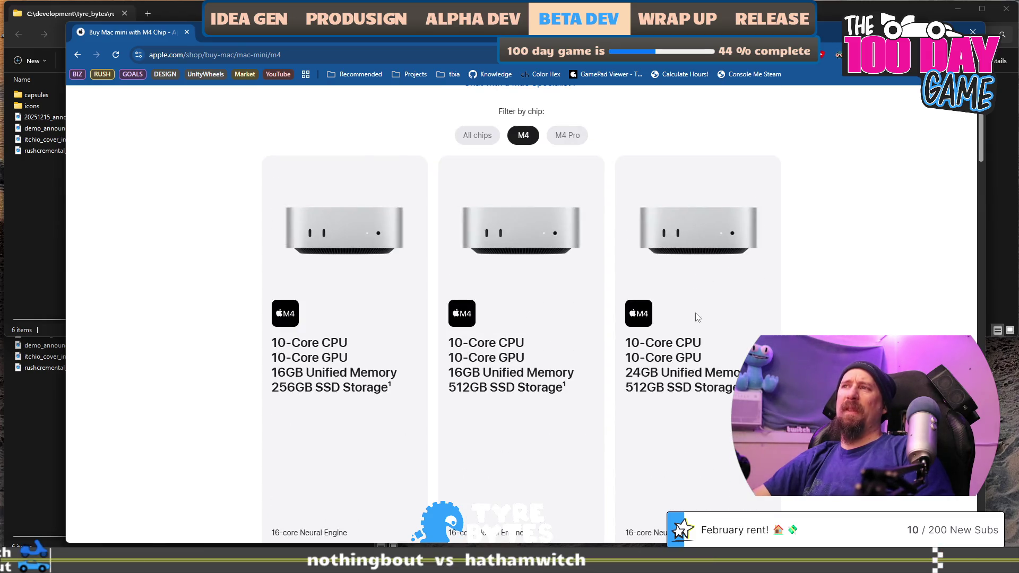
scroll(697, 317, down, 1)
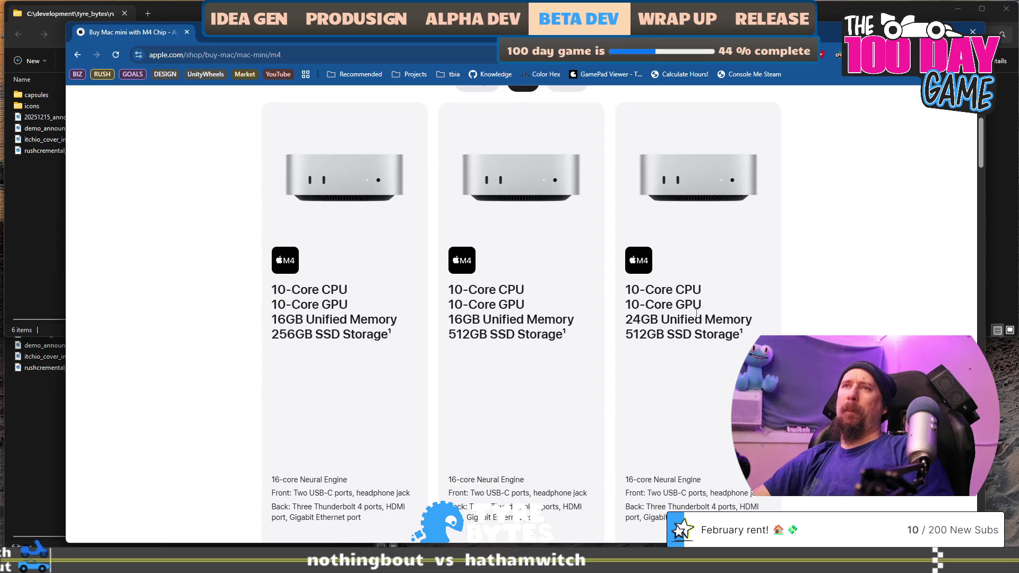
drag(272, 334, 331, 334)
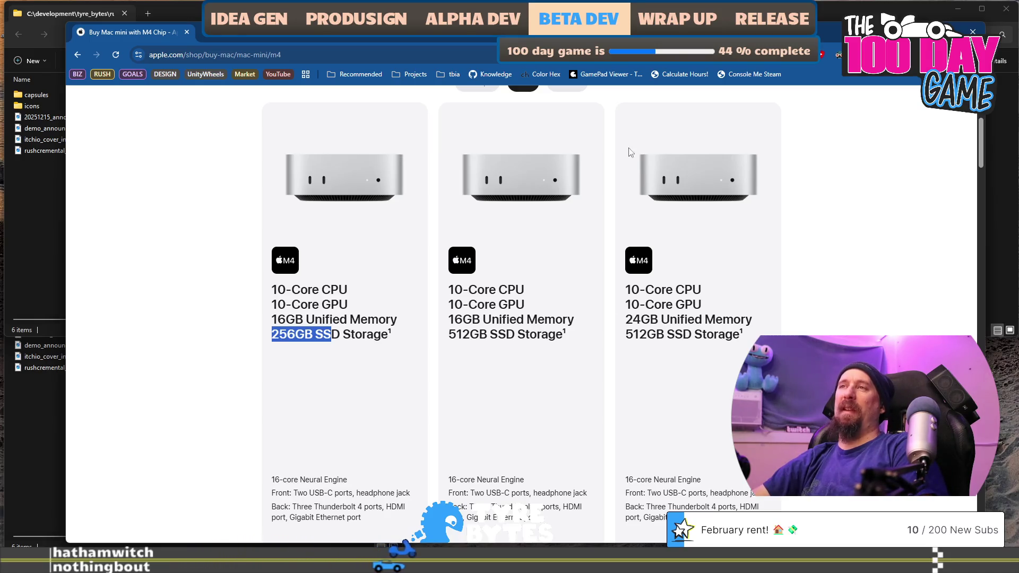
click(76, 55)
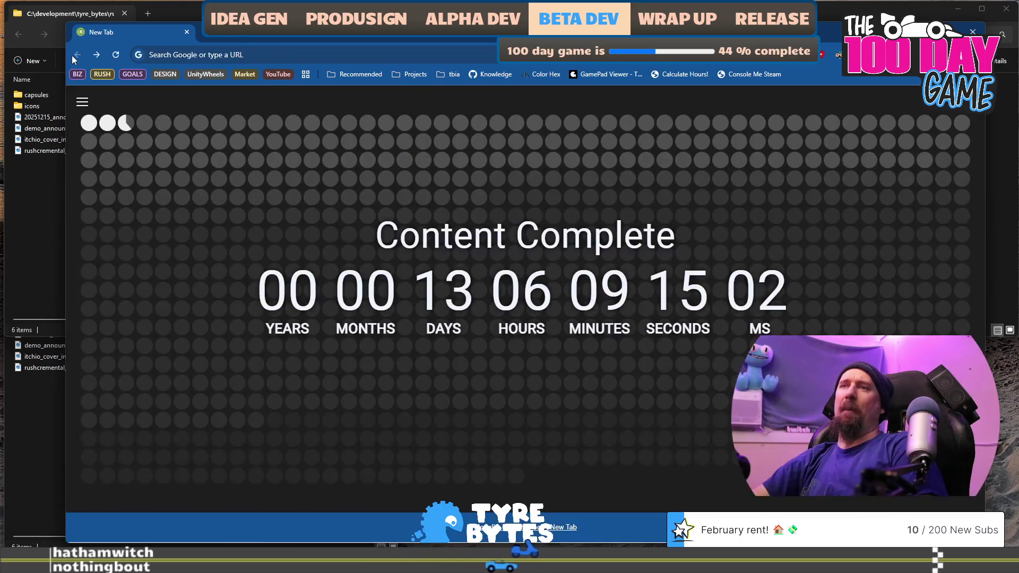
click(98, 55)
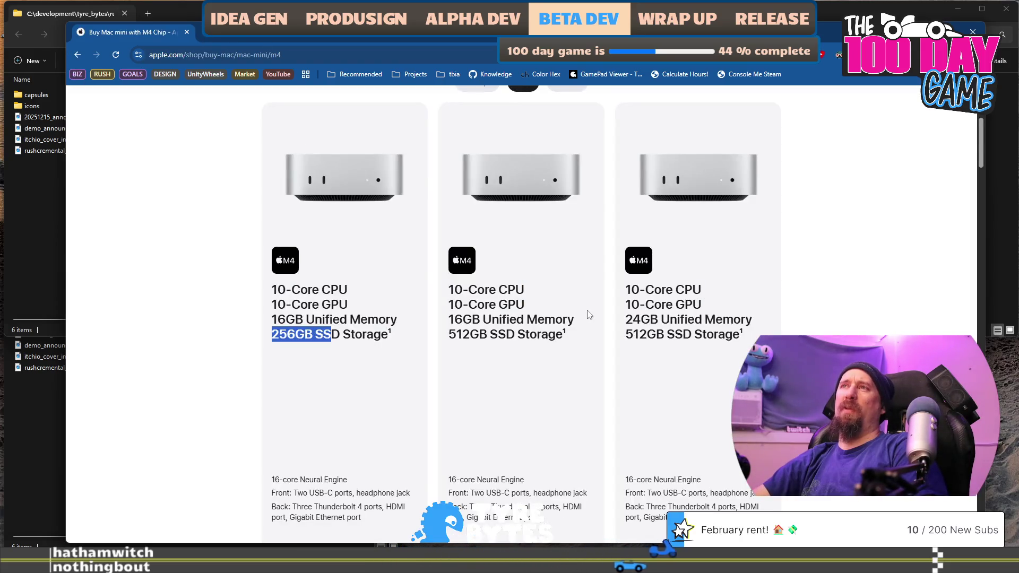
scroll(587, 312, down, 5)
scroll(647, 410, down, 1)
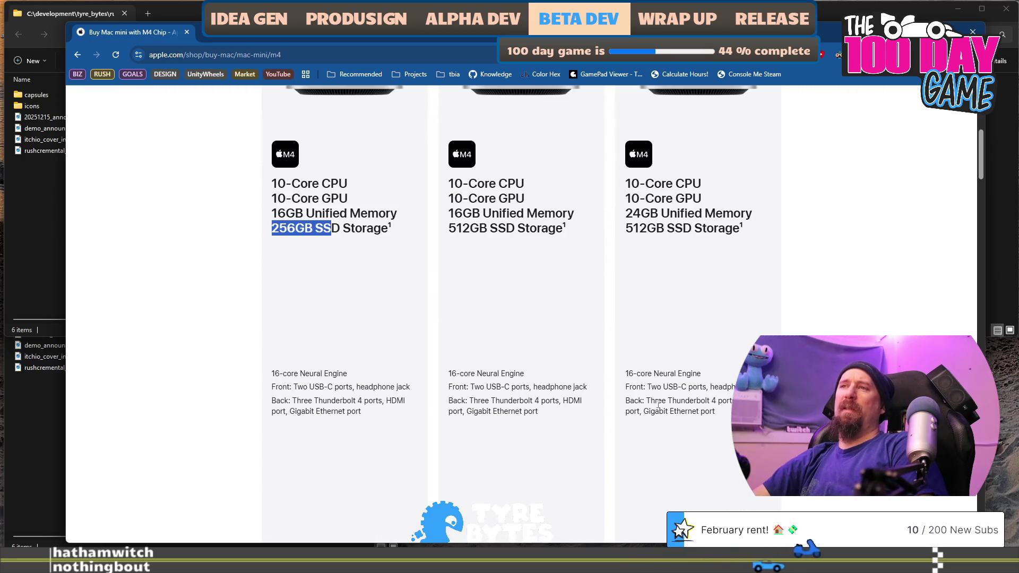
drag(656, 386, 733, 385)
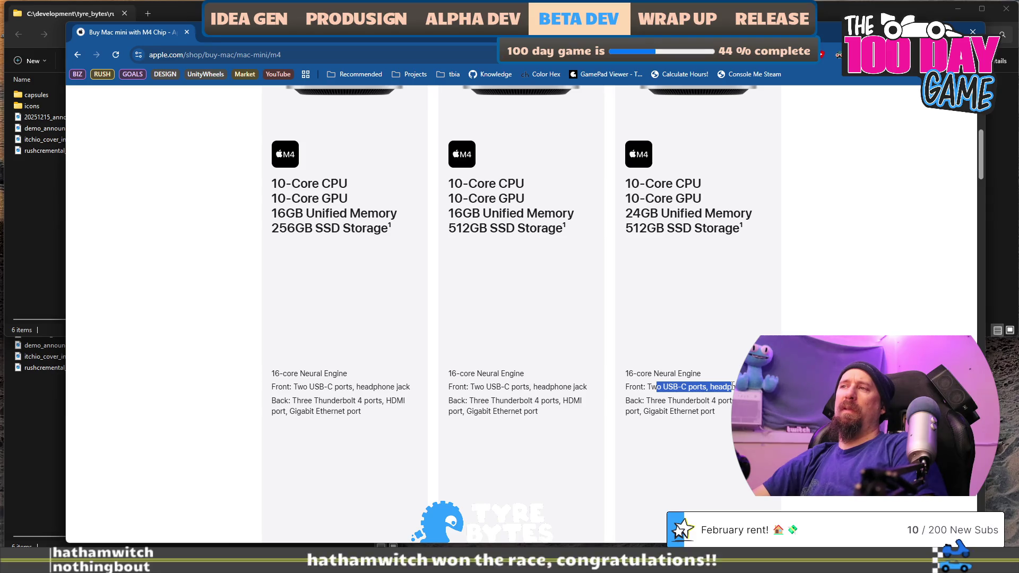
drag(733, 386, 731, 400)
click(729, 413)
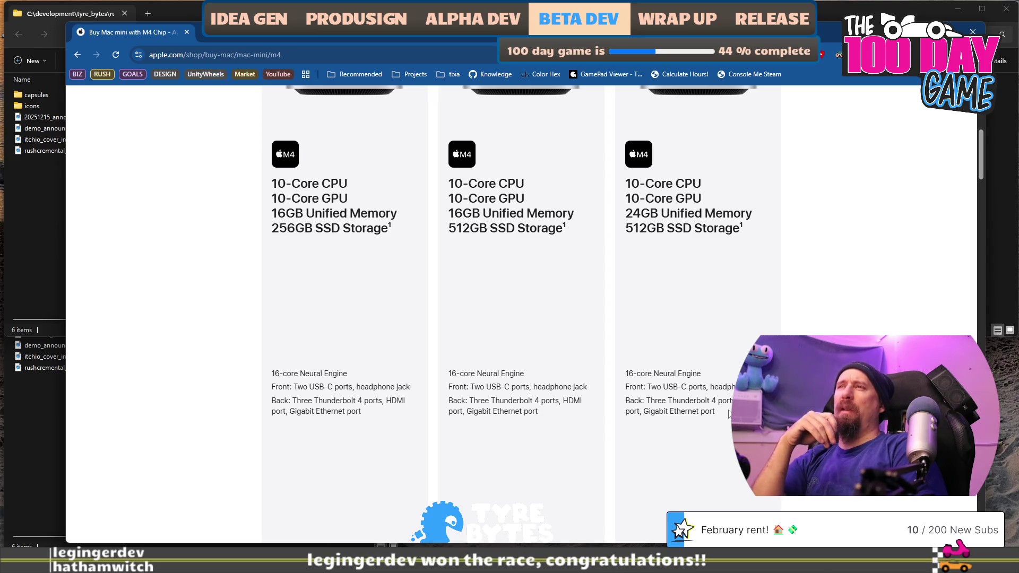
Scroll to the top of the Mac mini page and close its browser window
scroll(728, 413, up, 5)
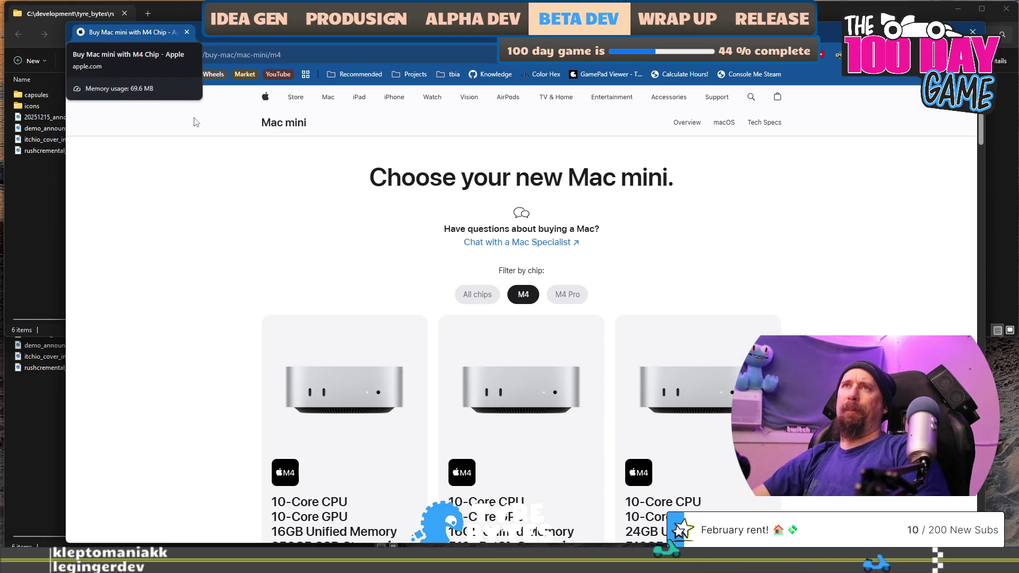
click(186, 33)
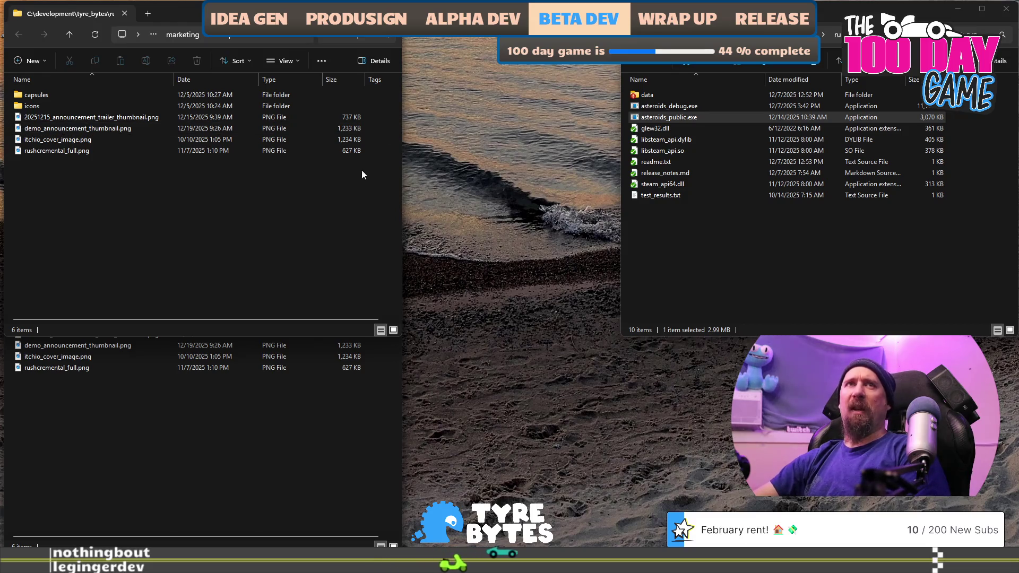
Switch between desktops and bring back the Apple Mac mini window at its prices
key(ctrl+super+Right)
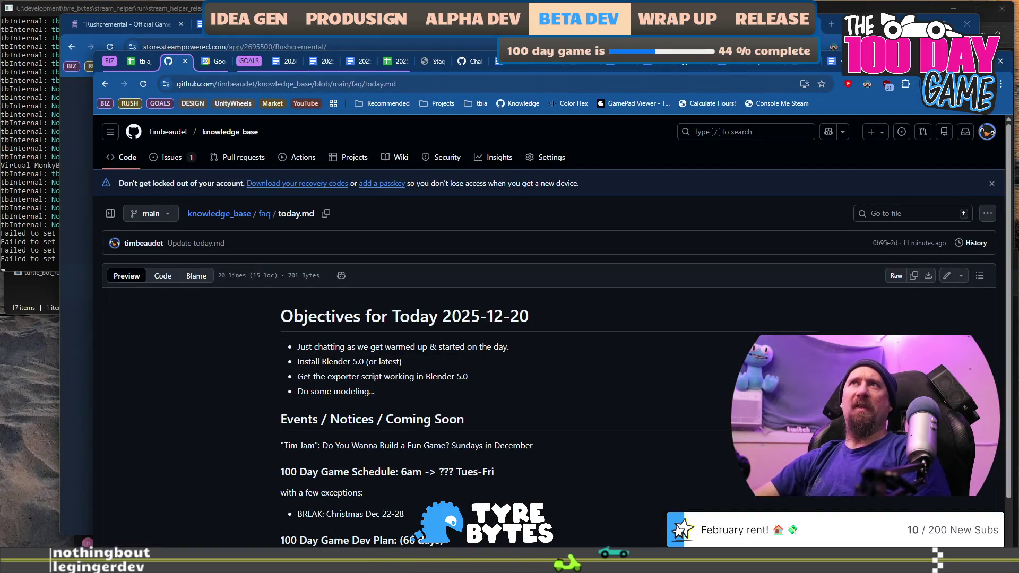
key(ctrl+t)
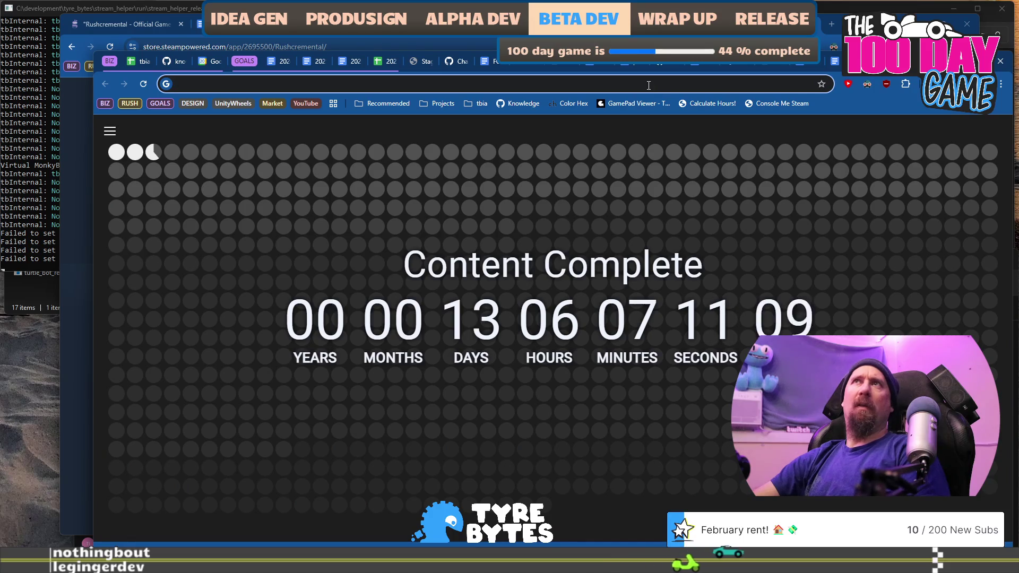
key(ctrl+super+Left)
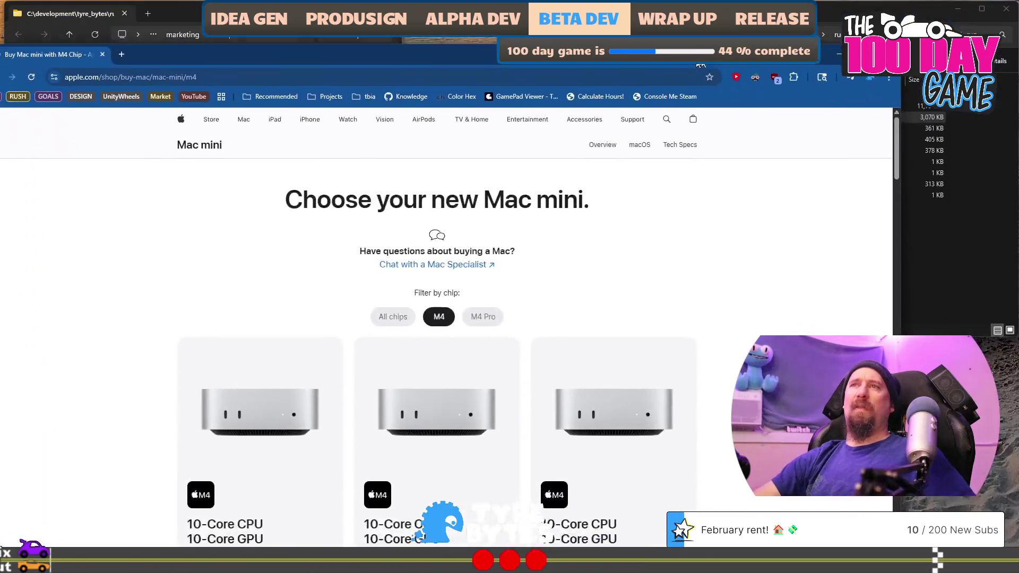
drag(685, 62, 779, 35)
scroll(541, 357, down, 5)
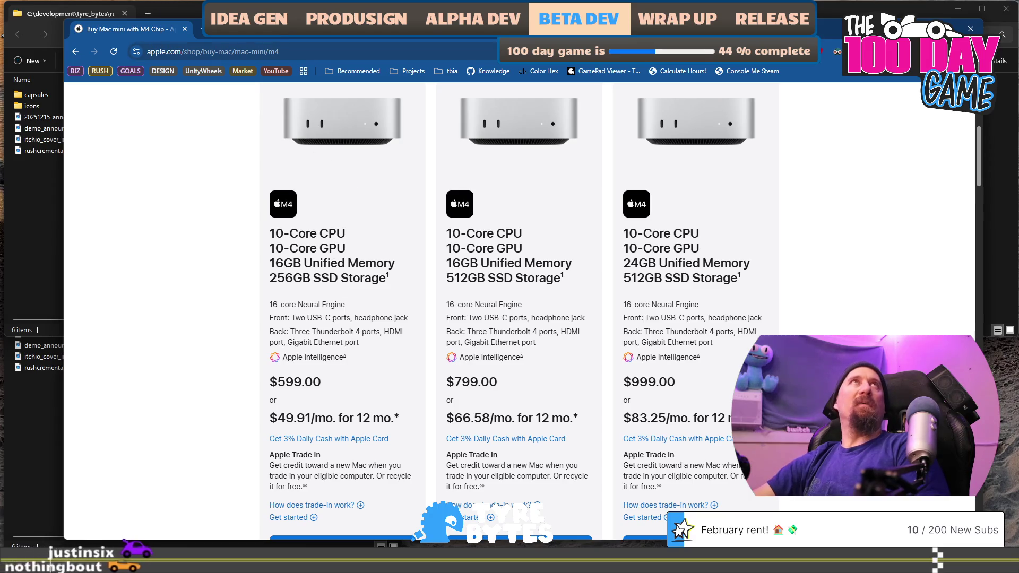
click(210, 32)
text(a)
key(ctrl+a)
text(https://www.amazon.com)
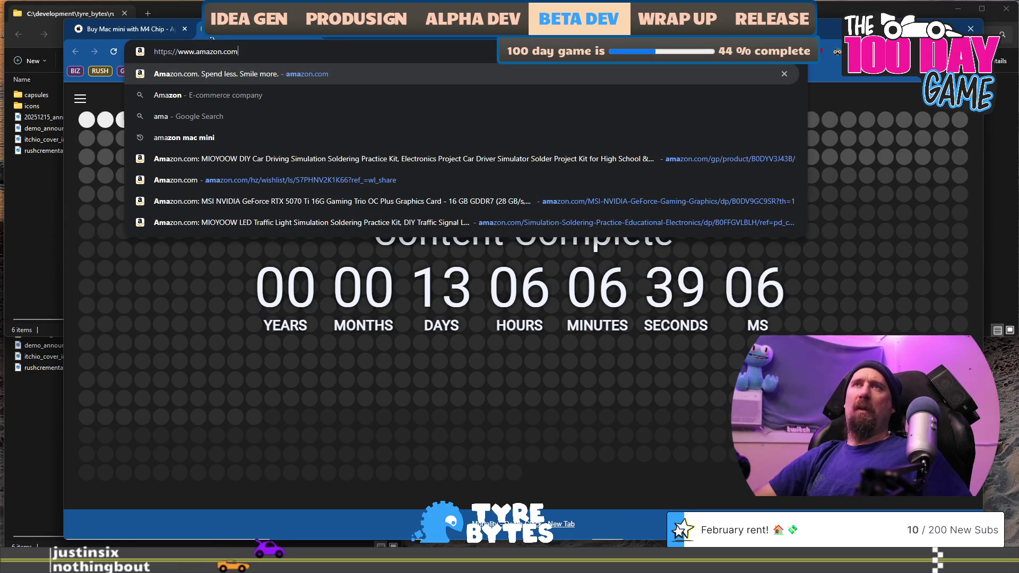
Load Amazon, search 'mac mini', and scroll through the results
key(Return)
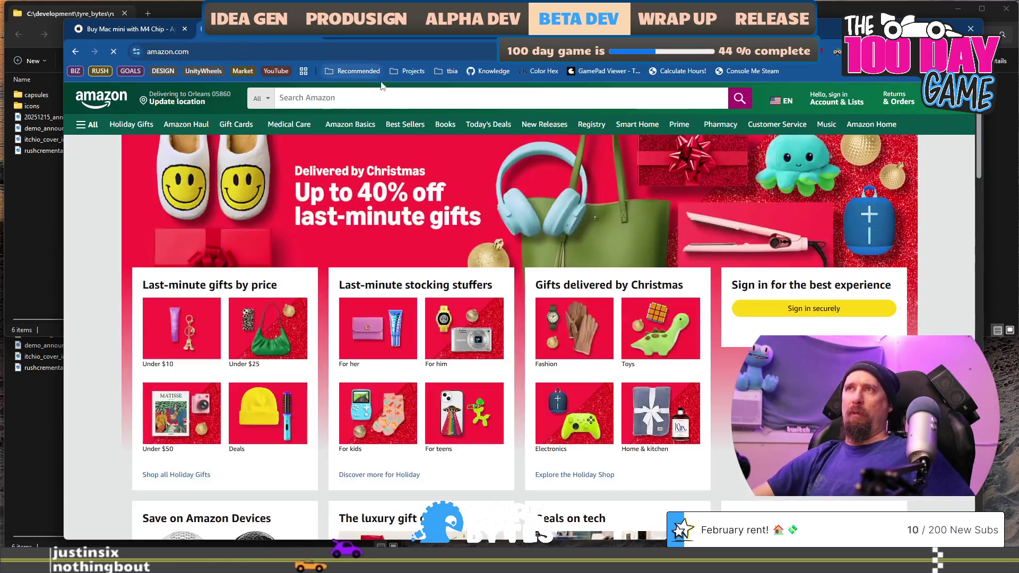
click(432, 104)
text(mac mini)
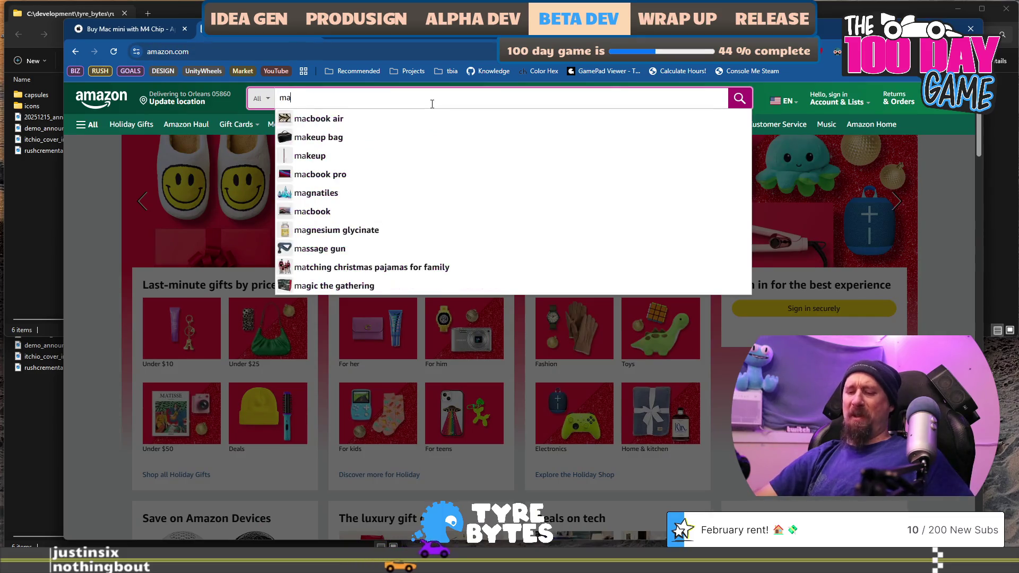
key(Return)
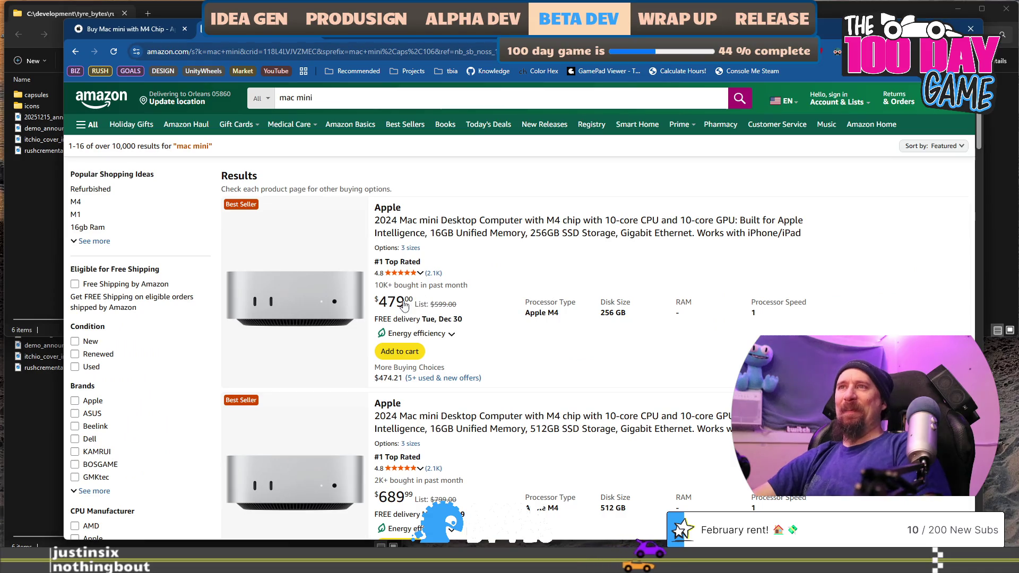
scroll(472, 295, down, 2)
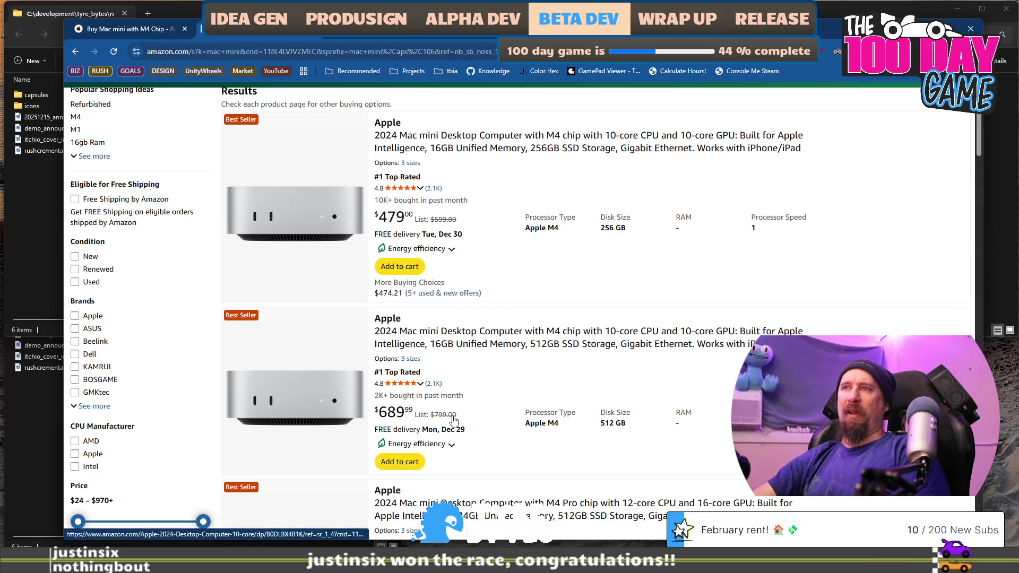
scroll(455, 421, down, 1)
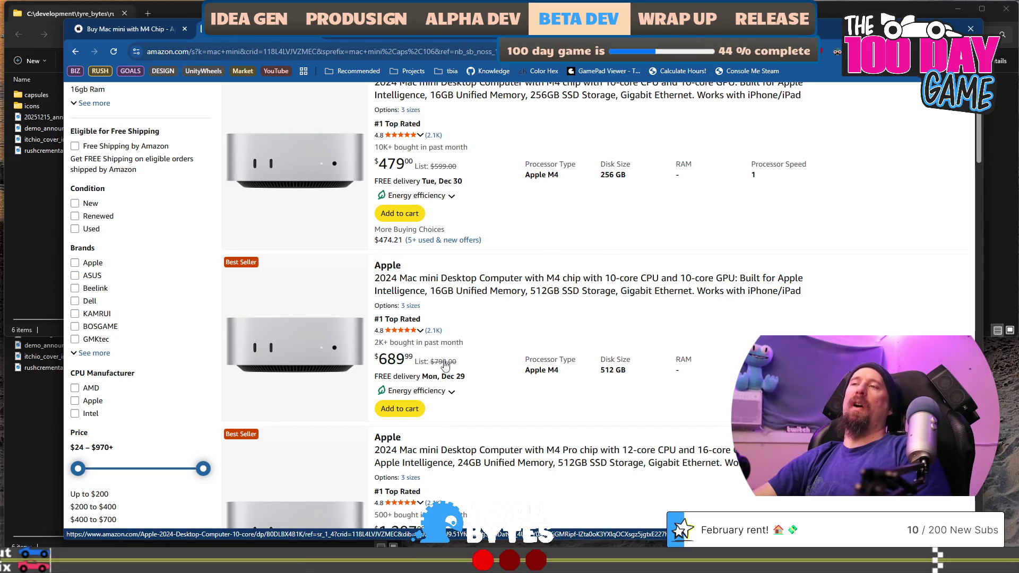
scroll(445, 366, down, 1)
scroll(455, 288, down, 1)
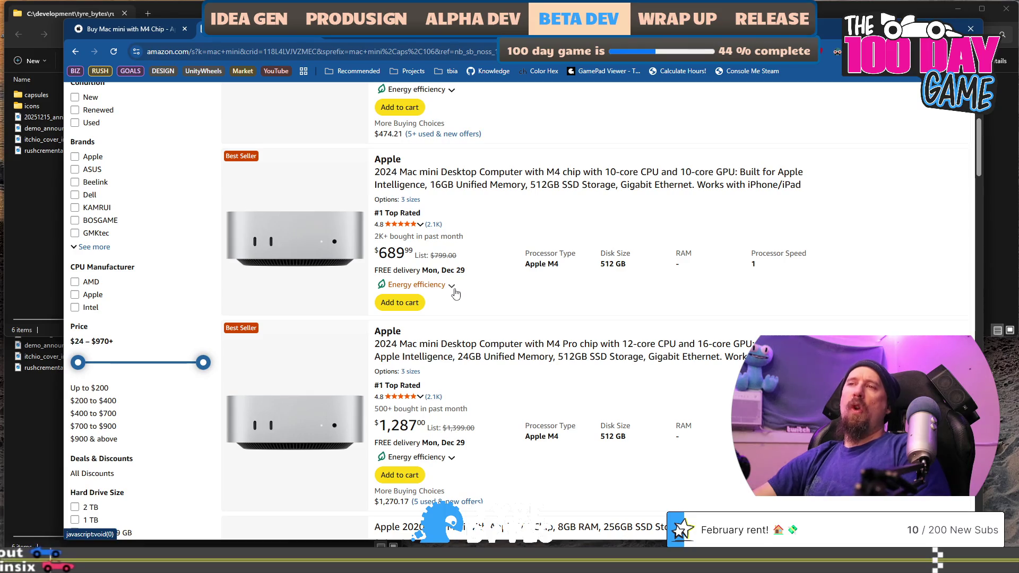
scroll(454, 291, down, 1)
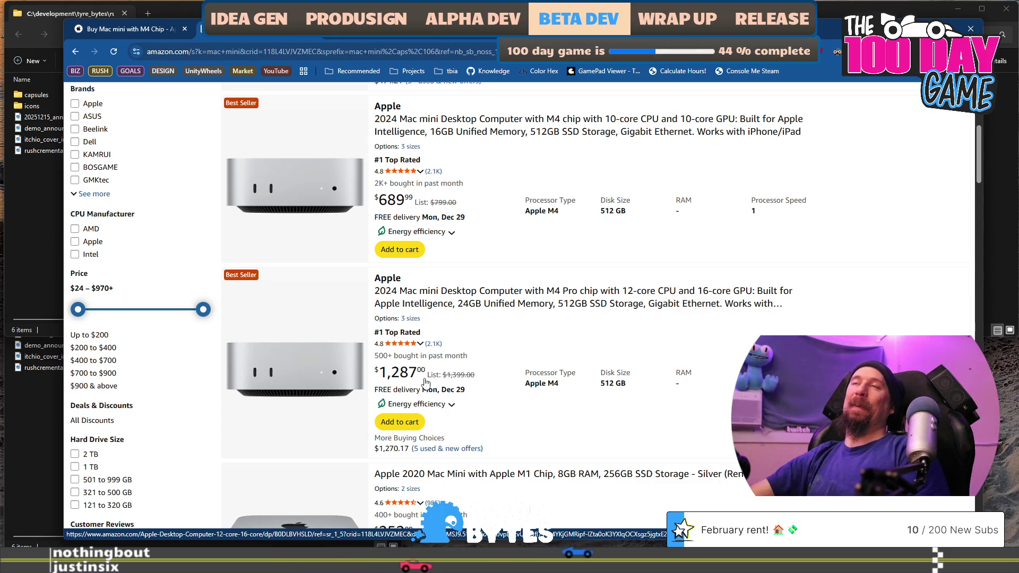
scroll(425, 382, up, 5)
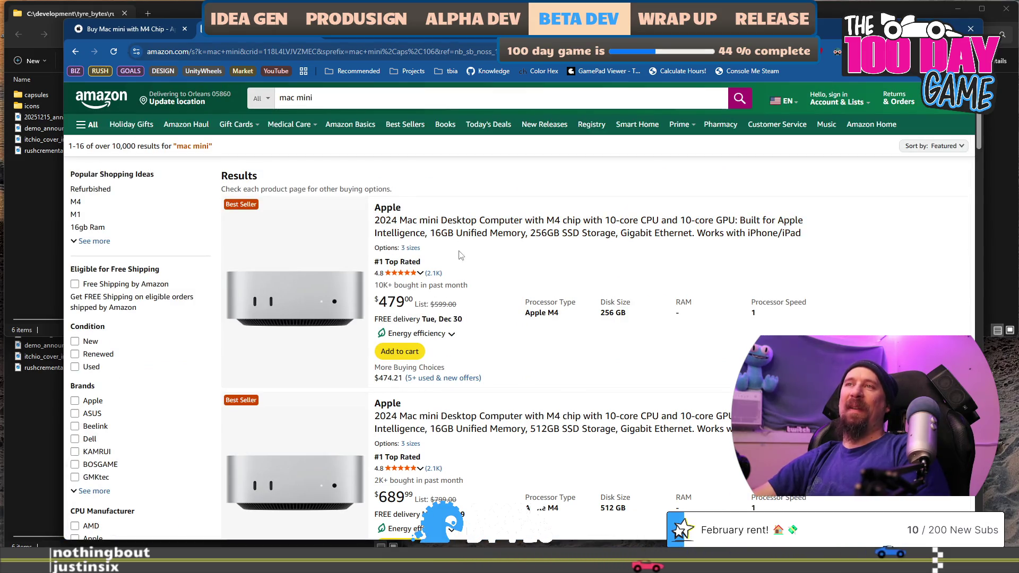
scroll(483, 320, down, 3)
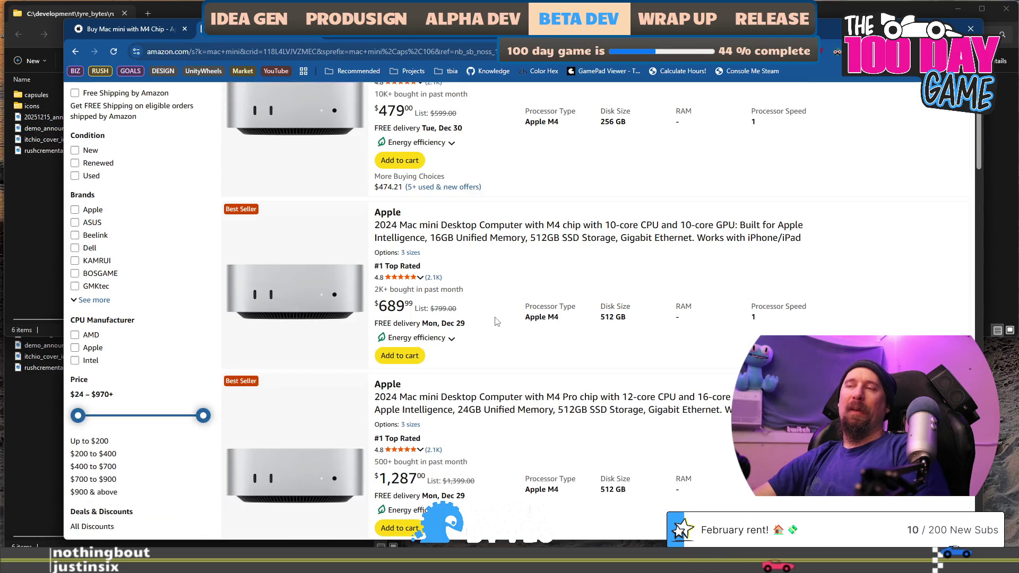
scroll(493, 323, down, 4)
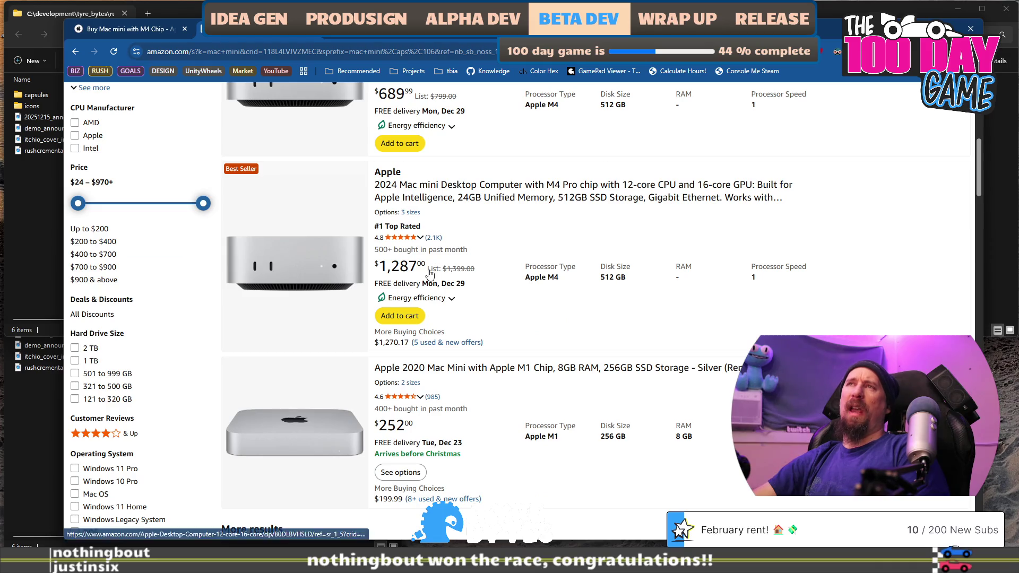
Compare with the Apple Mac mini tab, then open Amazon's 512GB M4 Mac mini product page
click(145, 30)
scroll(501, 261, up, 5)
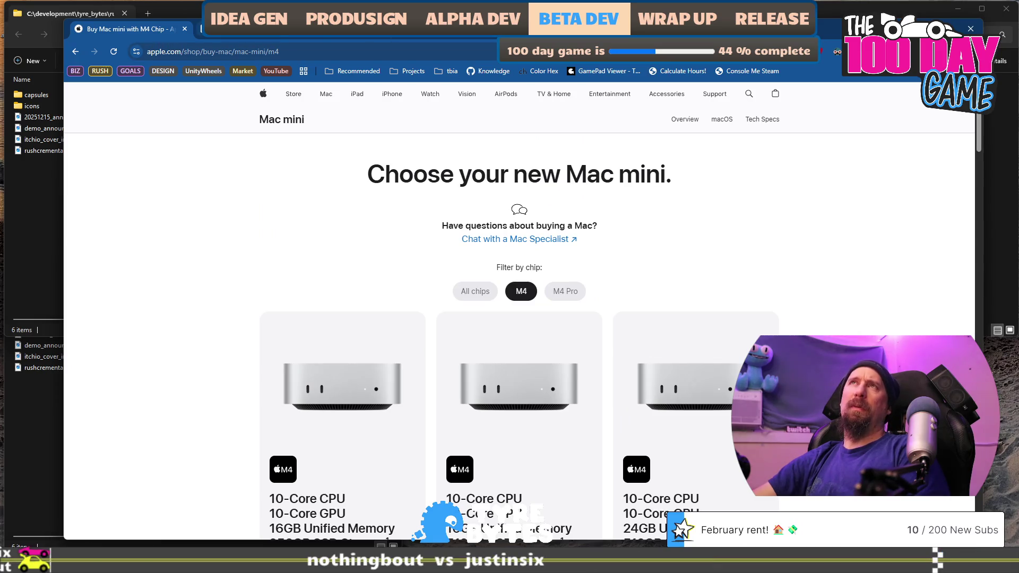
key(ctrl+Tab)
scroll(616, 224, up, 3)
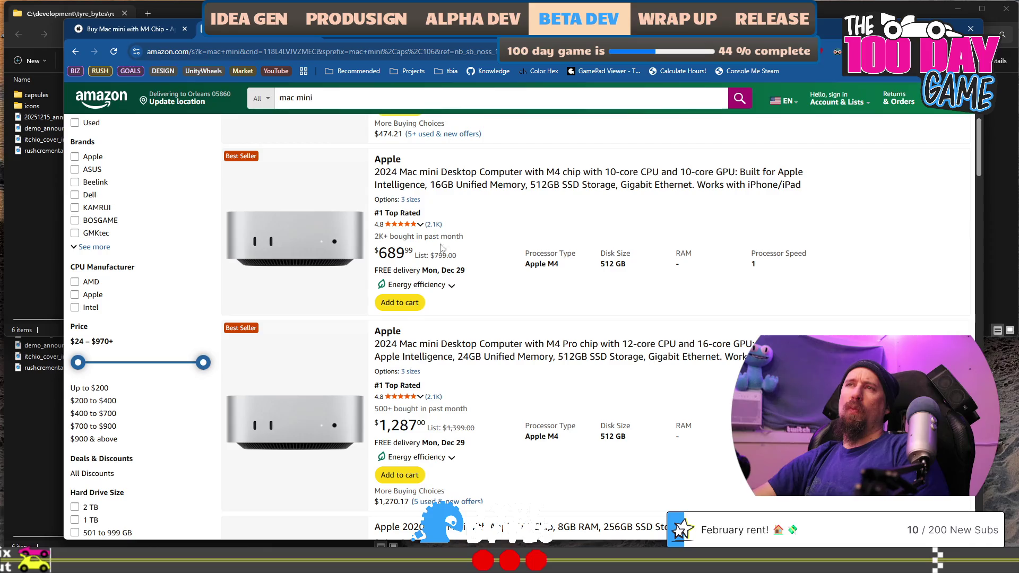
scroll(421, 268, up, 2)
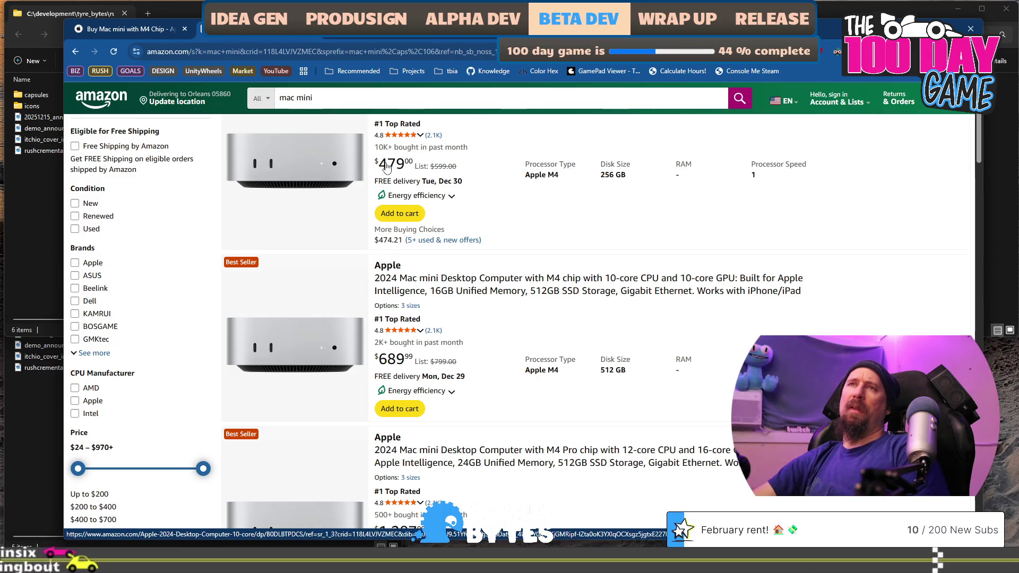
scroll(497, 347, up, 1)
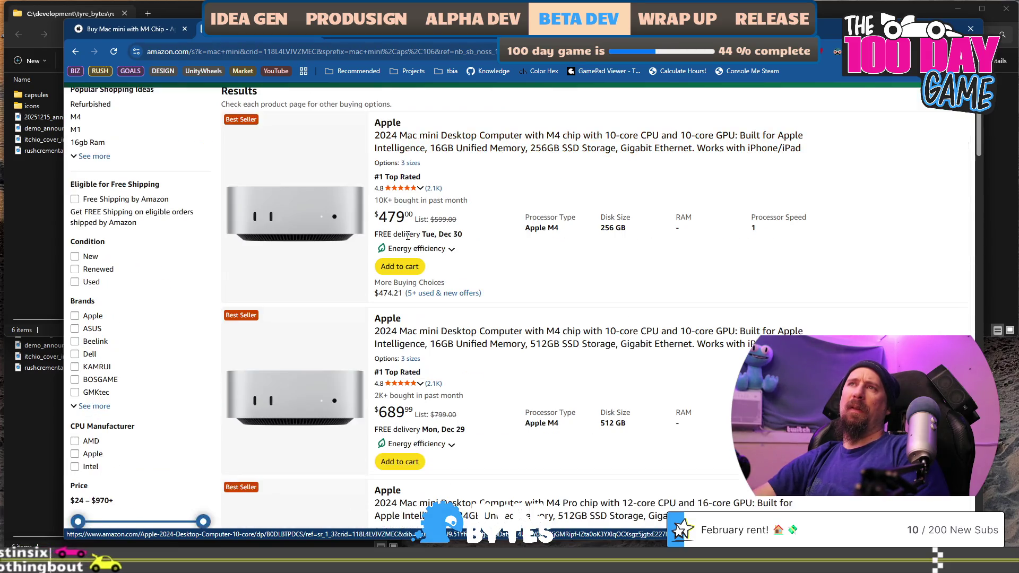
click(496, 348)
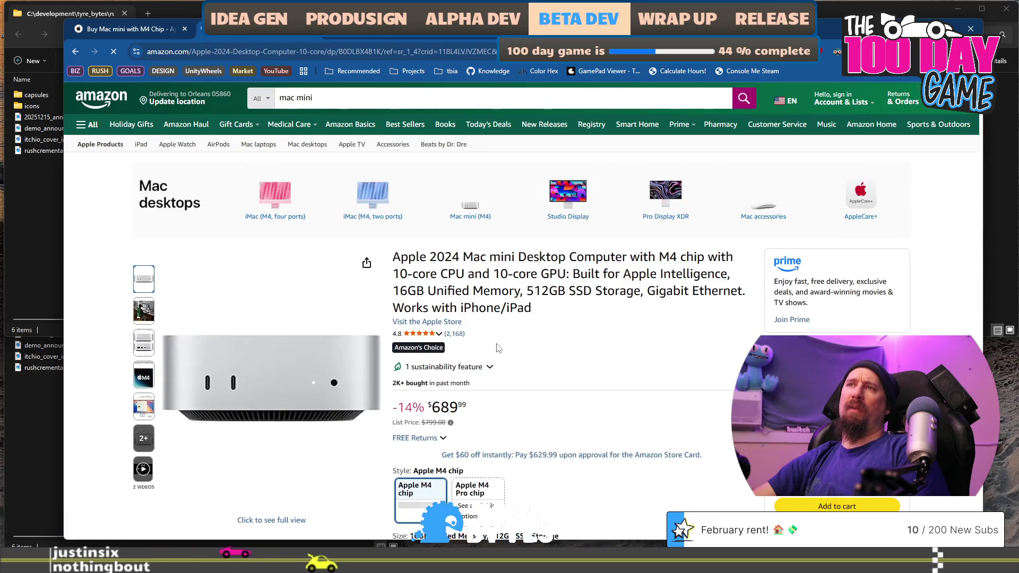
Scroll the product page and choose the AppleCare+ (3 Years) bundle
scroll(498, 348, down, 3)
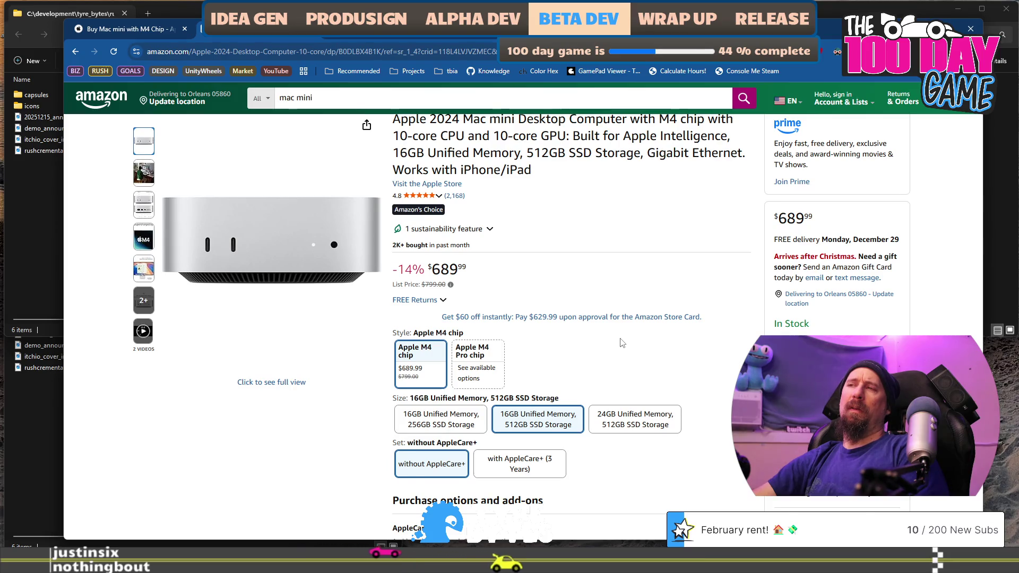
scroll(621, 343, down, 1)
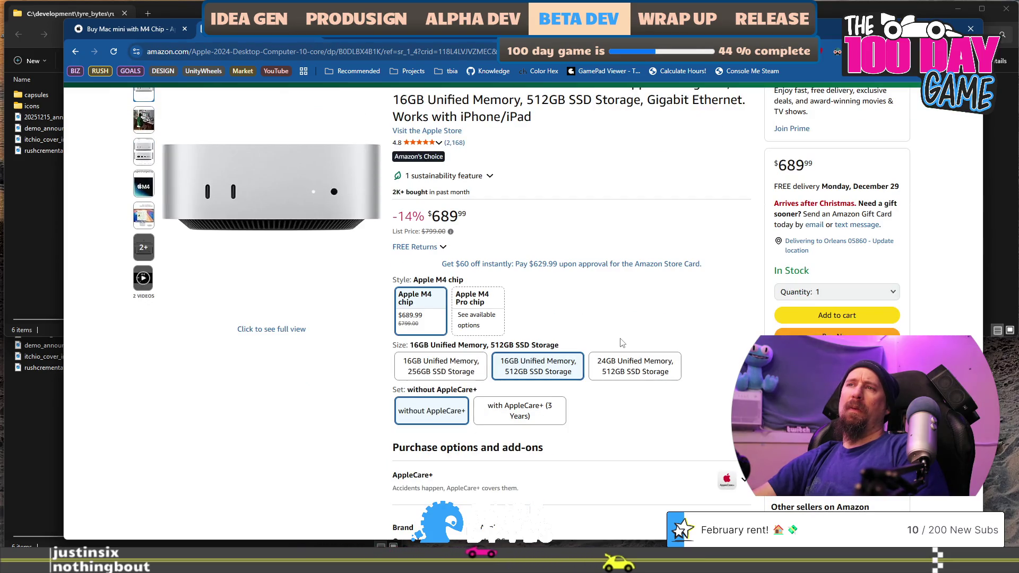
click(535, 414)
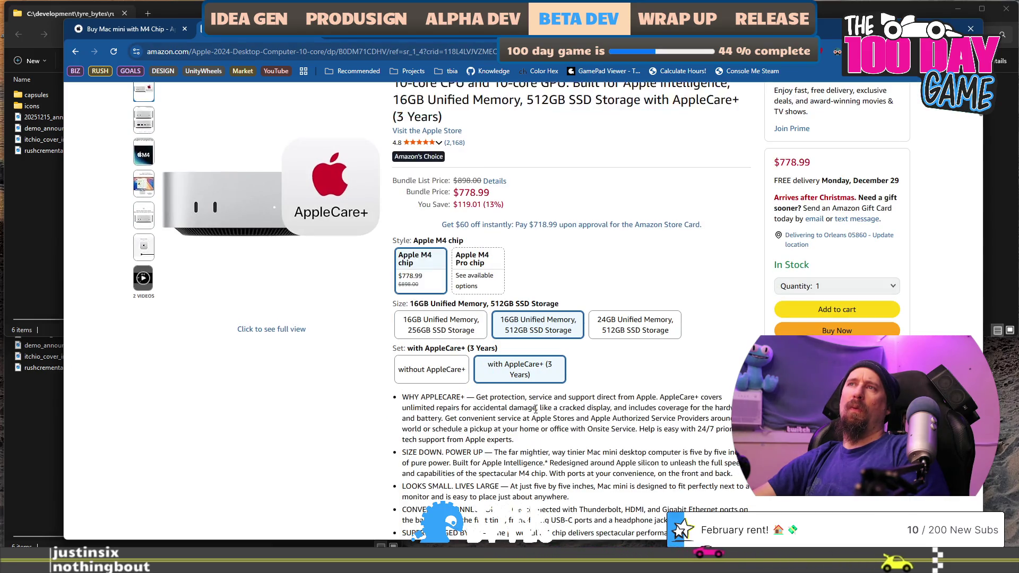
Reopen the 512GB Mac mini product page from the results and return to its title and photos
click(70, 51)
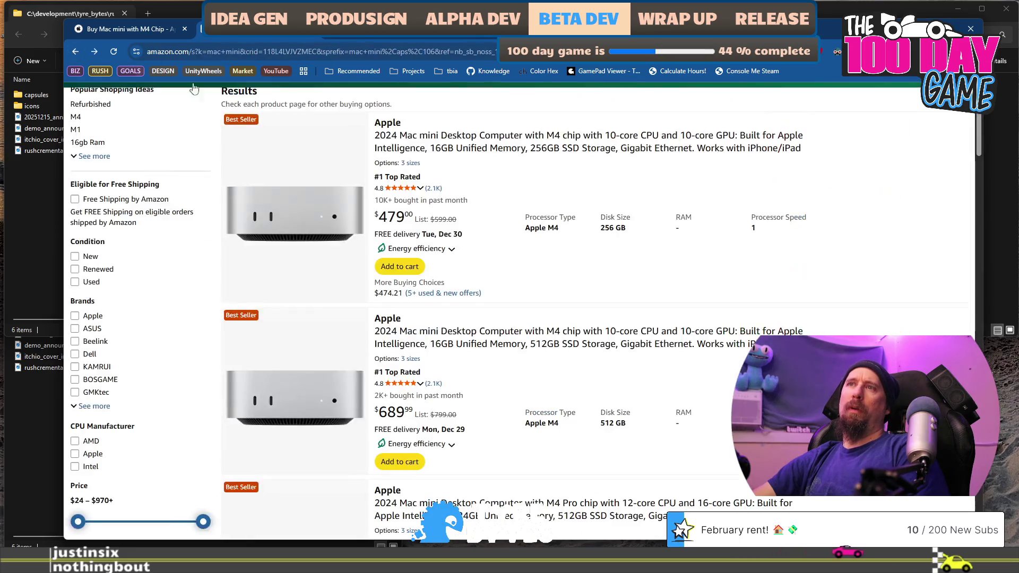
click(525, 333)
scroll(358, 403, down, 5)
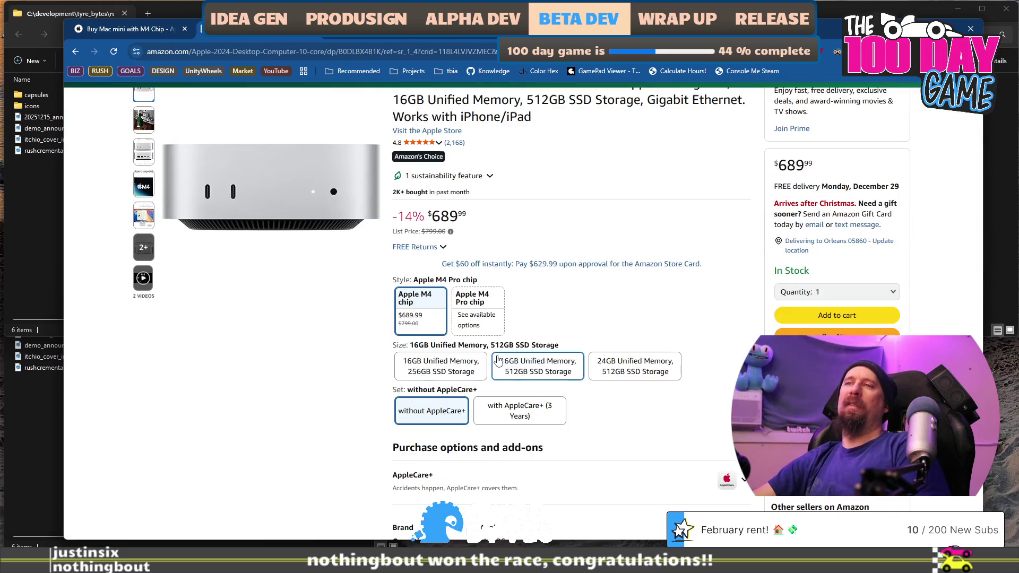
scroll(359, 402, down, 1)
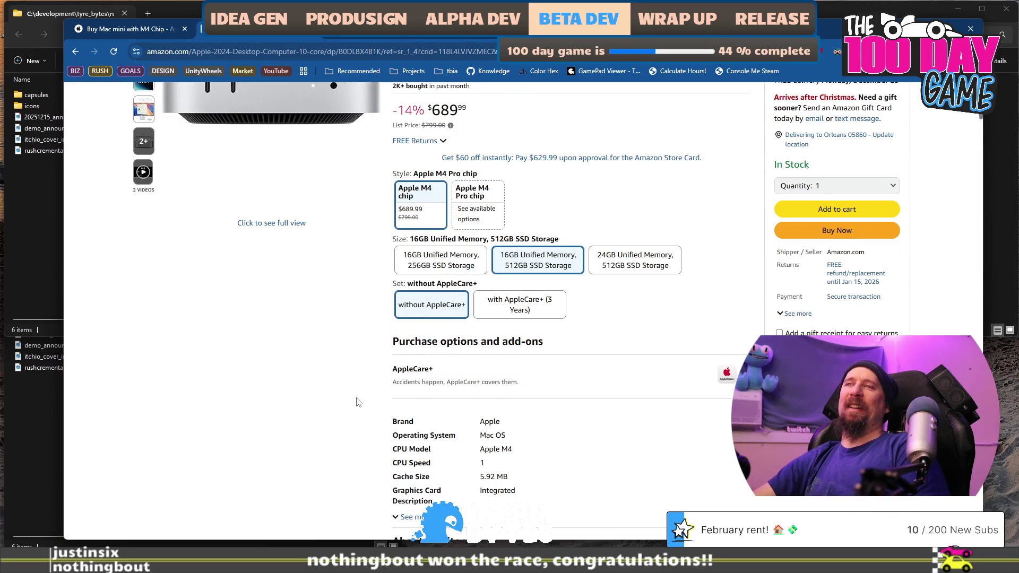
scroll(358, 402, down, 5)
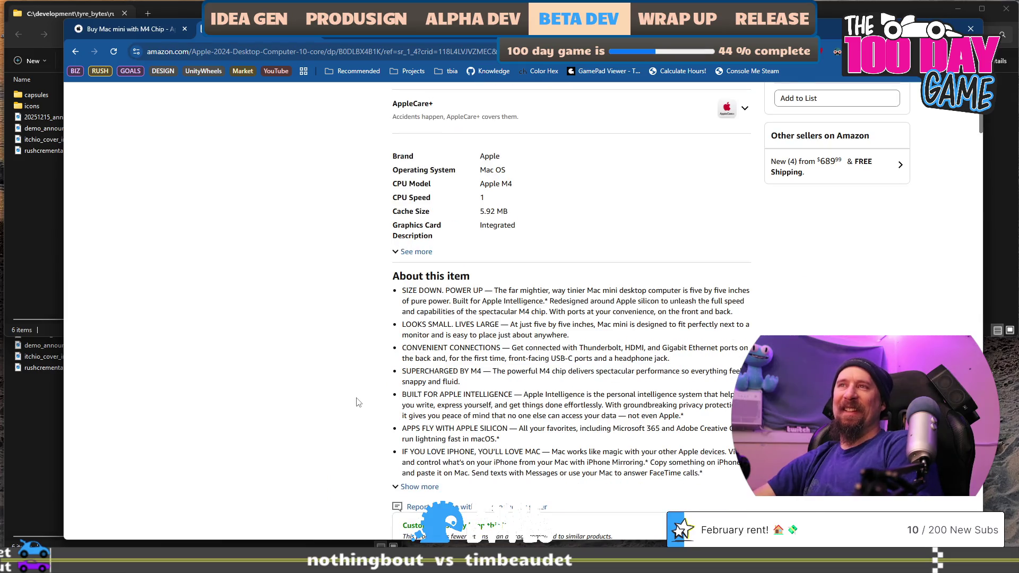
scroll(358, 402, down, 5)
scroll(358, 402, up, 8)
scroll(357, 401, up, 8)
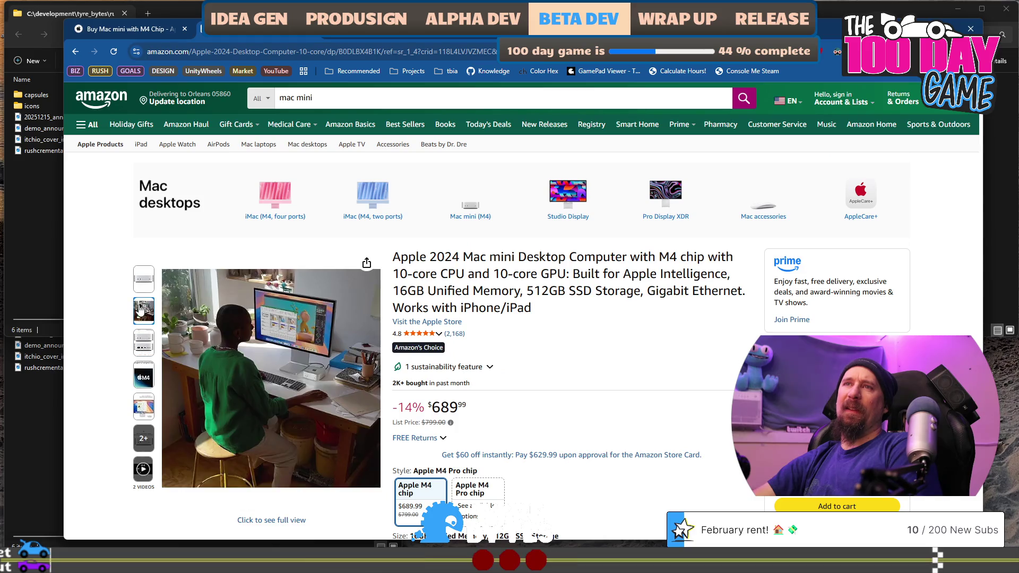
mouse_move(297, 361)
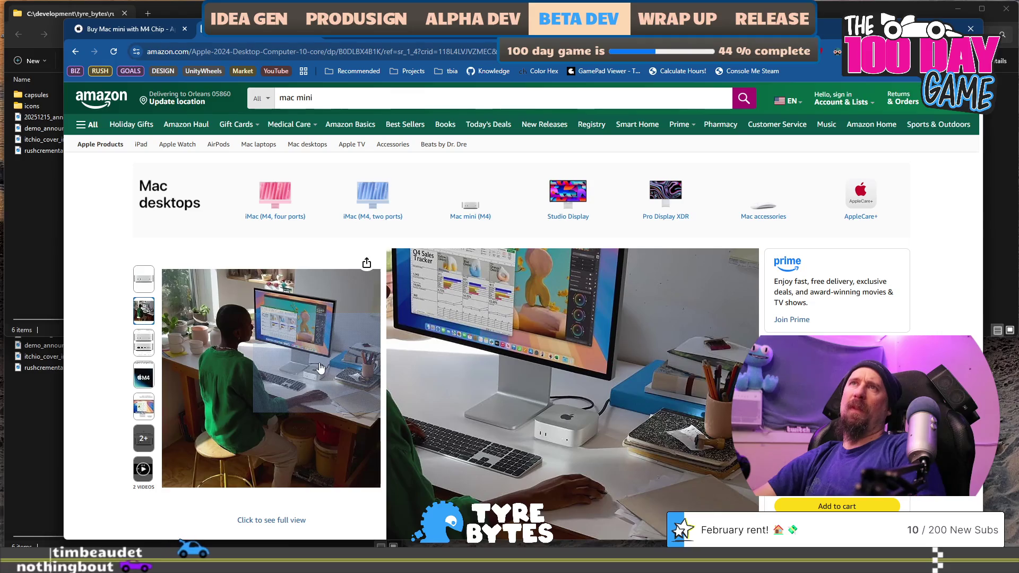
Switch to the Apple 'Buy Mac mini' tab and close the shopping browser window
click(137, 28)
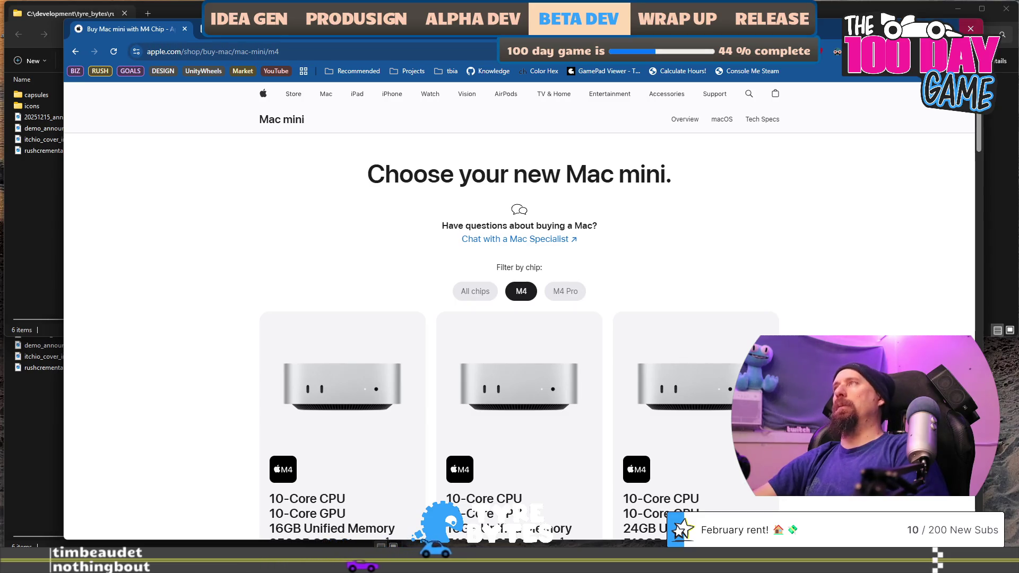
click(970, 28)
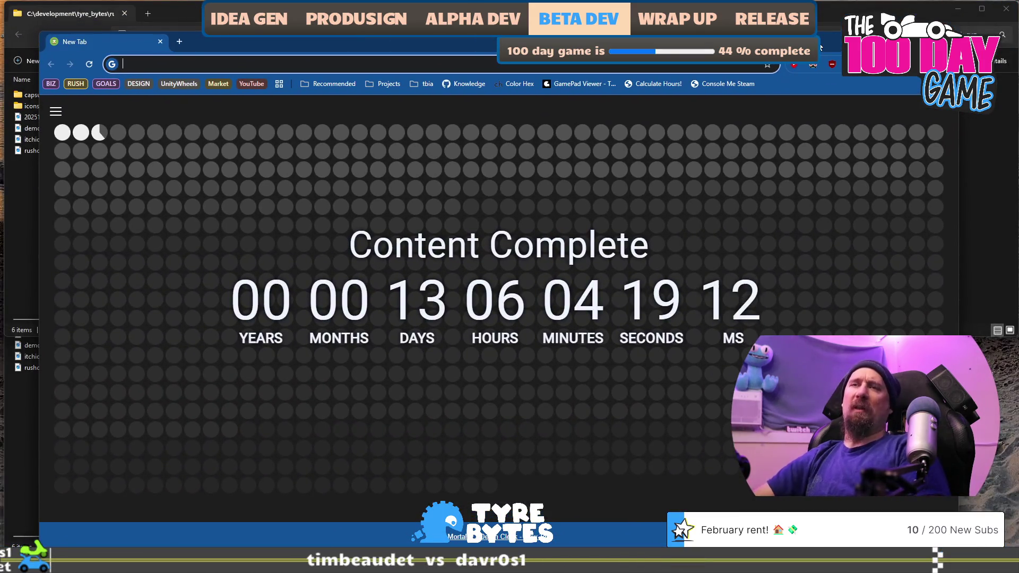
text(op)
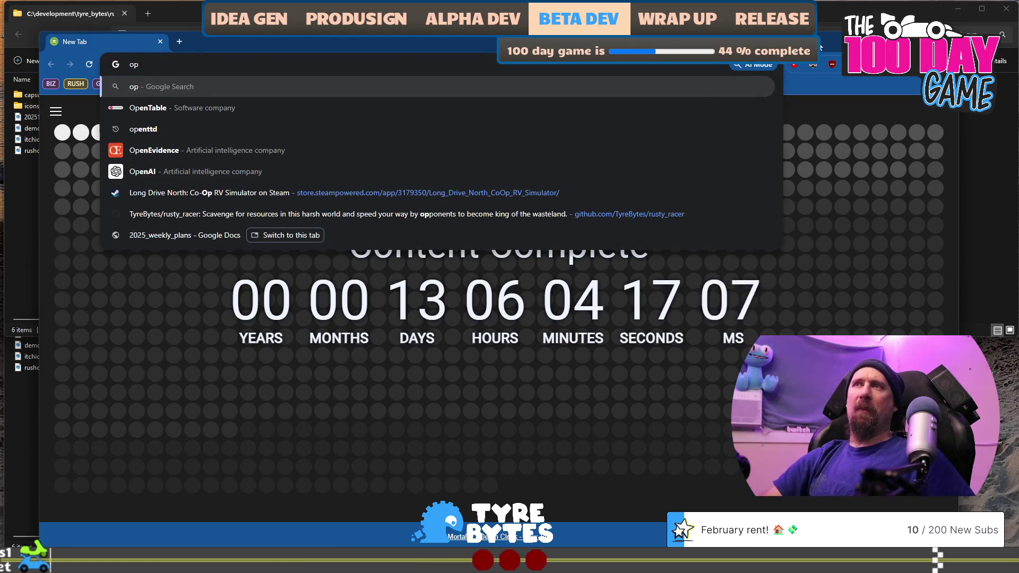
key(BackSpace)
key(BackSpace)
key(Escape)
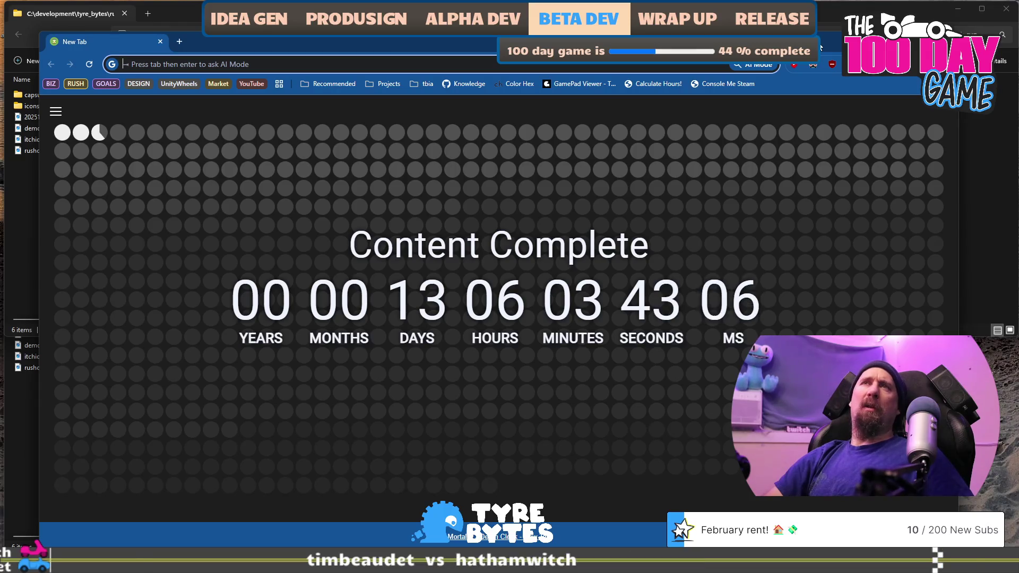
drag(819, 46, 853, 40)
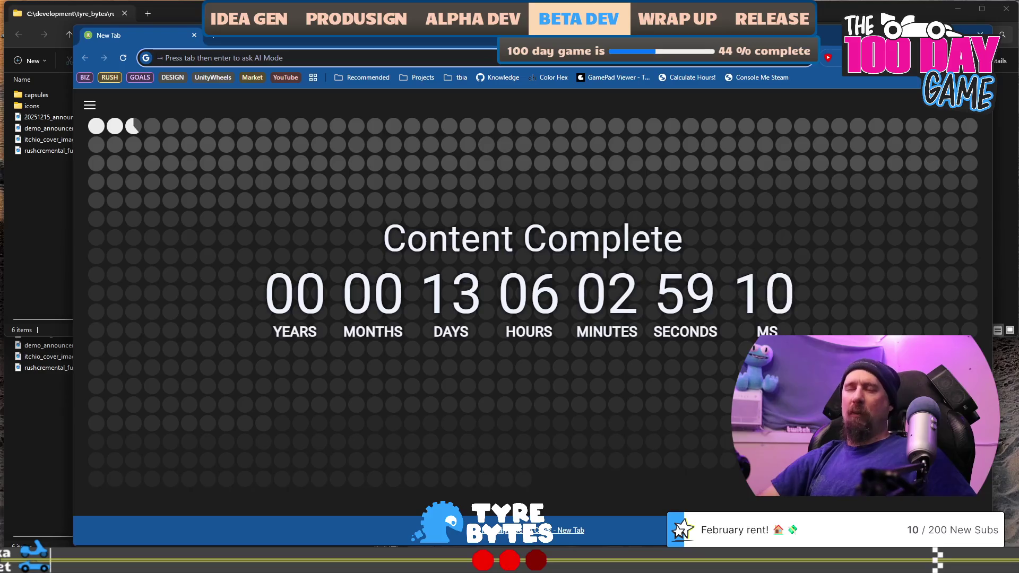
text(blen)
Download the 344 MB blender-5.0.1-windows-x64.msi installer from blender.org into the Downloads folder
key(Return)
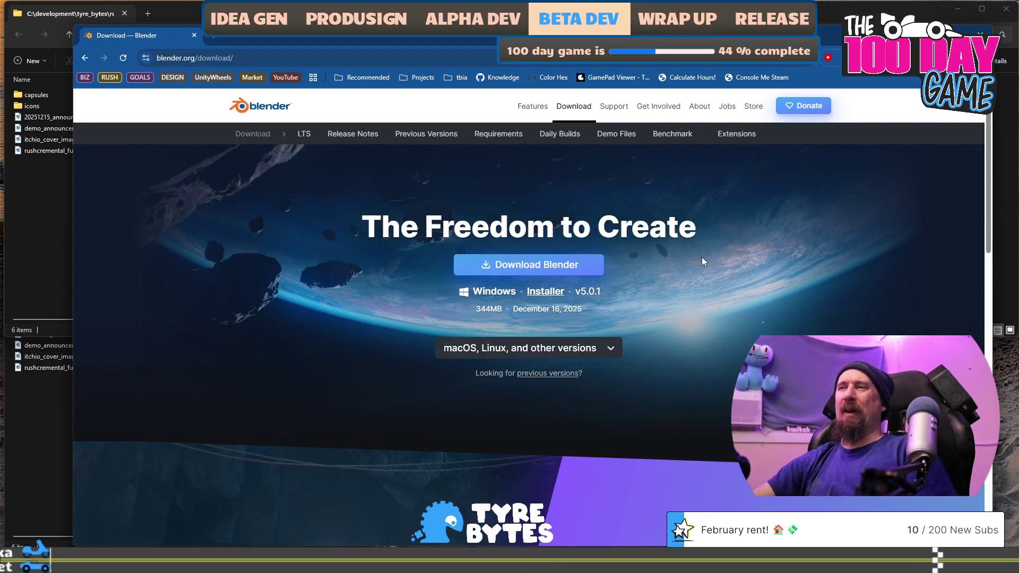
click(559, 265)
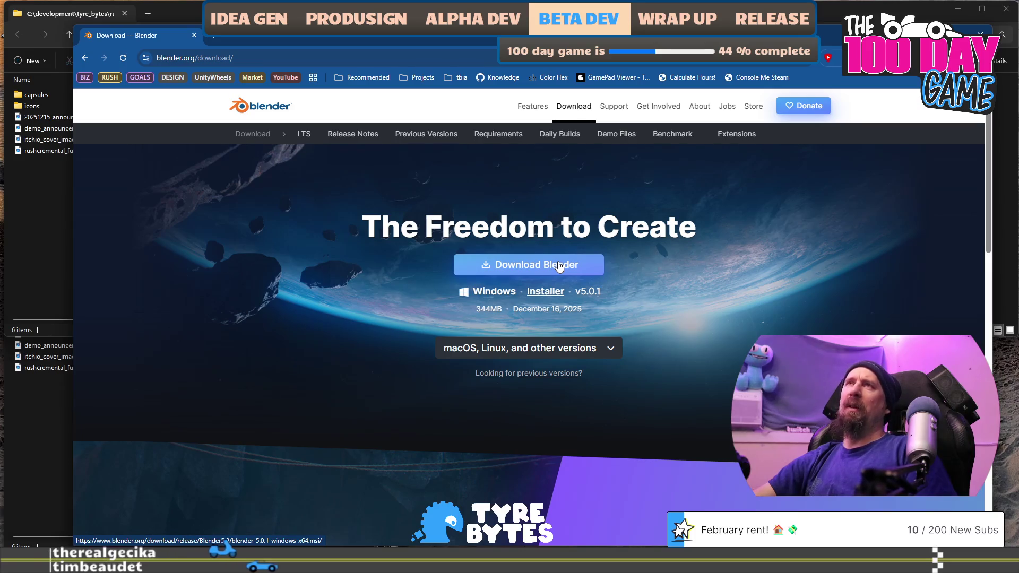
click(558, 265)
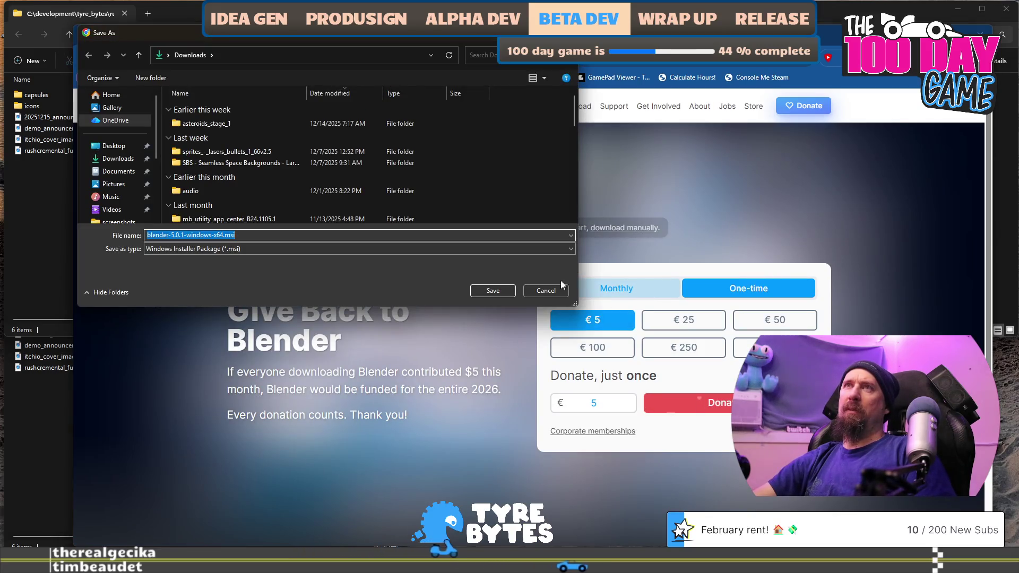
click(493, 291)
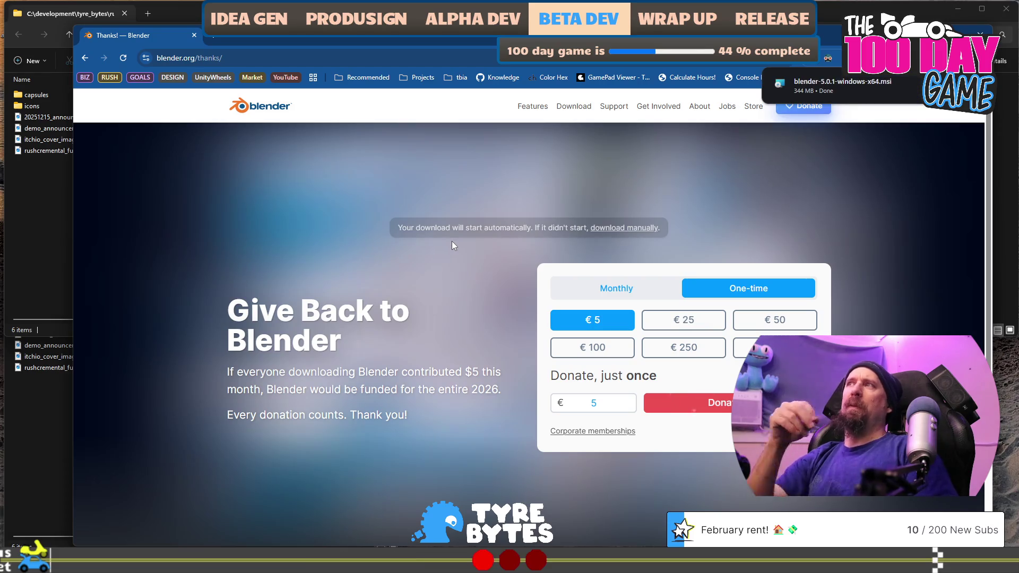
Open the downloaded blender-5.0.1-windows-x64.msi installer from its folder
mouse_move(858, 79)
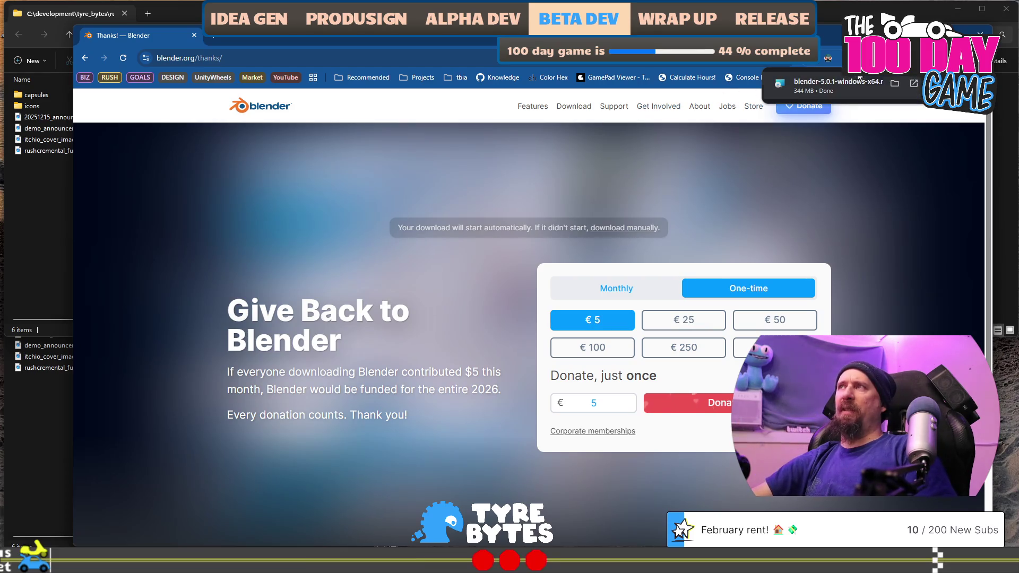
click(894, 84)
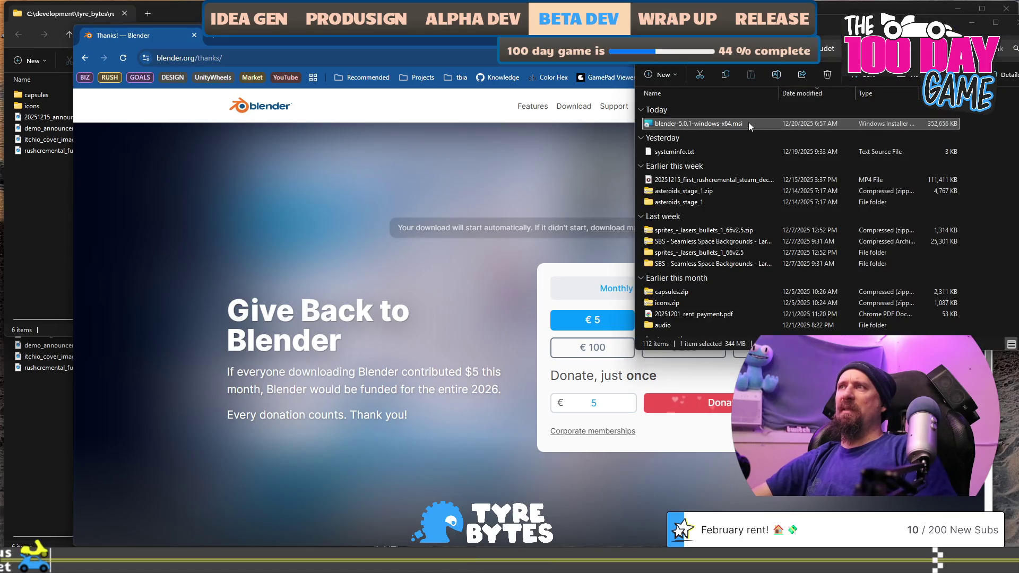
double_click(748, 123)
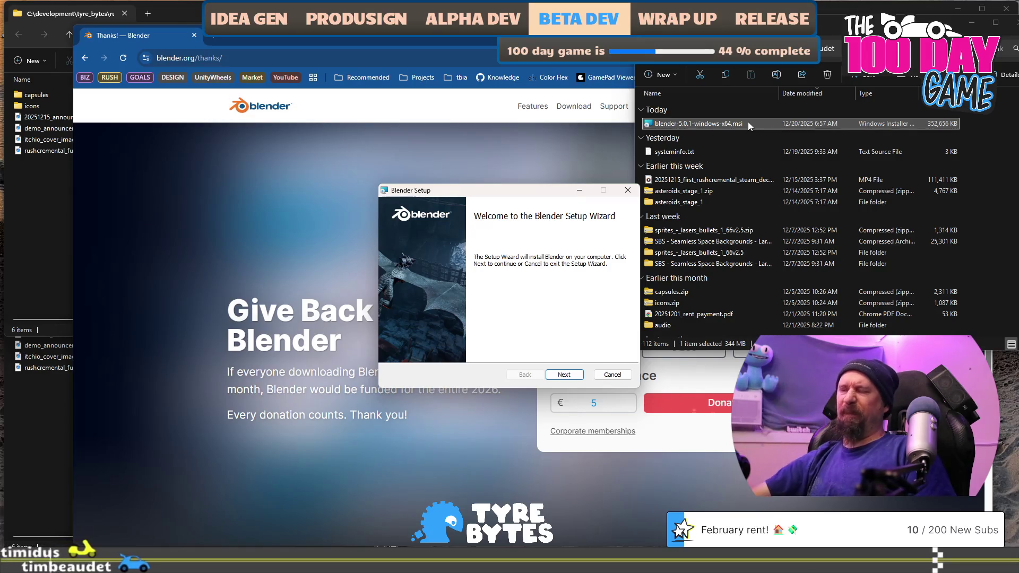
Install Blender 5.0.1 to the default folder, declining the support-Blender page, and finish setup
click(553, 376)
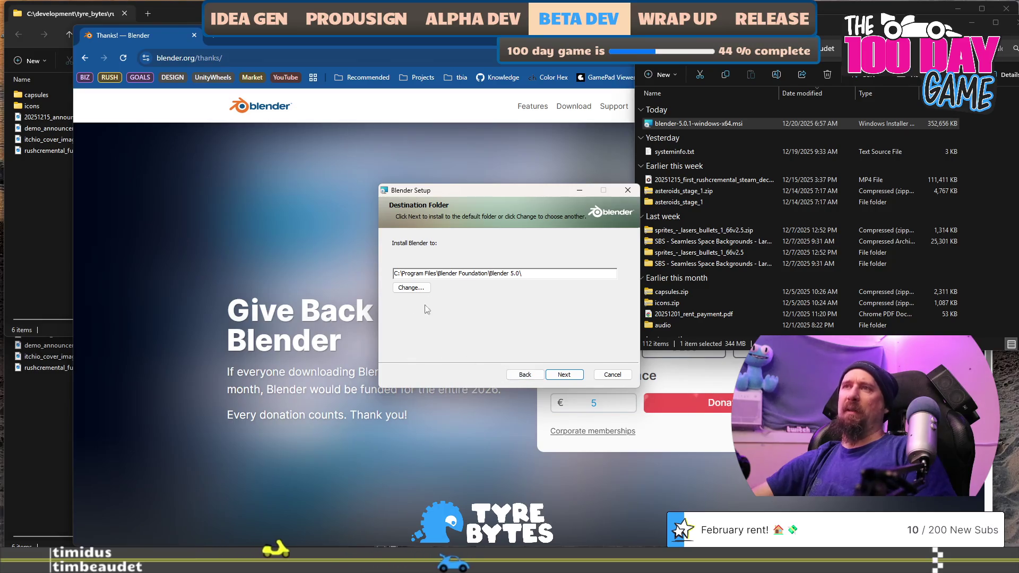
click(565, 375)
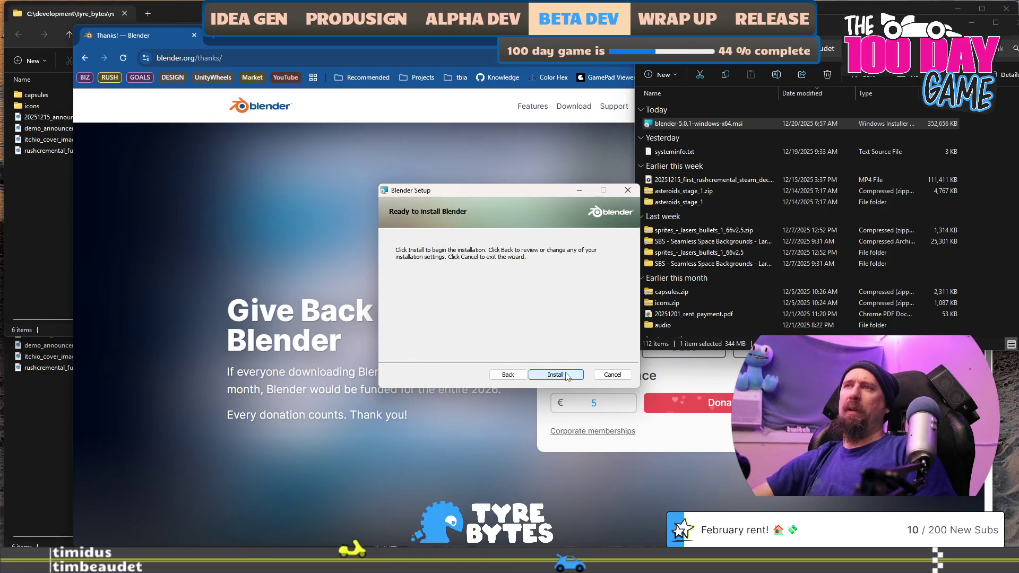
click(556, 374)
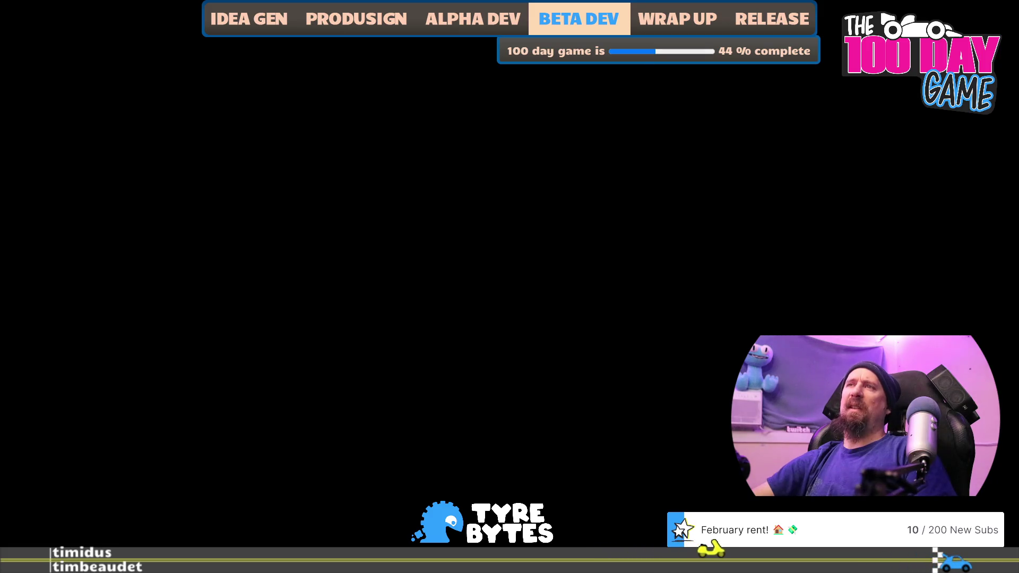
click(456, 374)
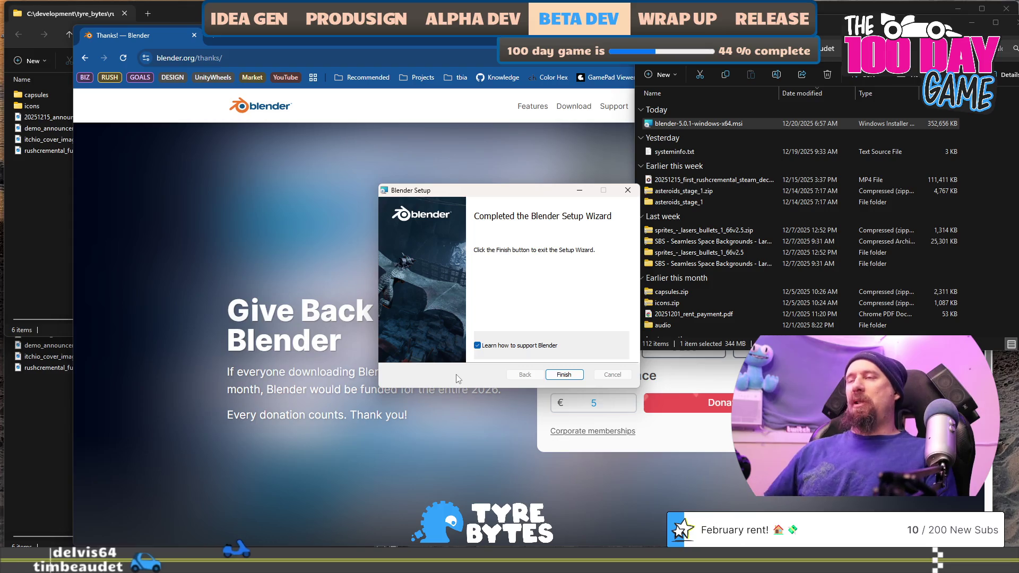
click(510, 345)
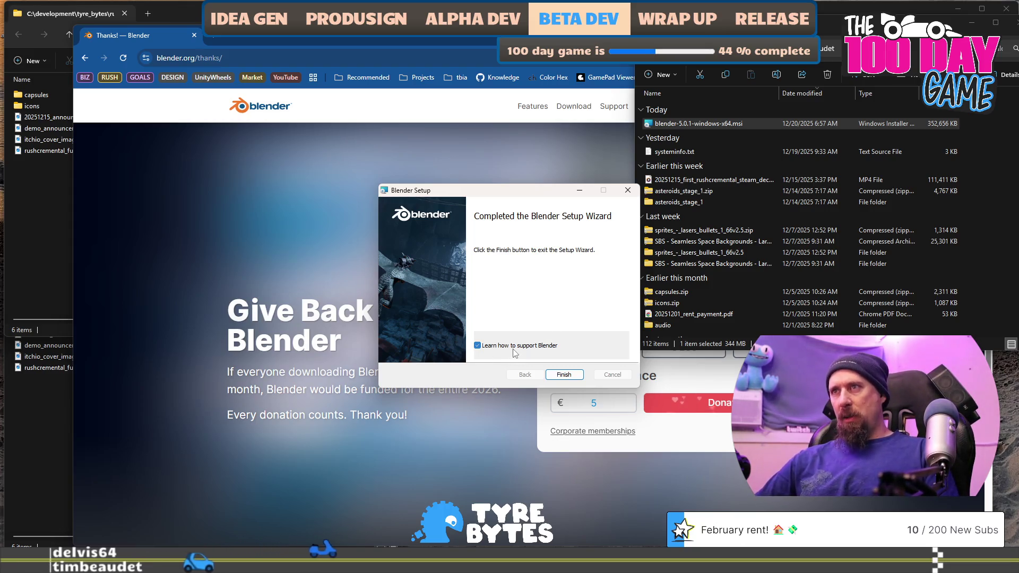
click(558, 376)
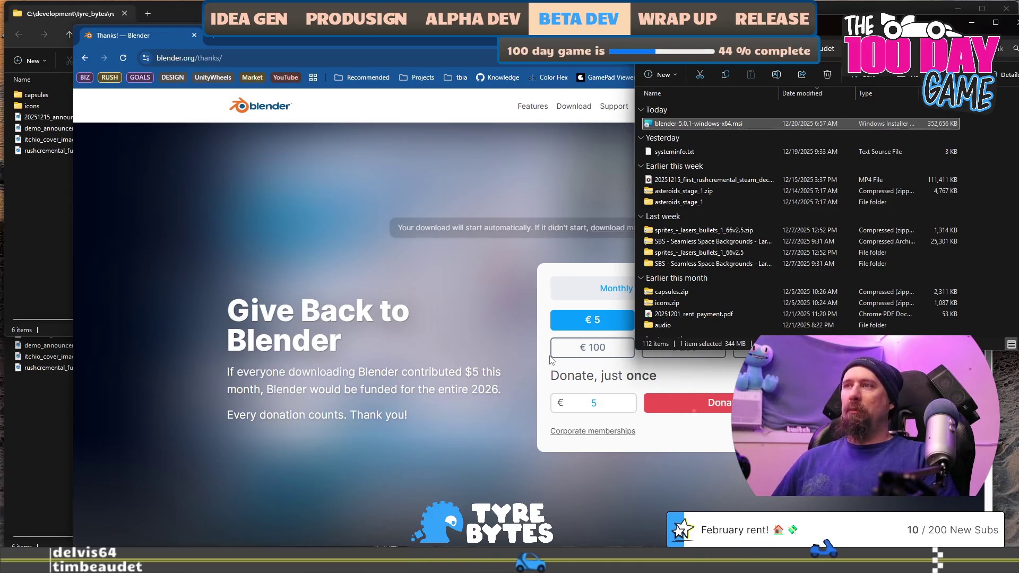
Search the Start menu for 'blen' and launch the Blender 5.0 app
click(443, 44)
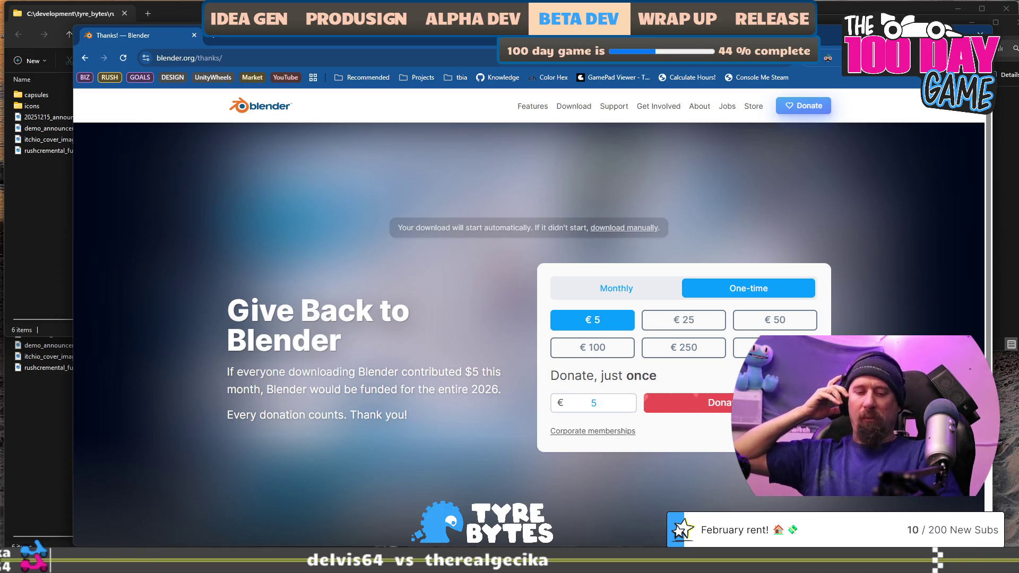
key(super)
text(b)
key(BackSpace)
text(blen)
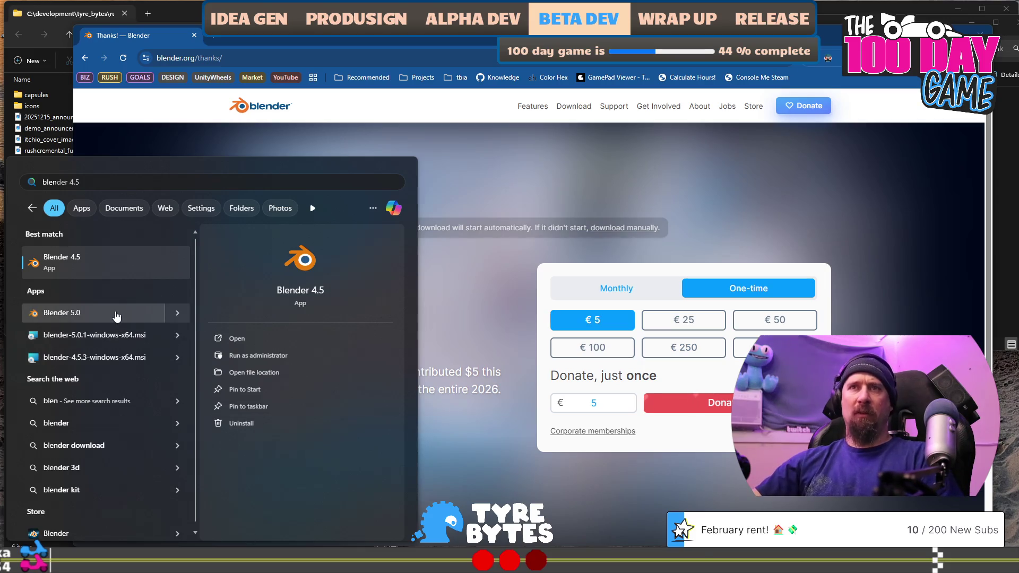
click(115, 313)
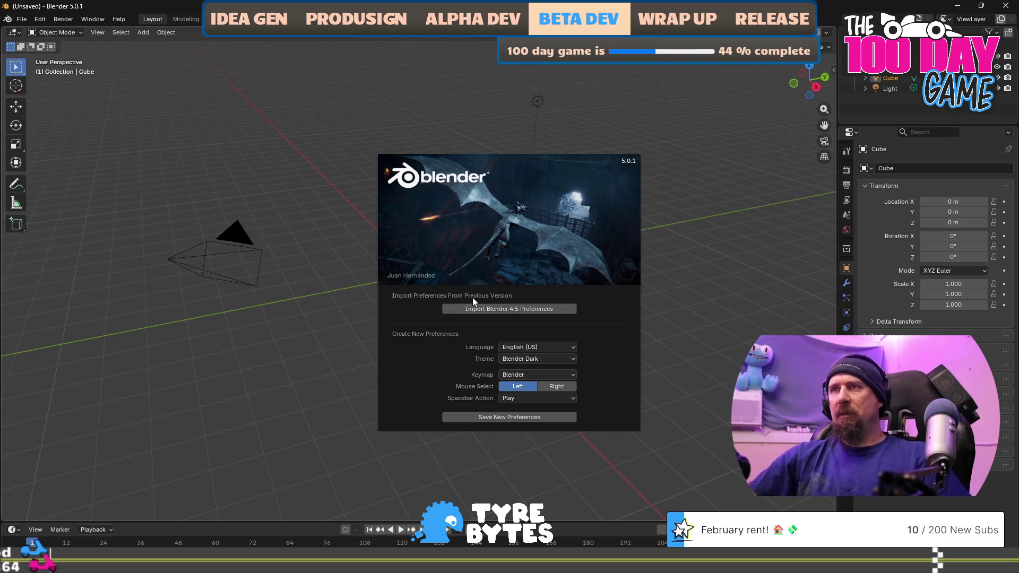
Choose 'Import Blender 4.5 Preferences' on the Blender 5.0.1 splash screen
click(571, 311)
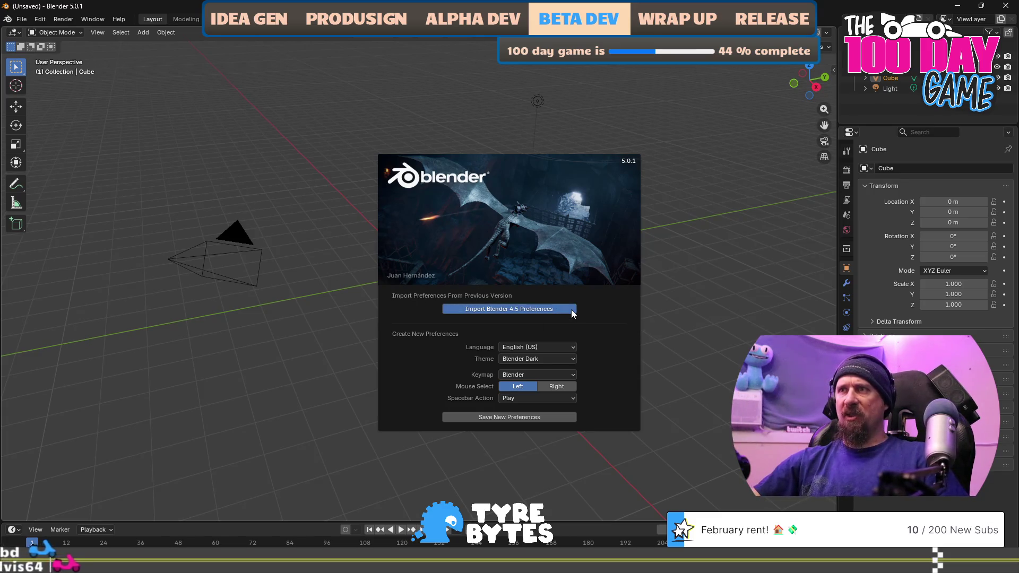
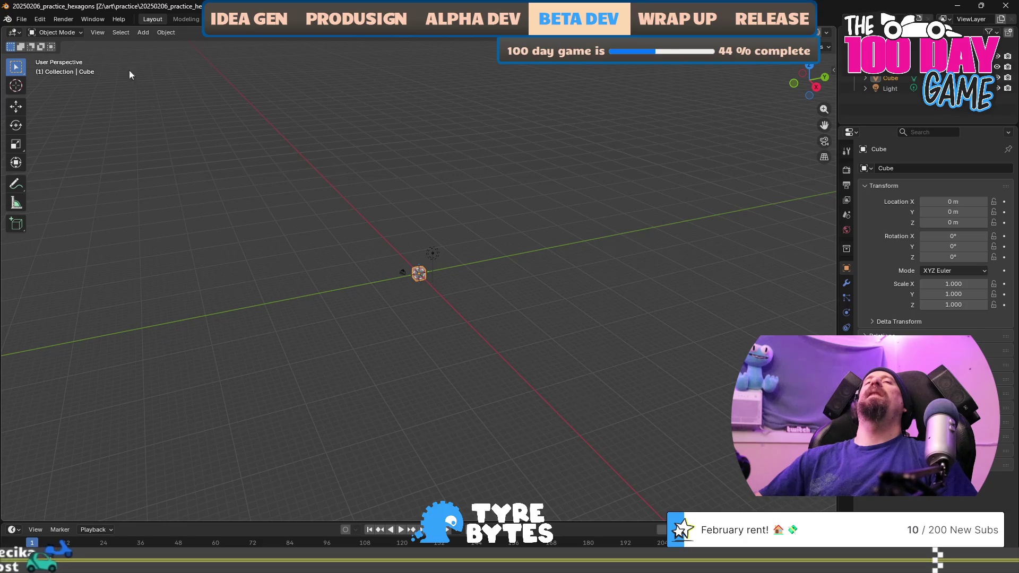
Check Blender's File > Open Recent list, then switch away to the browser window
click(21, 20)
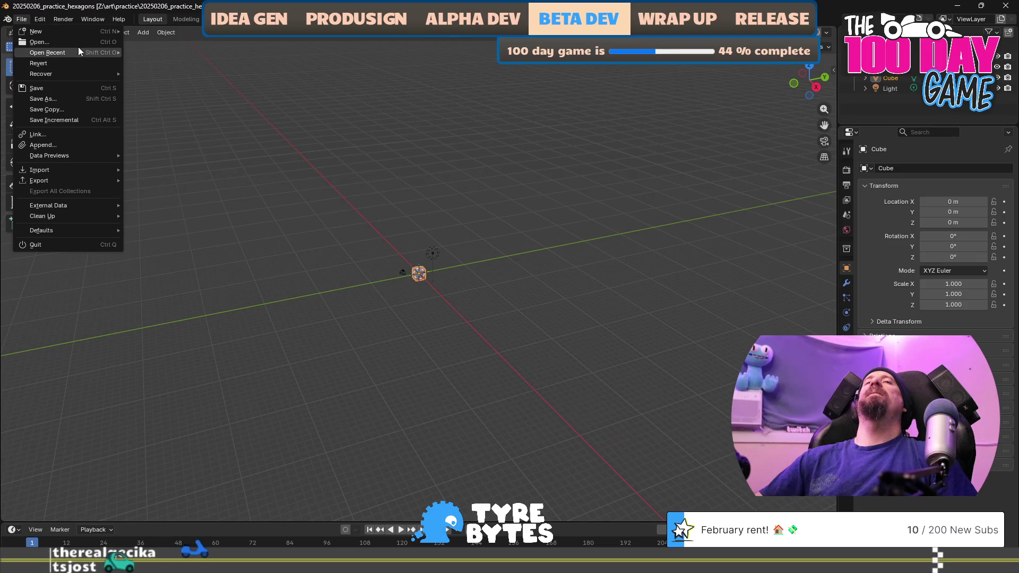
mouse_move(78, 52)
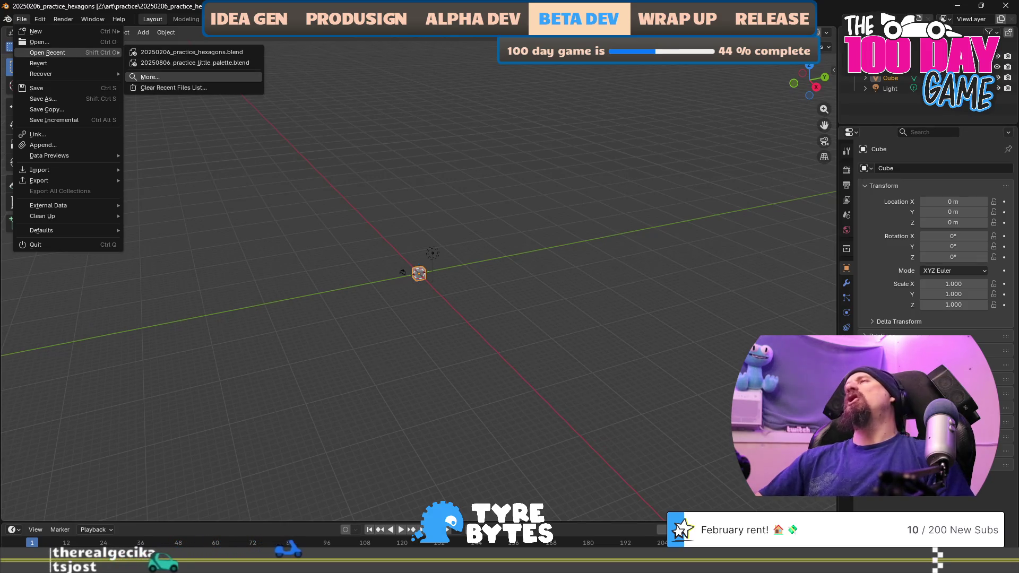
key(alt+Tab)
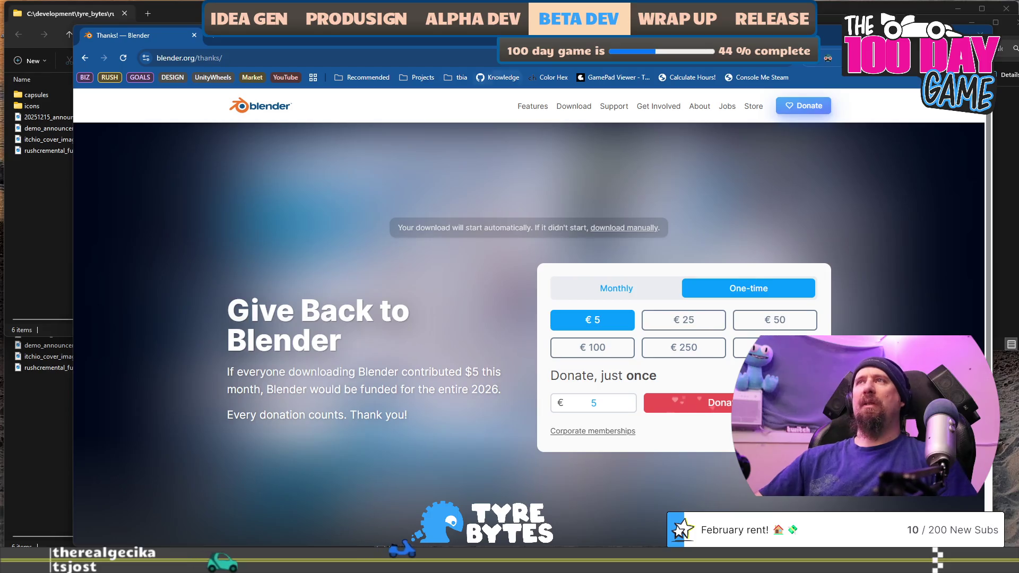
Bring File Explorer forward and navigate to the Z:\art\practice folder
click(827, 12)
drag(827, 12, 599, 18)
key(F4)
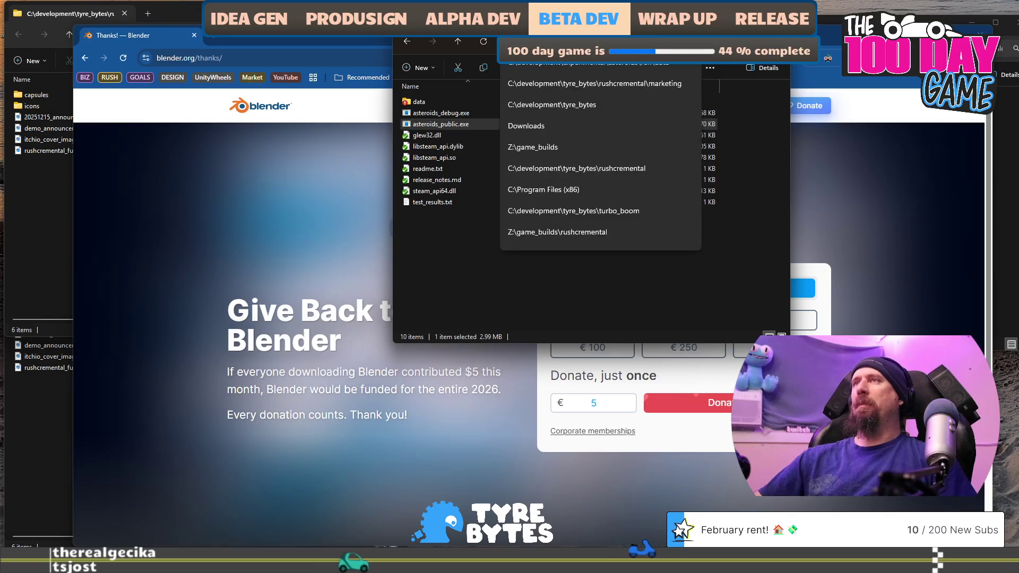
text(c:\development\)
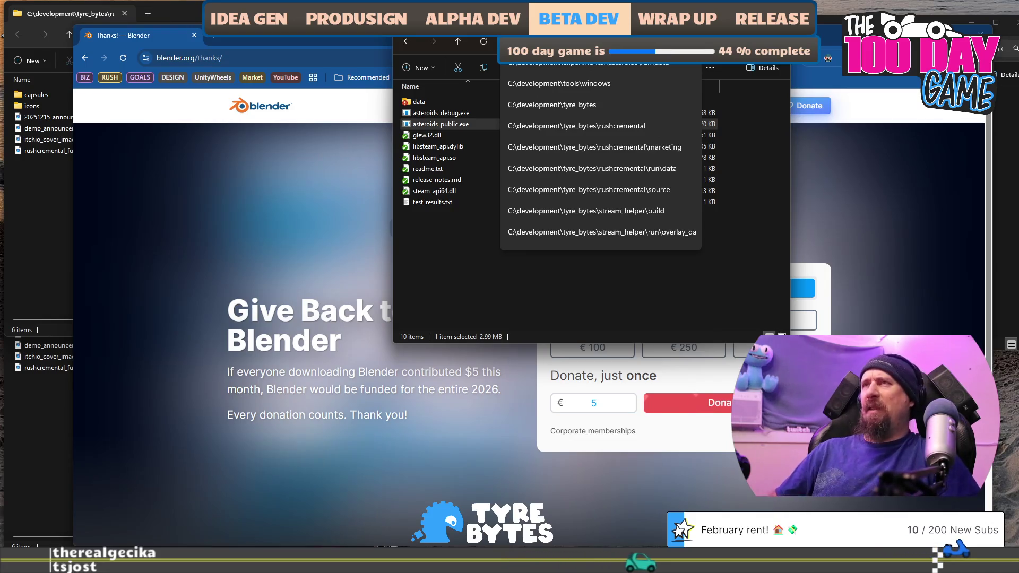
text(z:\)
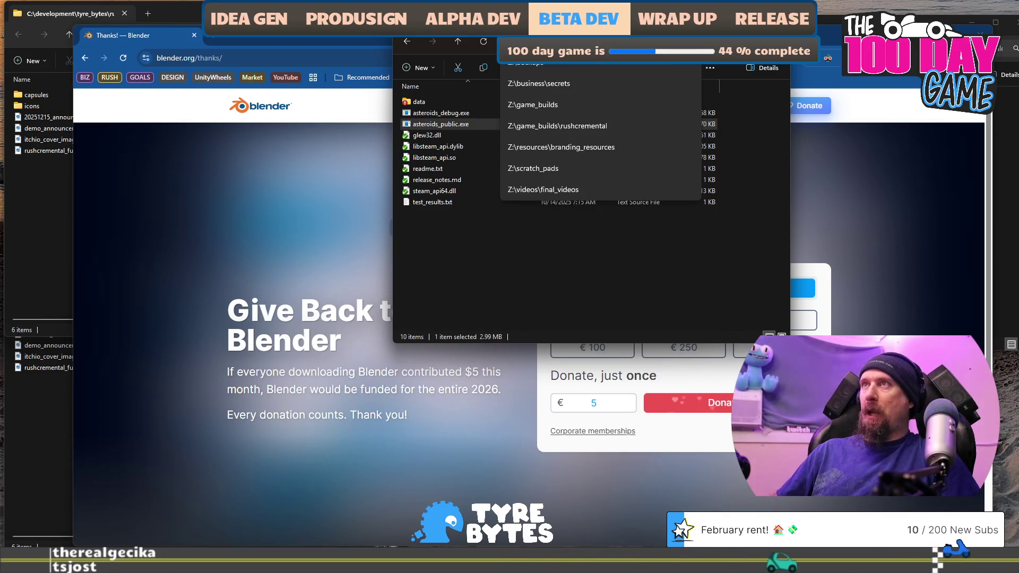
key(Return)
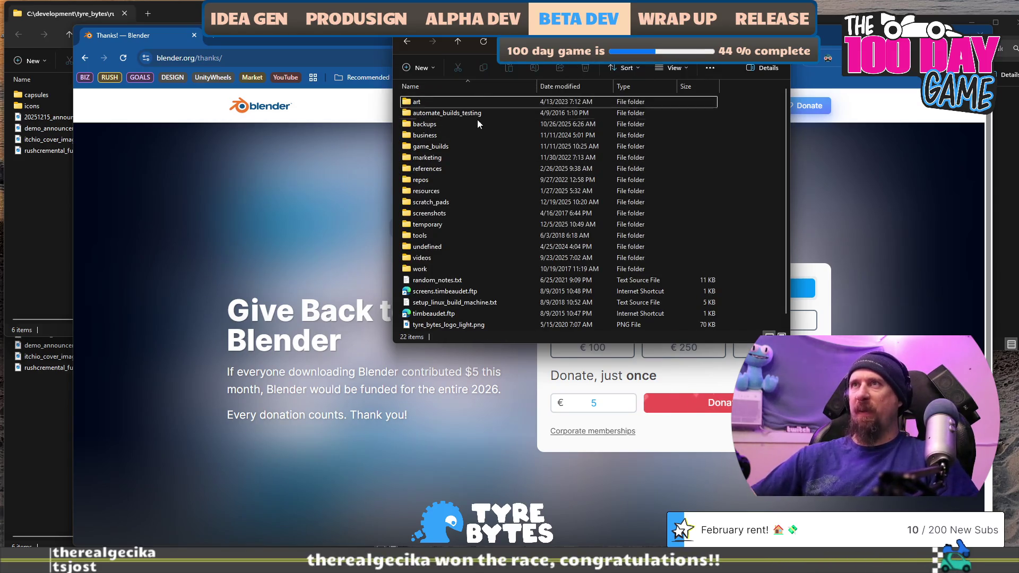
double_click(452, 103)
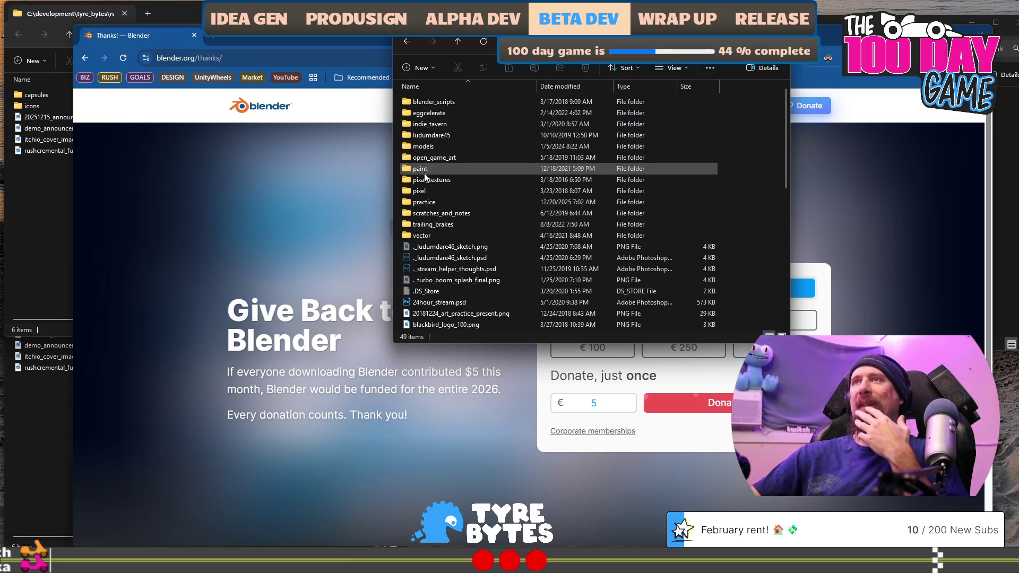
double_click(428, 200)
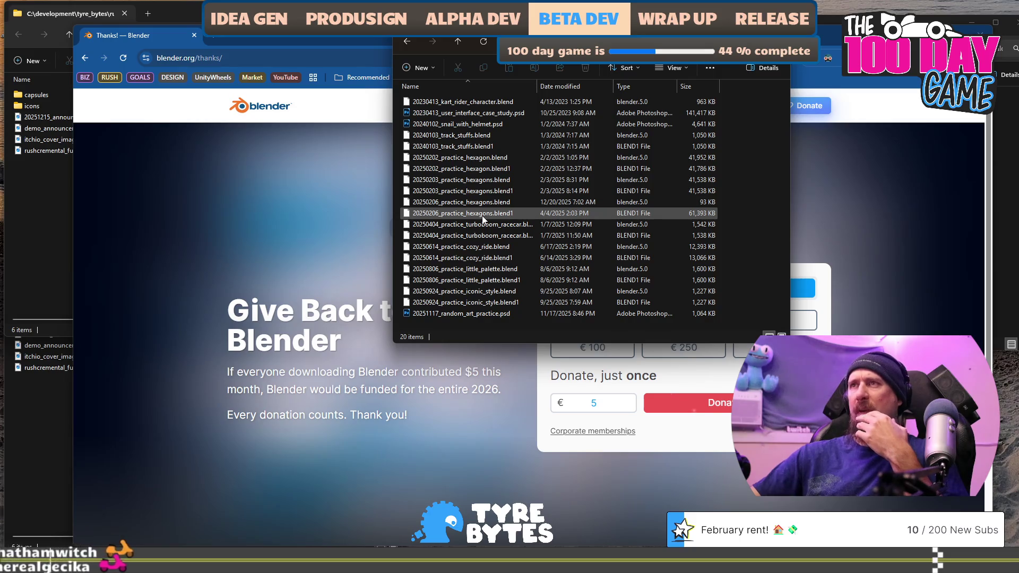
Open 20250206_practice_hexagons.blend1 just once with Blender 5.0's blender.exe
double_click(482, 215)
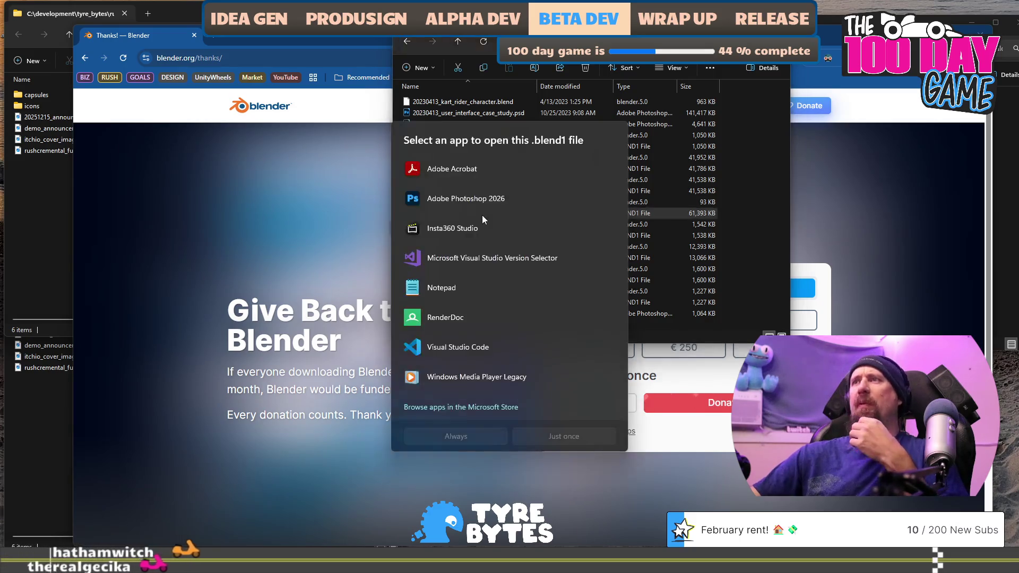
scroll(481, 215, down, 1)
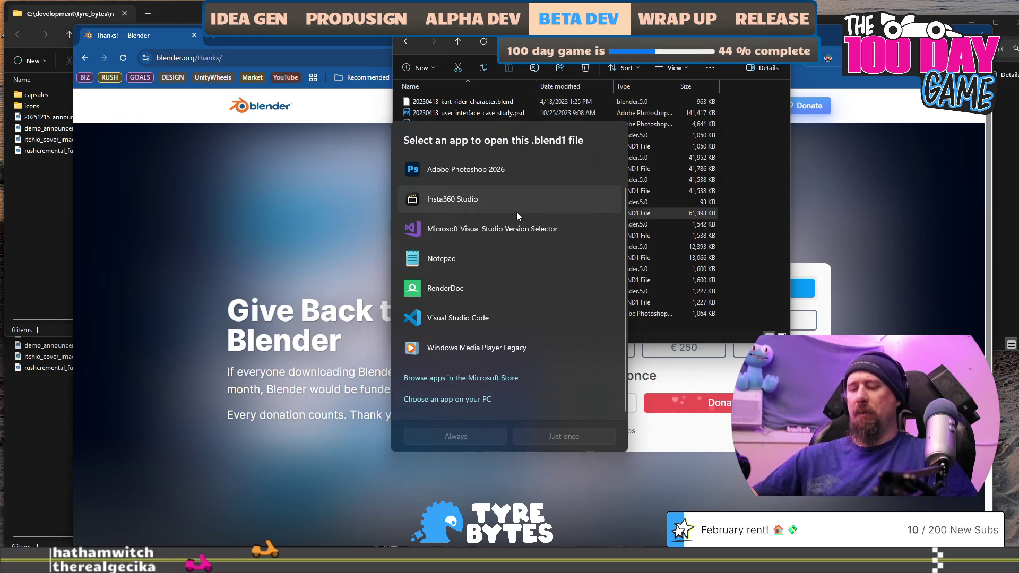
click(450, 399)
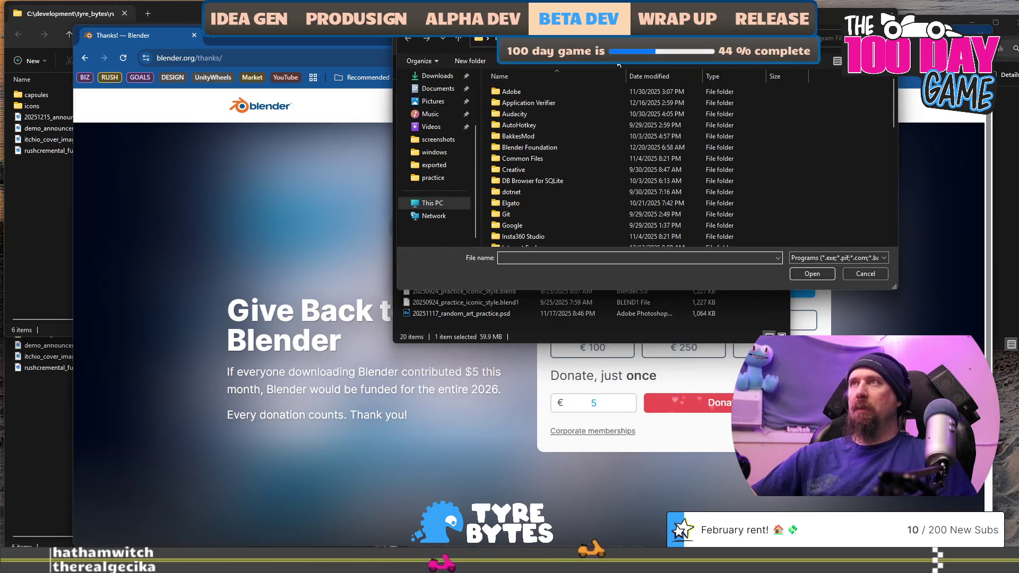
double_click(545, 147)
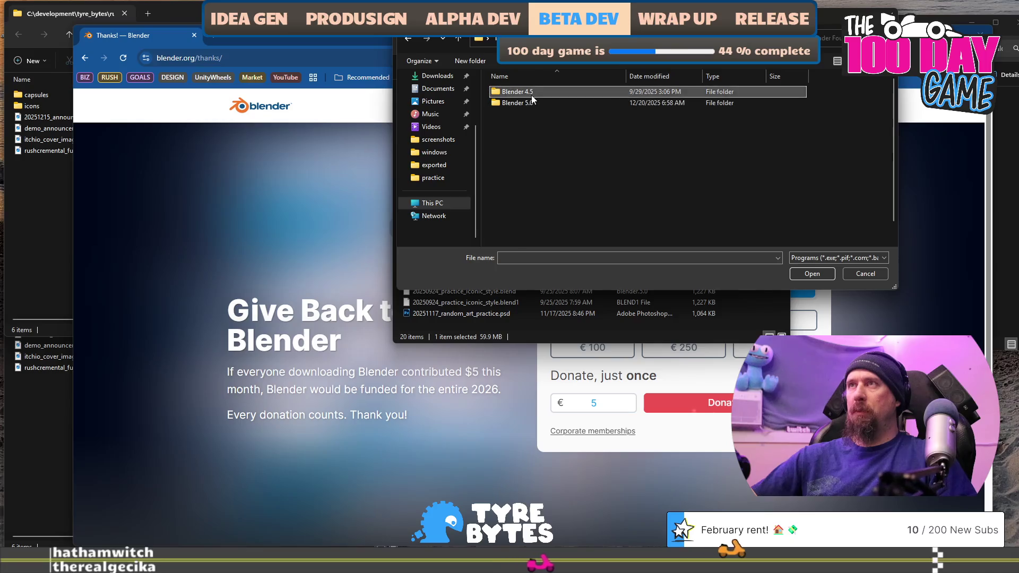
double_click(532, 102)
double_click(532, 135)
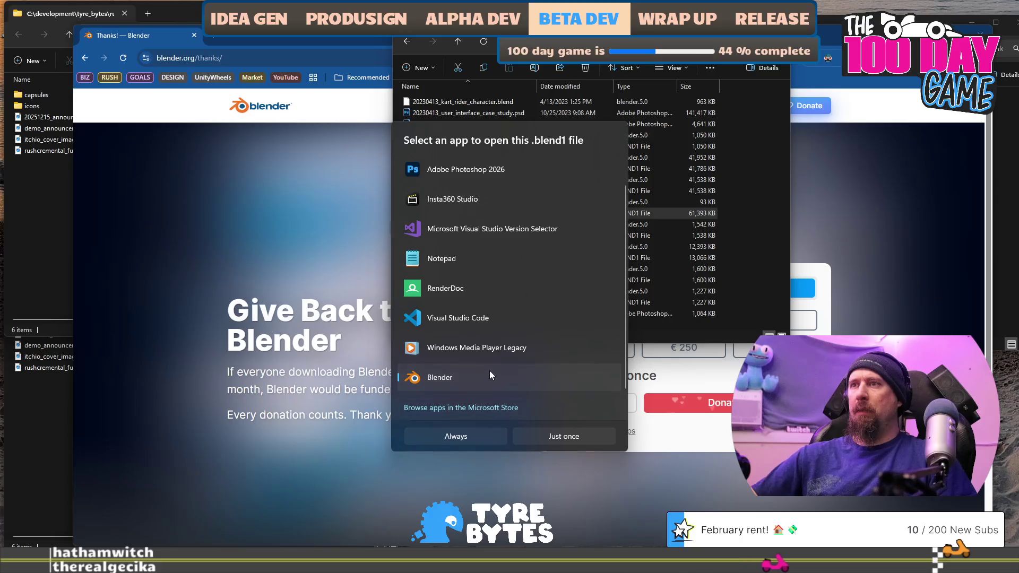
click(537, 443)
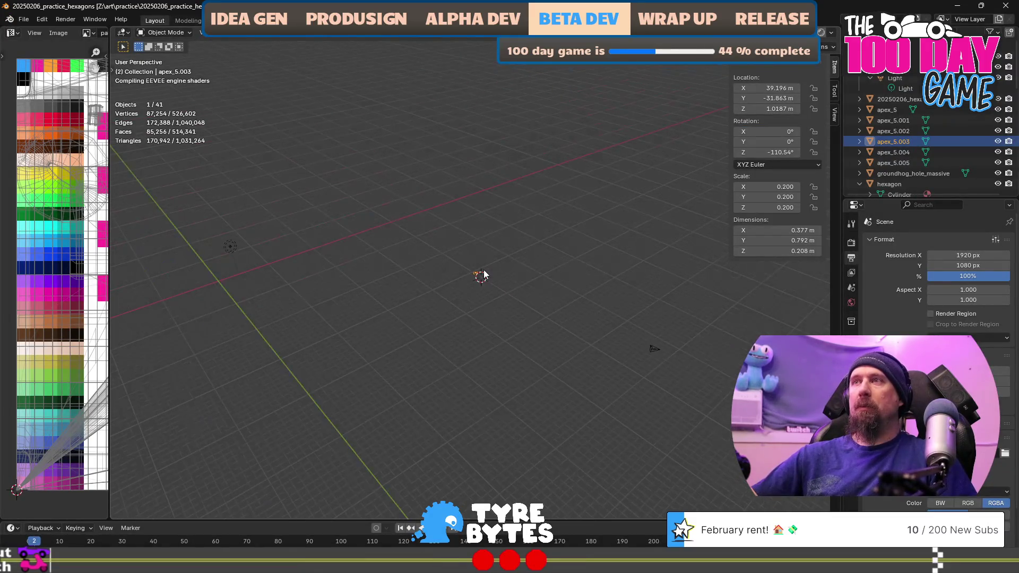
Frame apex_5.003, then orbit and zoom around the car, house roof, hex grid, pit and road tiles
key(KP_Decimal)
mouse_move(453, 262)
middle_down()
mouse_move(555, 360)
mouse_move(659, 345)
middle_up()
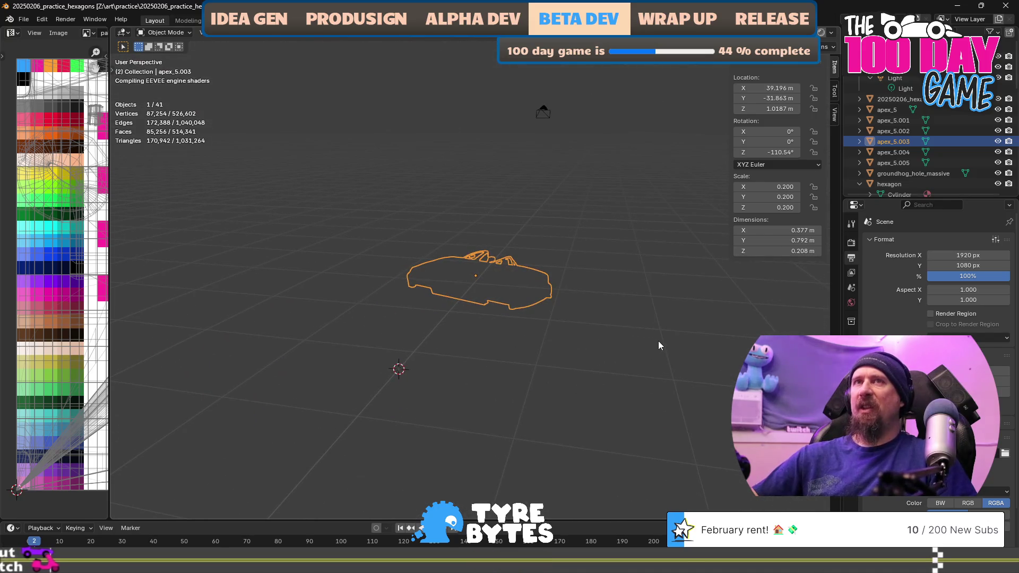
scroll(610, 314, down, 5)
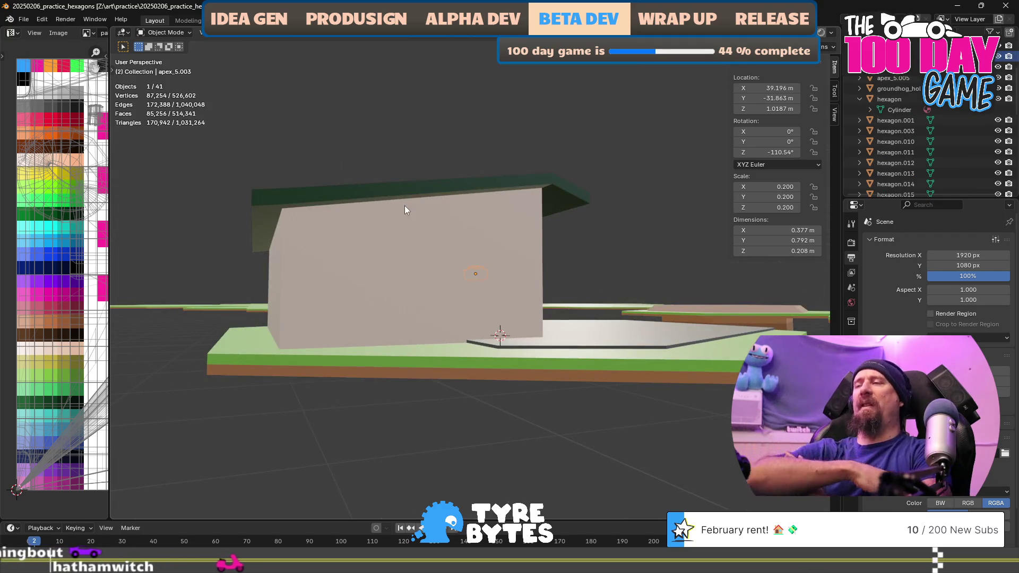
mouse_move(644, 276)
middle_down()
mouse_move(572, 337)
mouse_move(527, 295)
mouse_move(536, 286)
mouse_move(509, 285)
middle_up()
scroll(528, 295, down, 6)
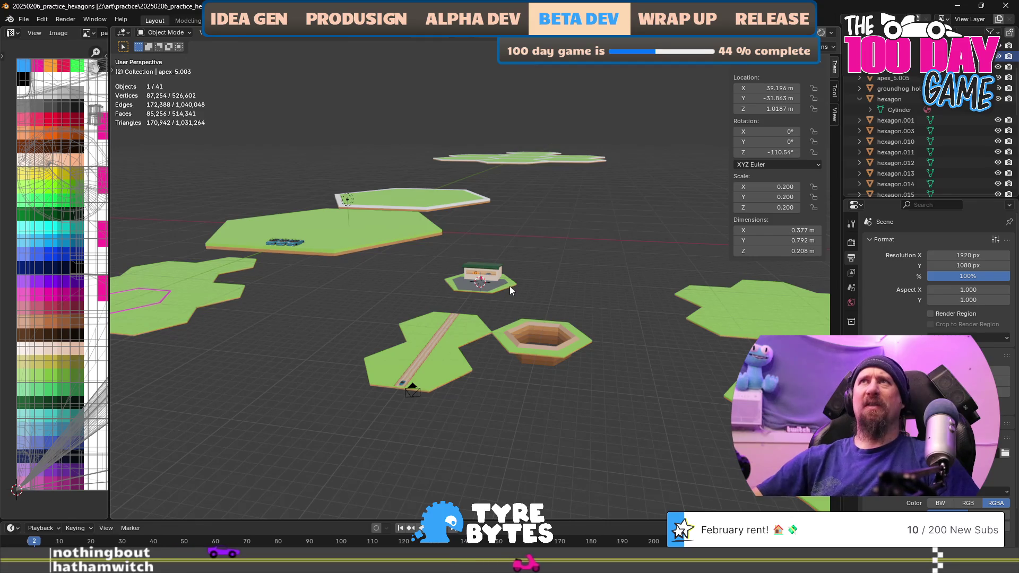
scroll(504, 285, down, 2)
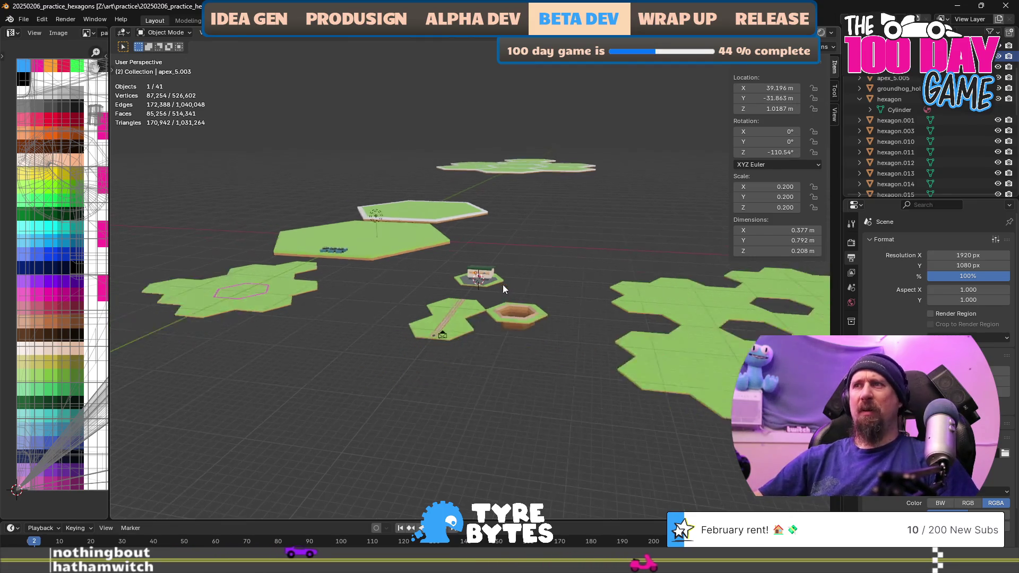
scroll(501, 286, up, 2)
scroll(469, 318, up, 3)
middle_drag(406, 303, 476, 314)
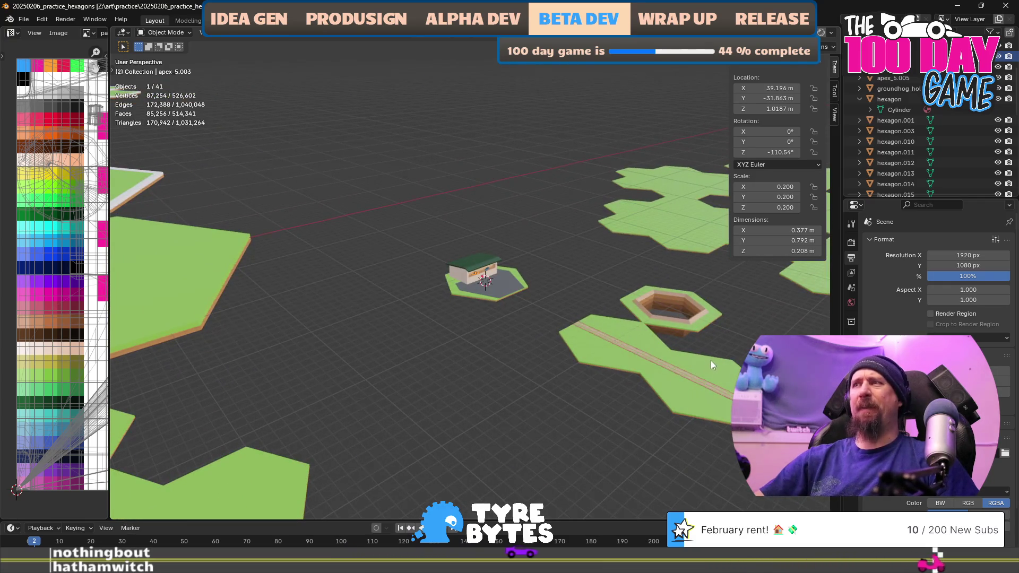
mouse_move(711, 360)
middle_down()
mouse_move(465, 358)
mouse_move(340, 333)
mouse_move(390, 340)
mouse_move(357, 329)
mouse_move(361, 344)
mouse_move(312, 308)
mouse_move(431, 289)
middle_up()
mouse_move(637, 276)
middle_down()
mouse_move(387, 315)
mouse_move(409, 305)
mouse_move(418, 335)
mouse_move(490, 329)
mouse_move(568, 374)
middle_up()
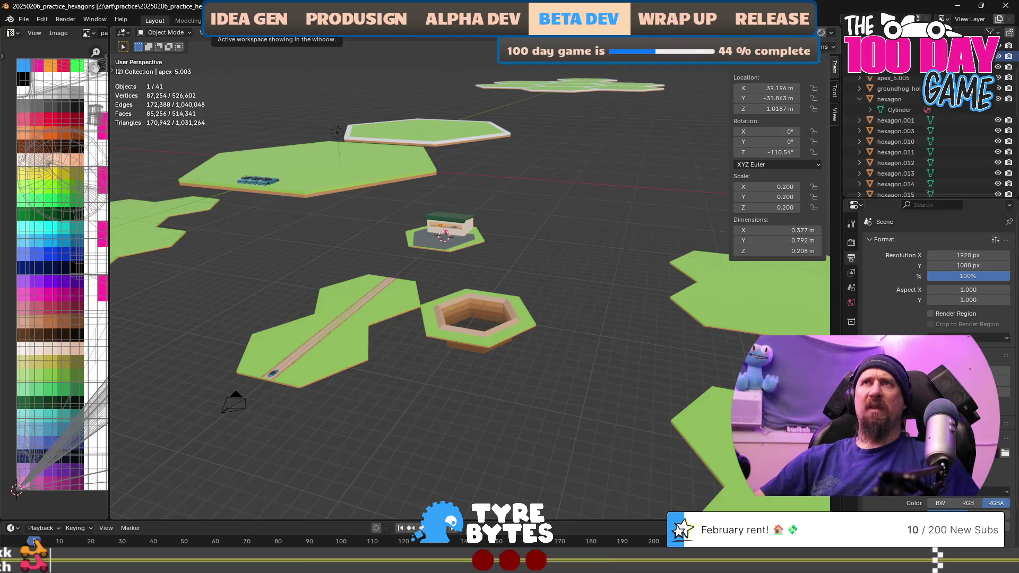
Save the scene over the existing 20250206_practice_hexagons.blend file
click(24, 19)
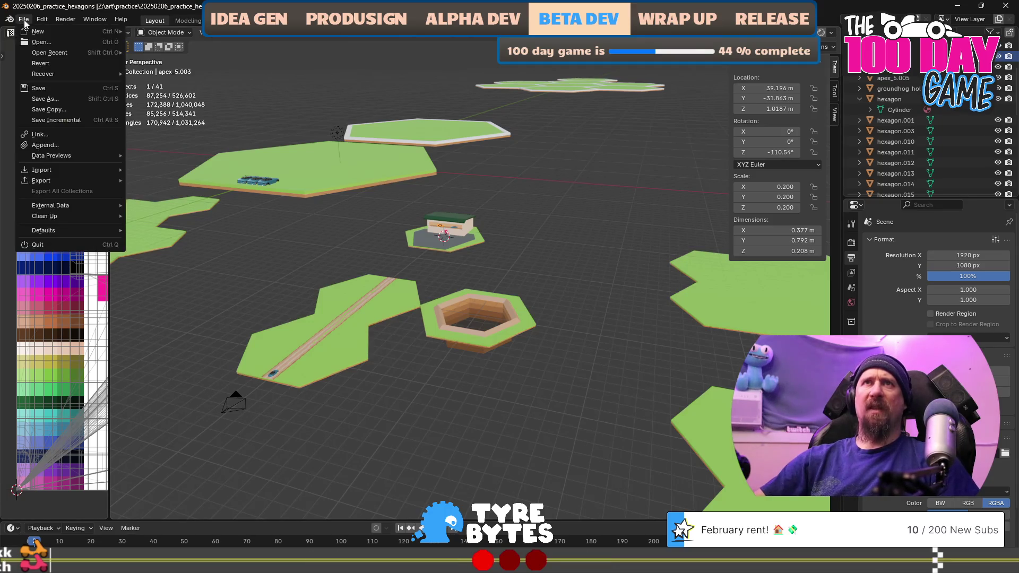
click(60, 103)
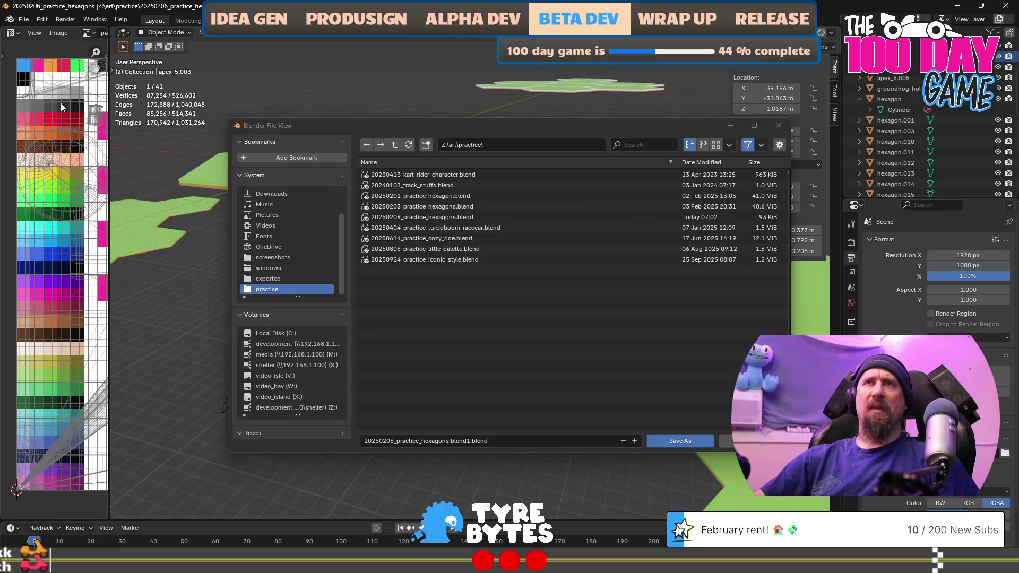
click(470, 218)
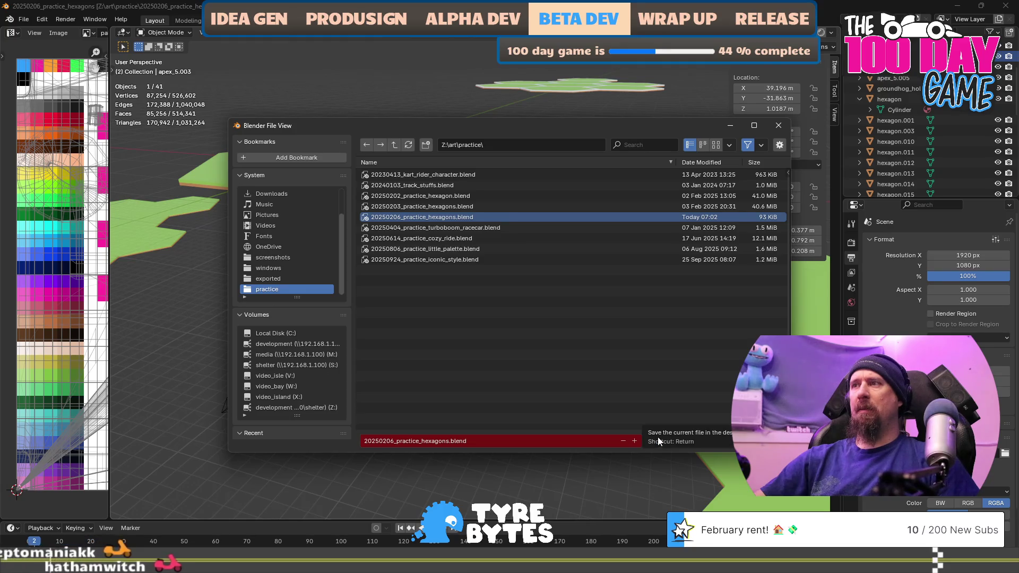
double_click(408, 219)
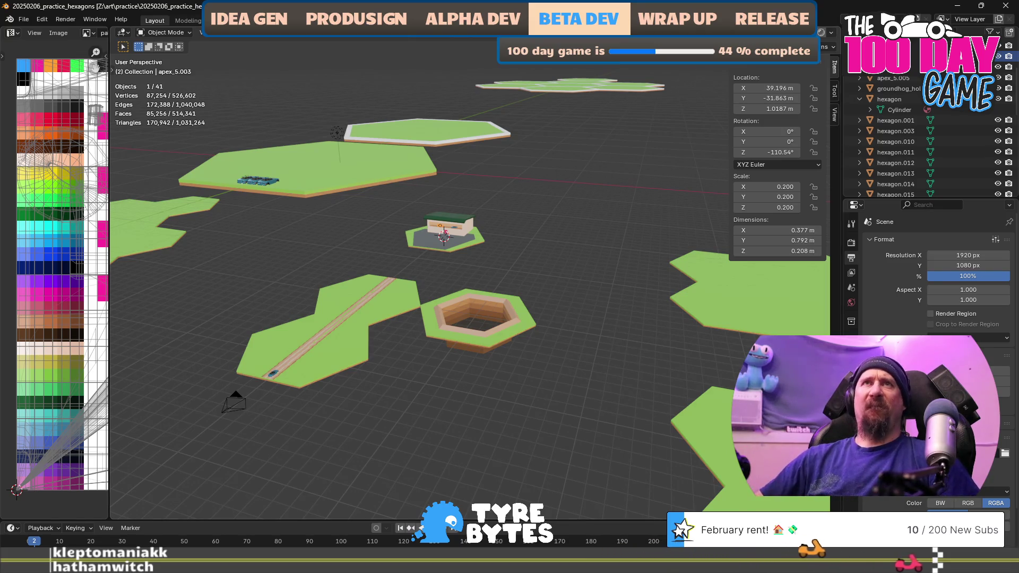
Save a copy named 20251220_practice_hexagons.blend and close Blender
click(25, 19)
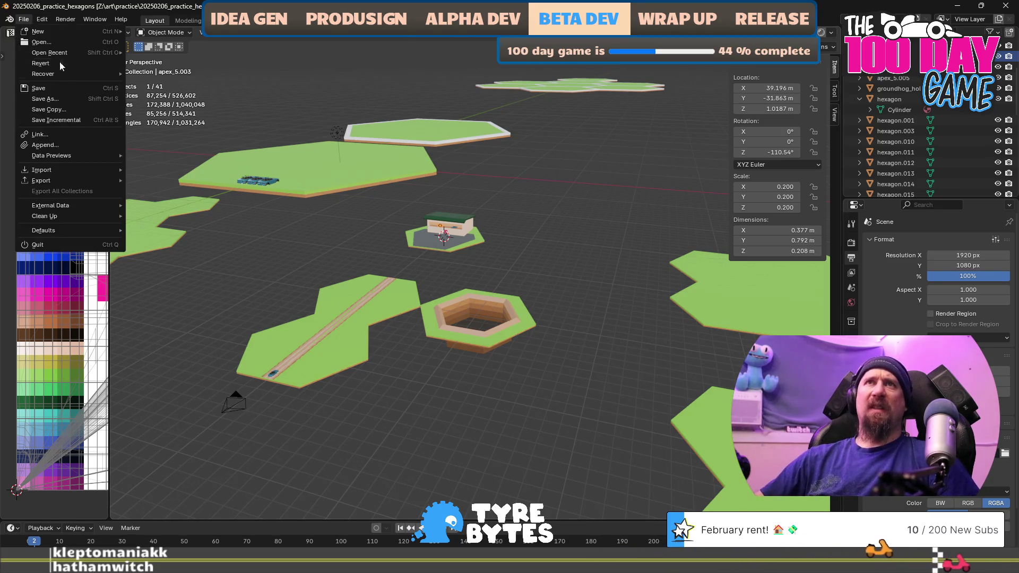
click(78, 99)
click(557, 443)
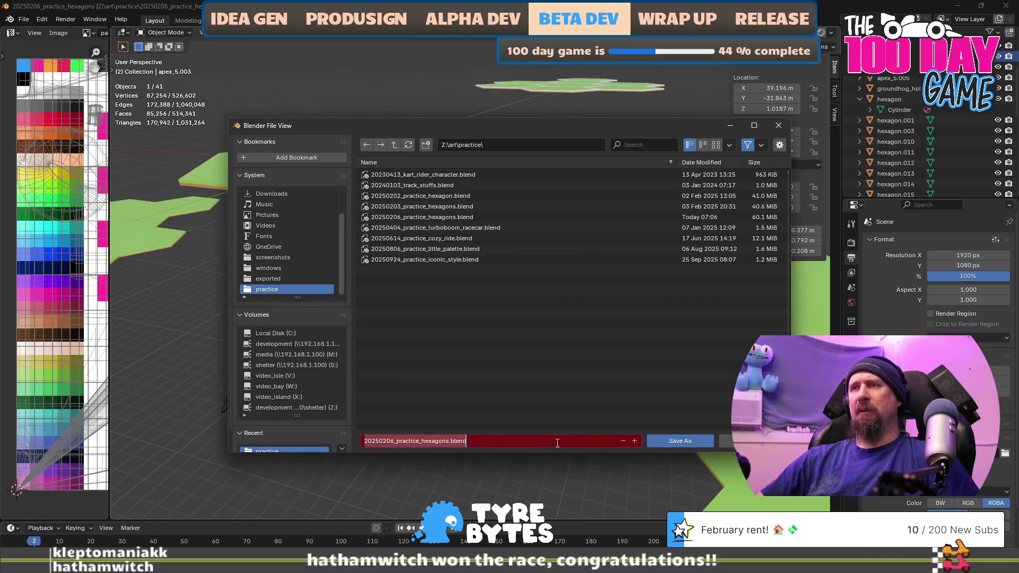
key(Home)
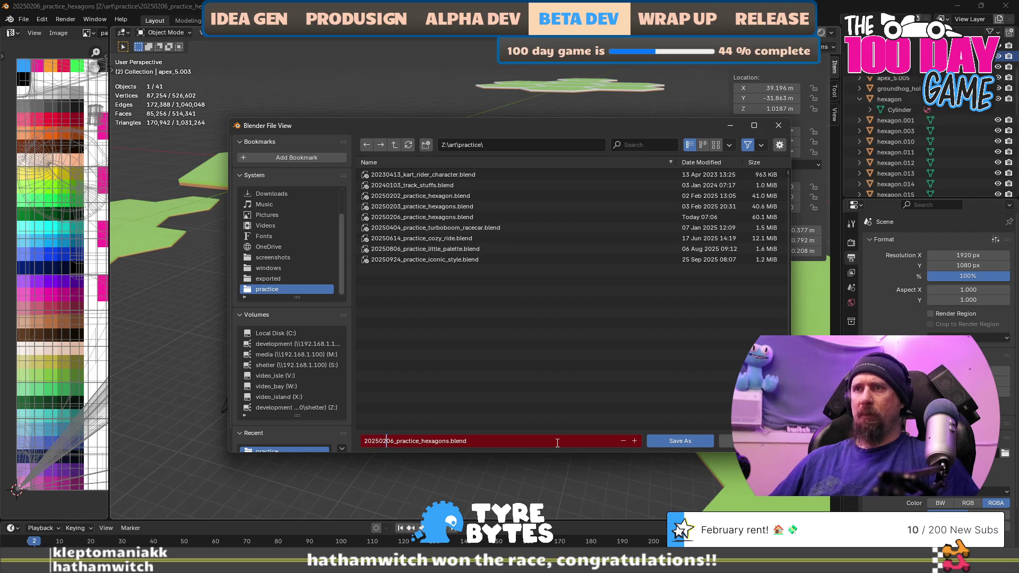
key(BackSpace)
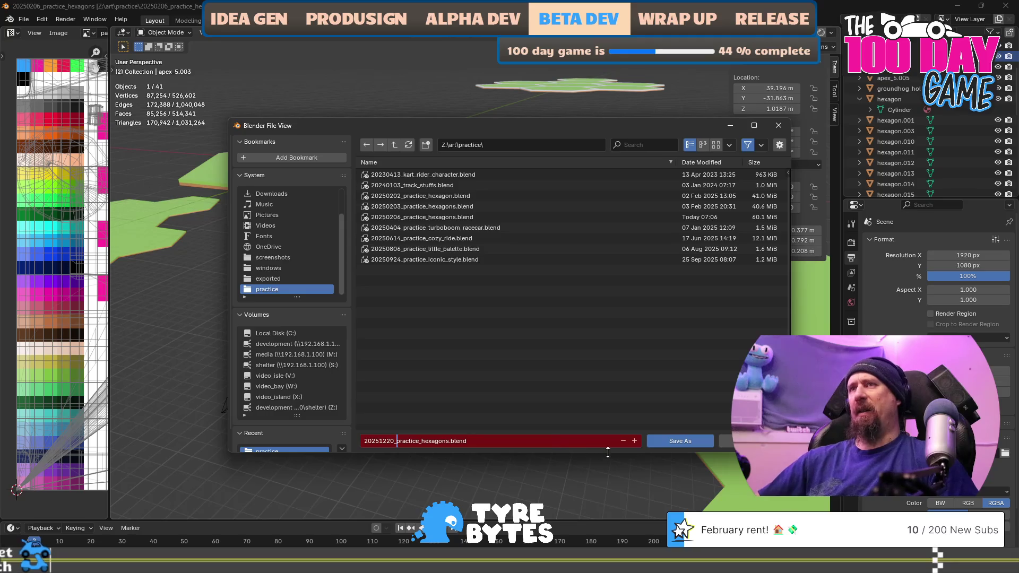
click(674, 440)
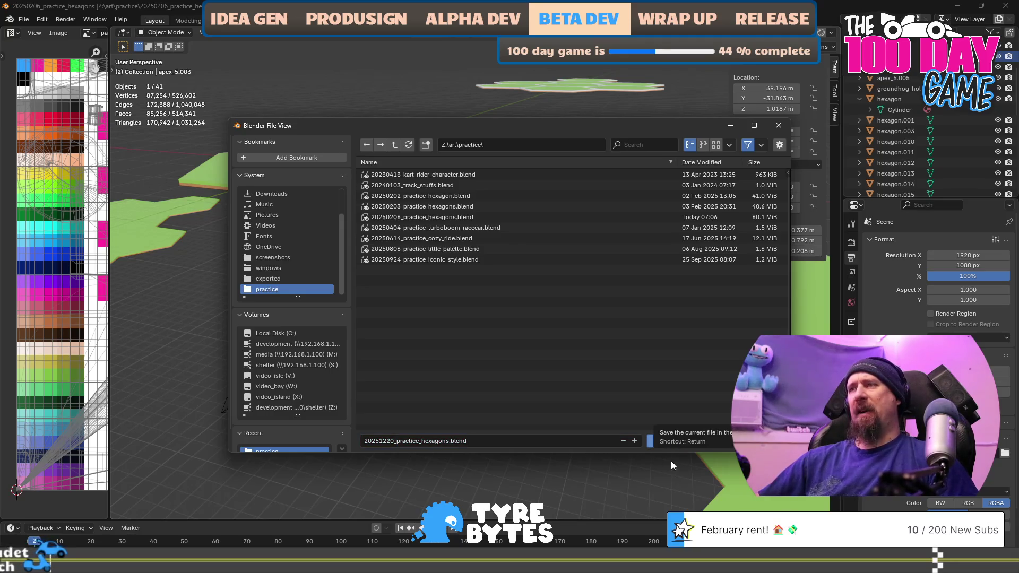
click(654, 440)
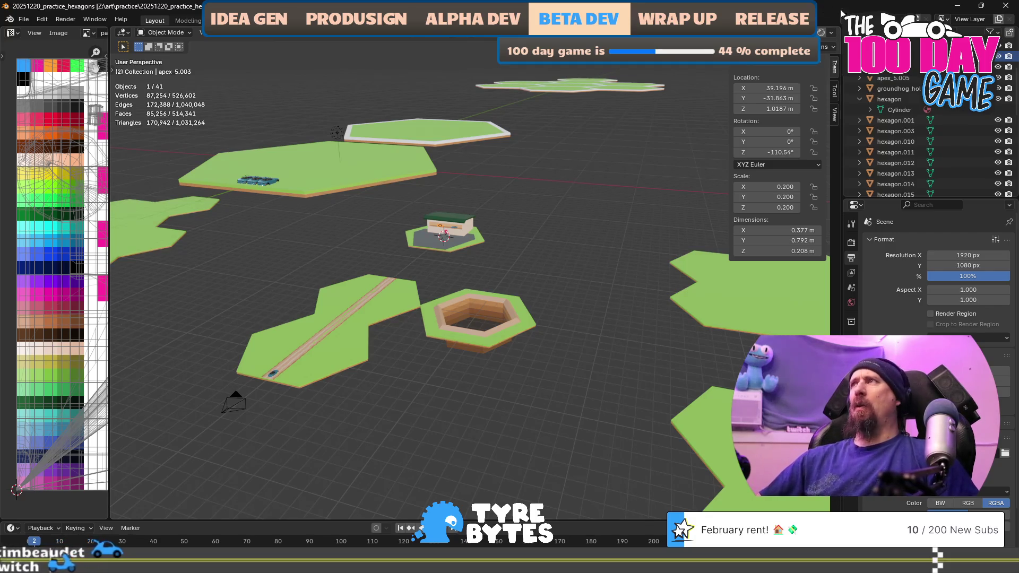
click(957, 5)
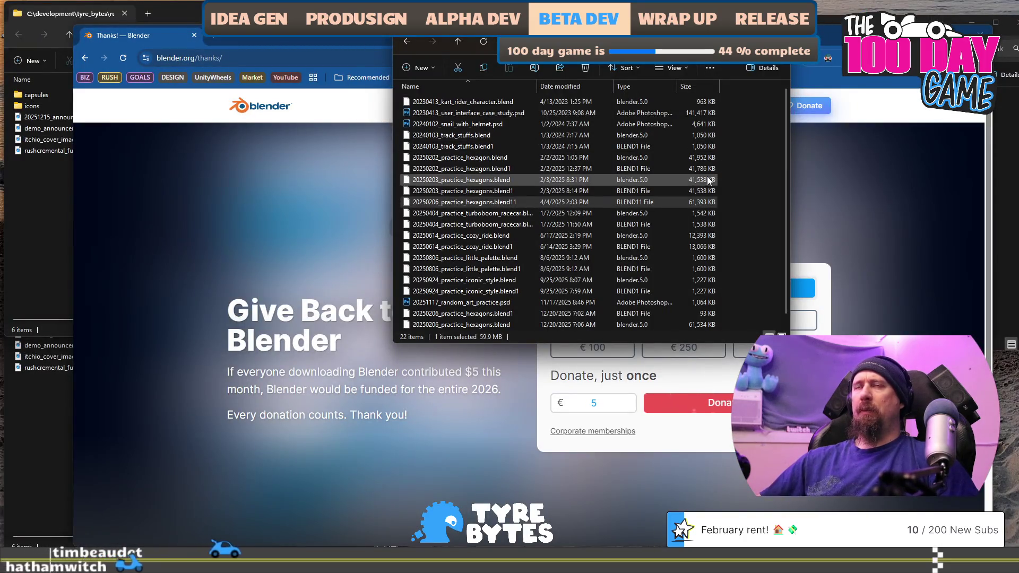
Search 'blen' in the Start menu and launch Blender 5.0
key(super)
text(blen)
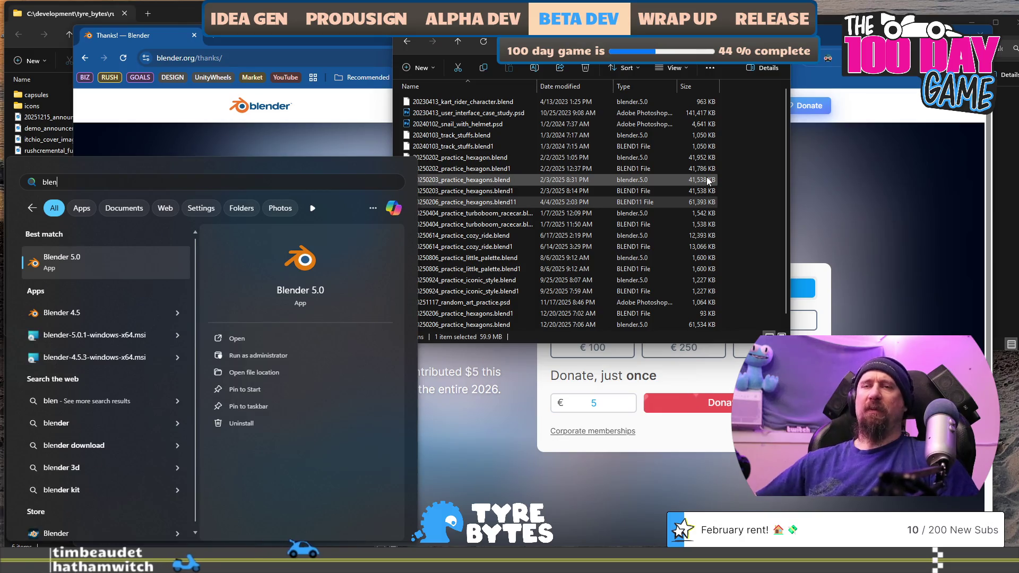
click(123, 253)
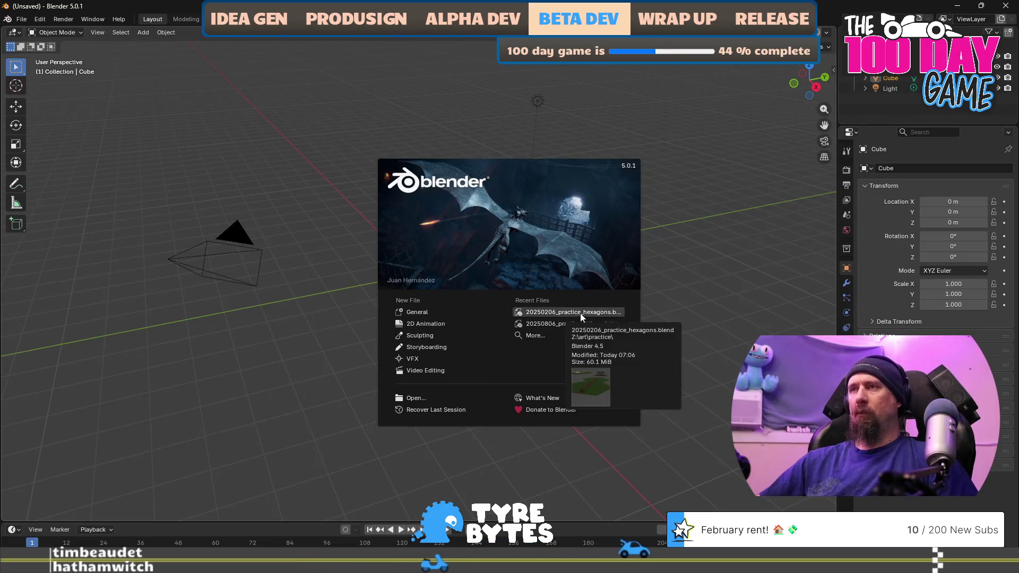
Dismiss the splash screen and open 20251220_practice_hexagons.blend through File > Open
click(643, 224)
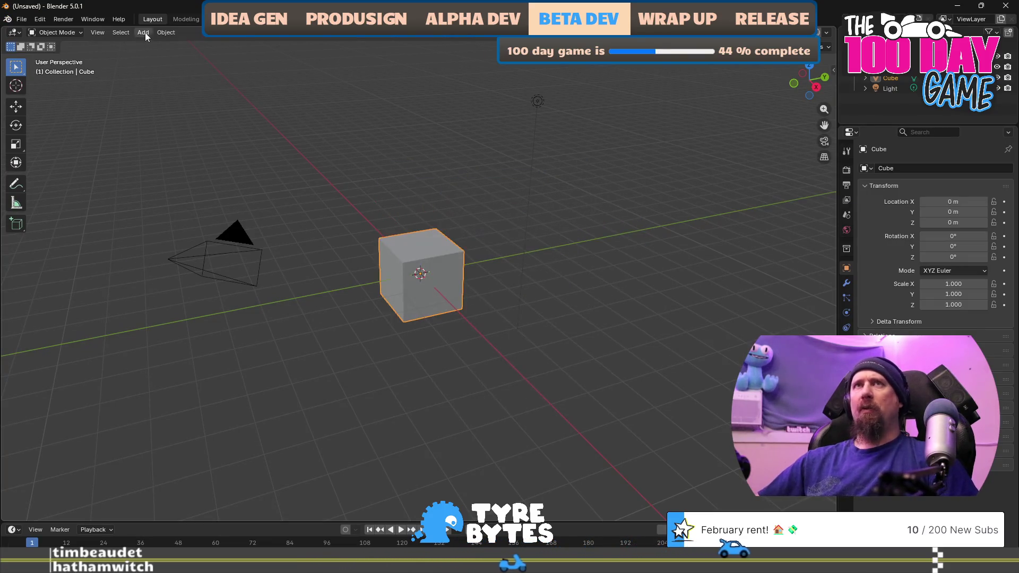
click(21, 20)
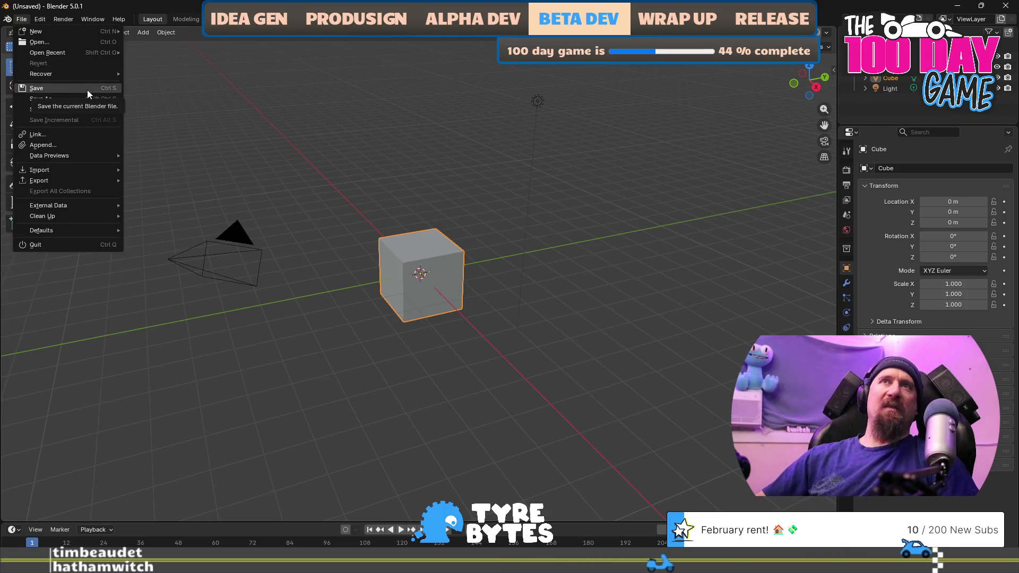
click(68, 42)
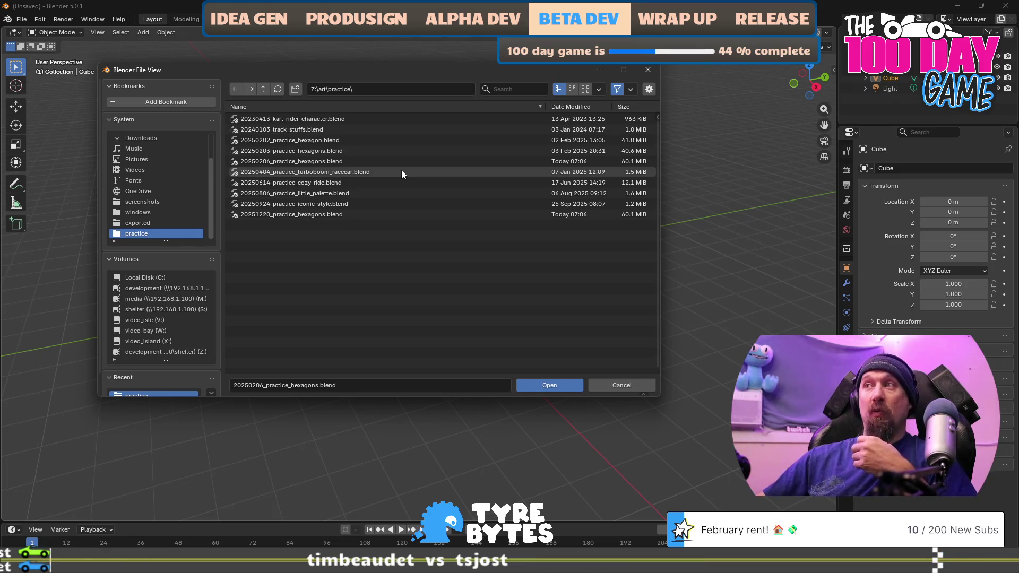
click(336, 217)
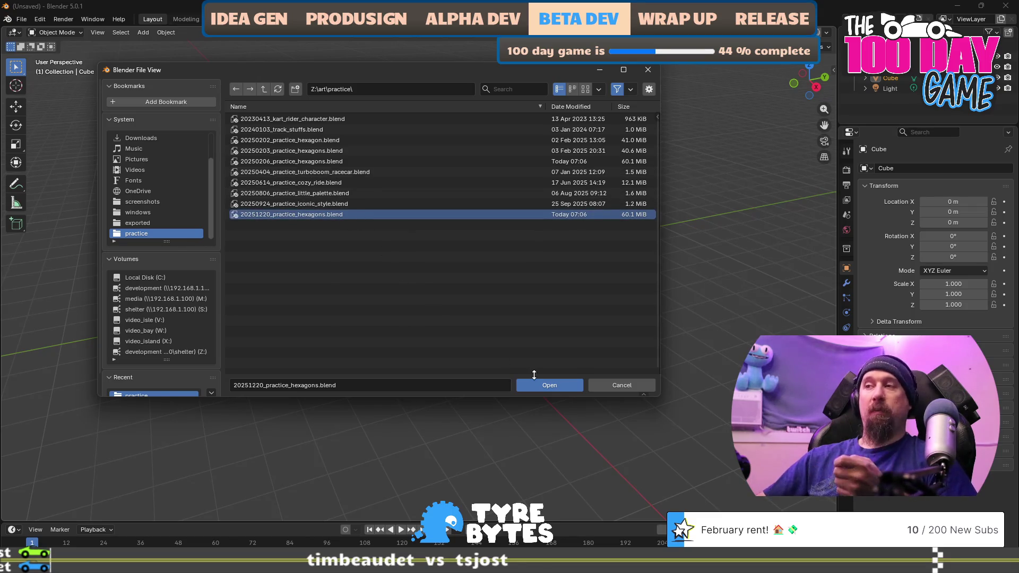
click(552, 388)
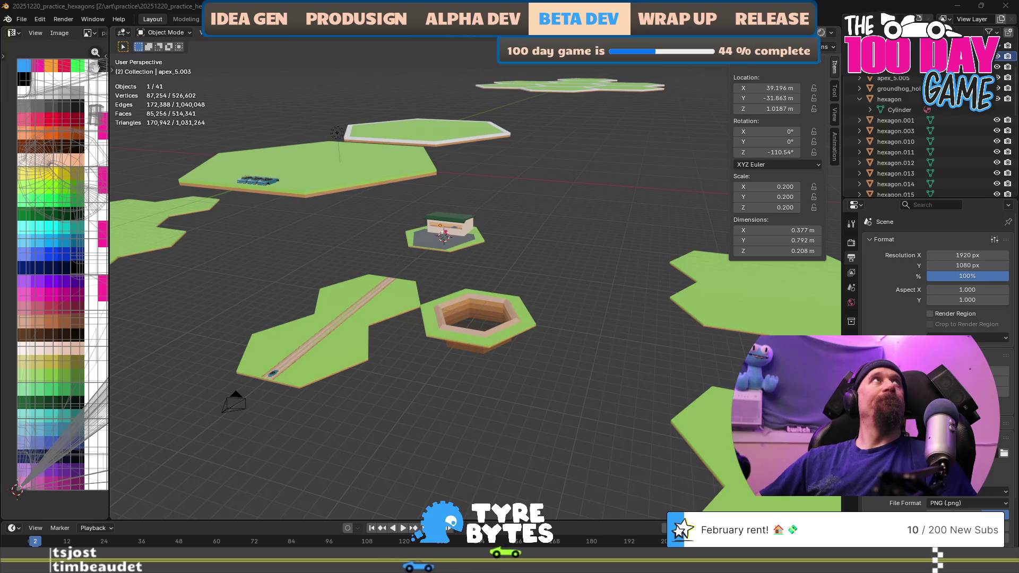
Orbit to a top-down view of the tiles and select the road tile hexagon.035
right_click(308, 248)
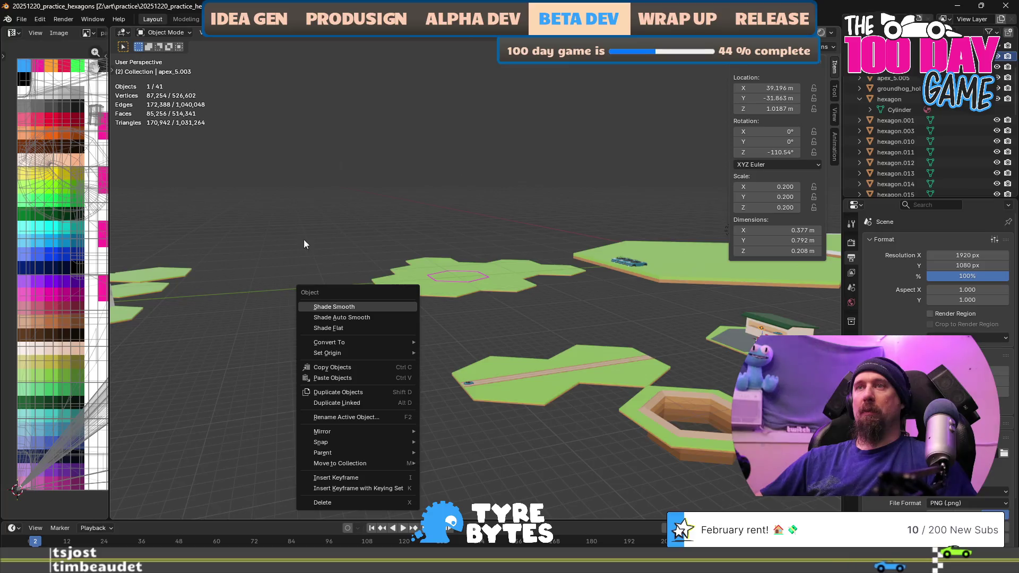
mouse_move(289, 228)
middle_down()
mouse_move(419, 322)
mouse_move(625, 312)
mouse_move(562, 294)
middle_up()
mouse_move(472, 310)
middle_down()
mouse_move(465, 329)
mouse_move(445, 313)
middle_up()
right_click(401, 275)
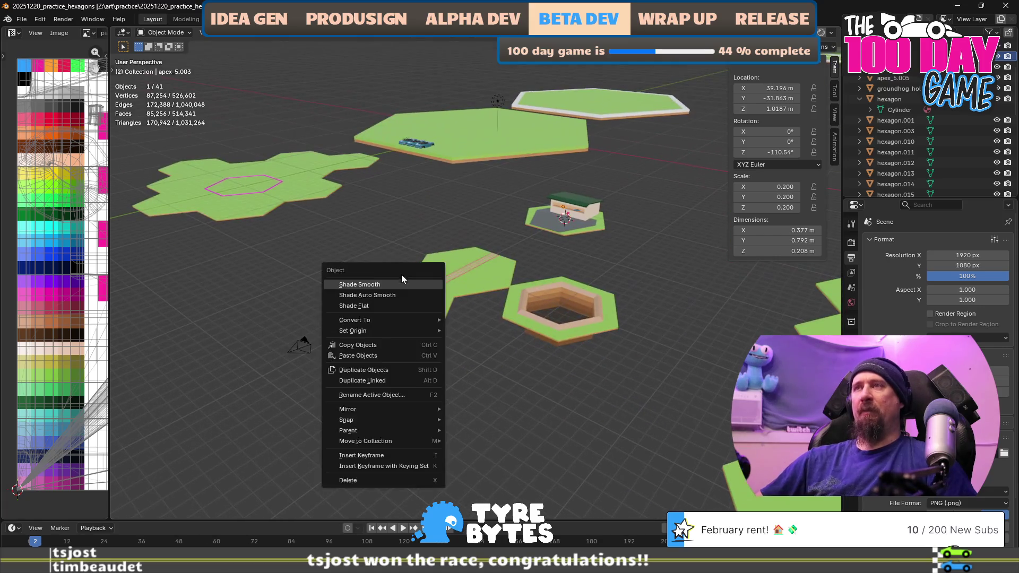
click(493, 275)
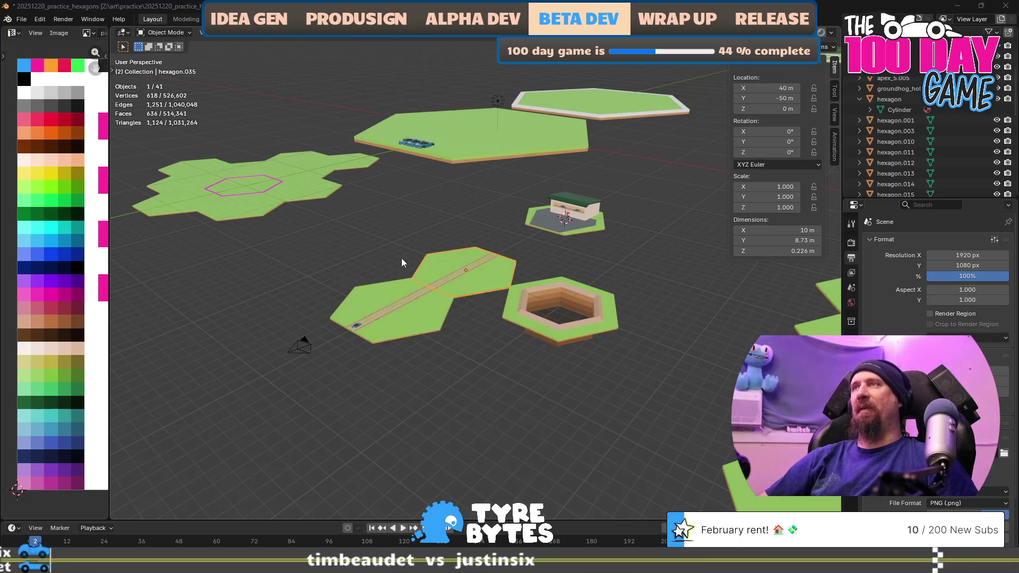
mouse_move(276, 222)
shift+middle_down()
mouse_move(400, 241)
mouse_move(323, 271)
mouse_move(313, 232)
shift+middle_up()
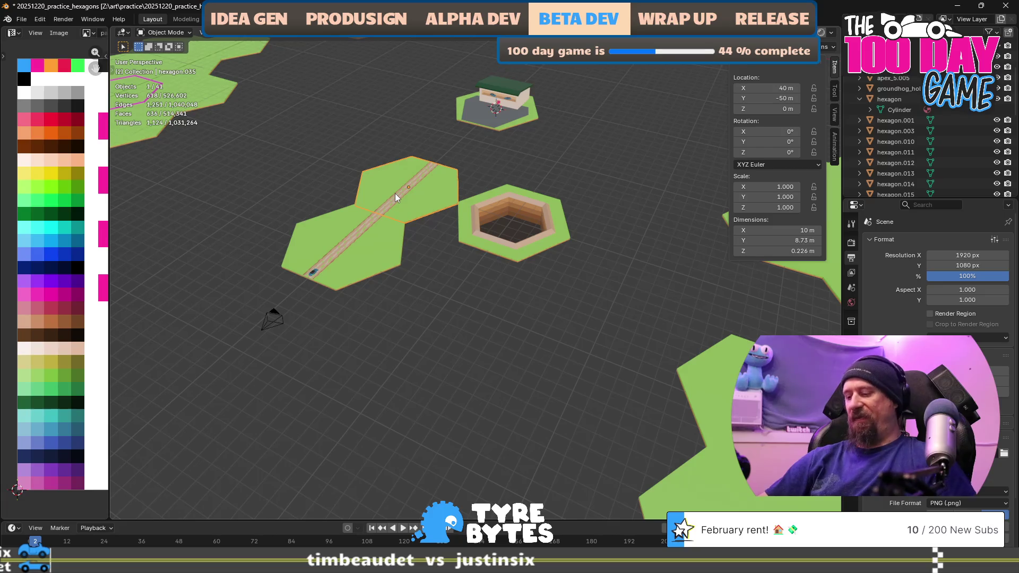
key(period)
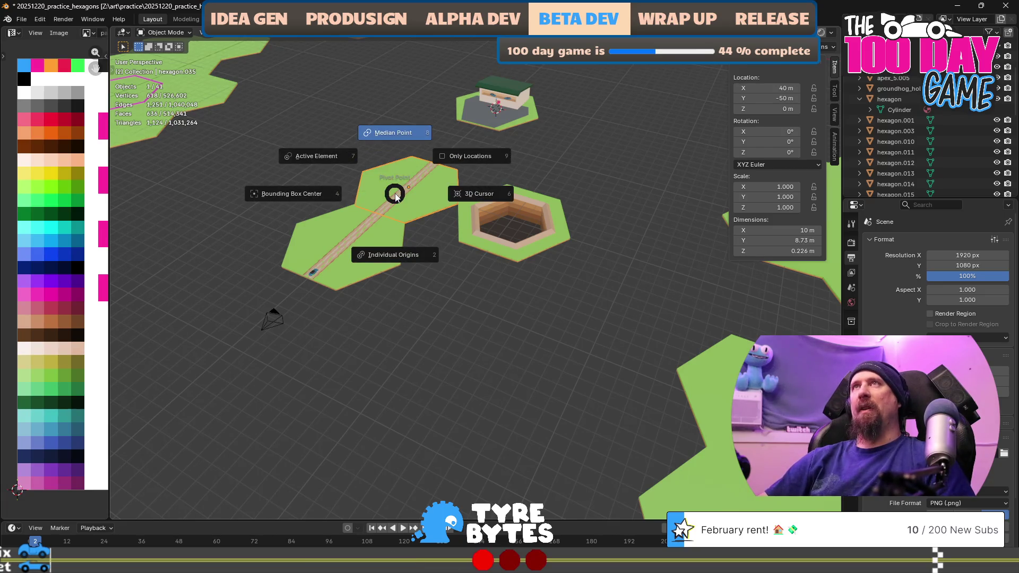
key(Escape)
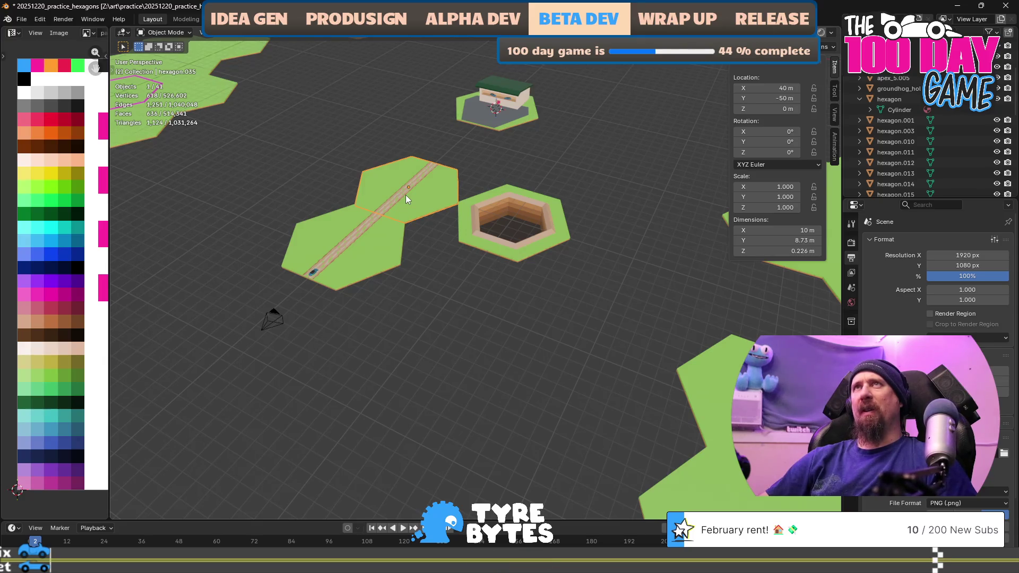
mouse_move(405, 195)
middle_down()
mouse_move(387, 220)
mouse_move(332, 210)
mouse_move(318, 195)
mouse_move(354, 213)
middle_up()
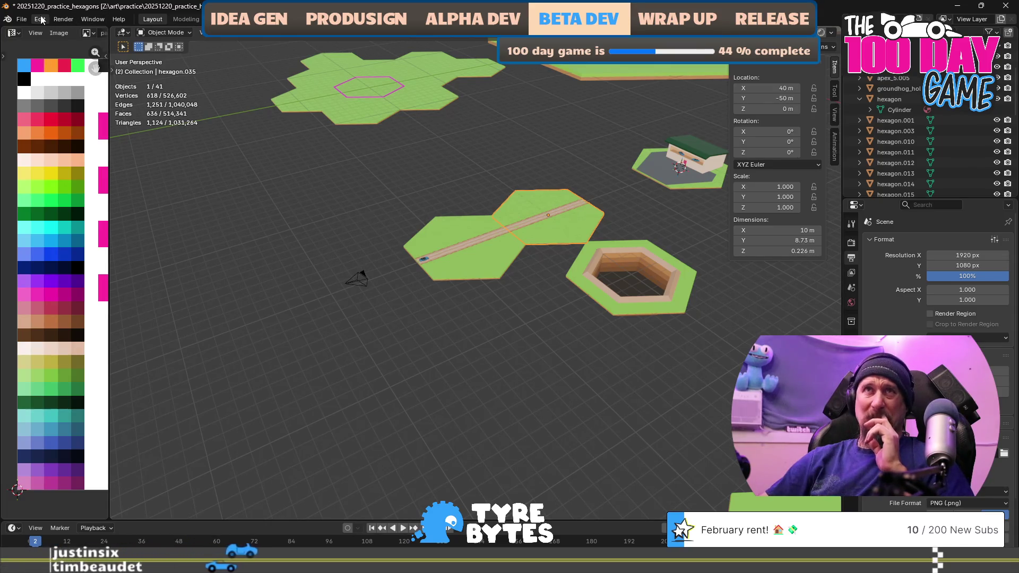
click(21, 20)
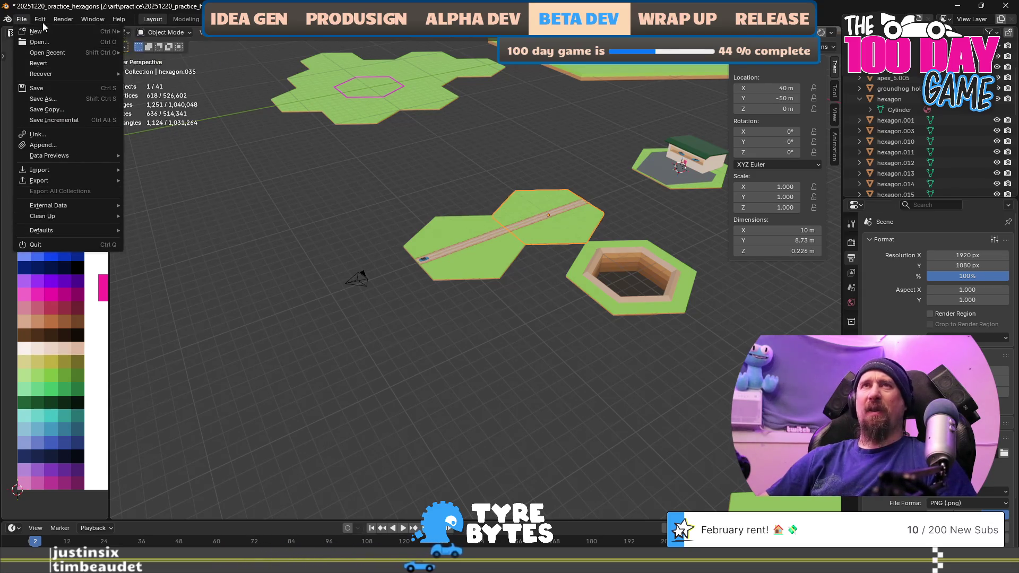
mouse_move(38, 22)
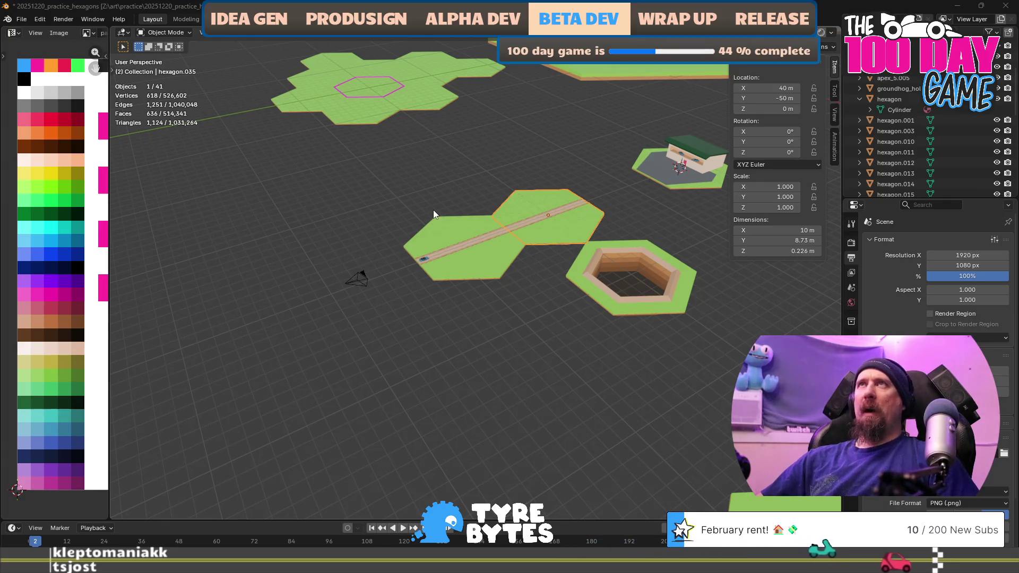
Orbit slightly around the tiles and select the second road hexagon tile
mouse_move(403, 209)
middle_down()
mouse_move(610, 204)
mouse_move(402, 202)
mouse_move(388, 188)
mouse_move(444, 205)
mouse_move(386, 208)
mouse_move(419, 213)
middle_up()
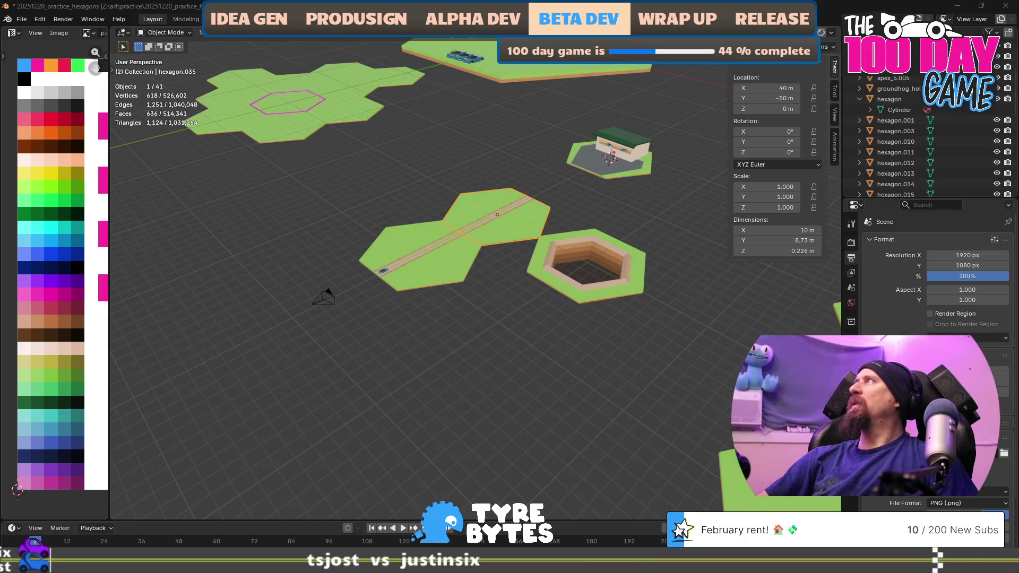
mouse_move(380, 337)
middle_down()
mouse_move(466, 307)
mouse_move(415, 341)
mouse_move(385, 337)
middle_up()
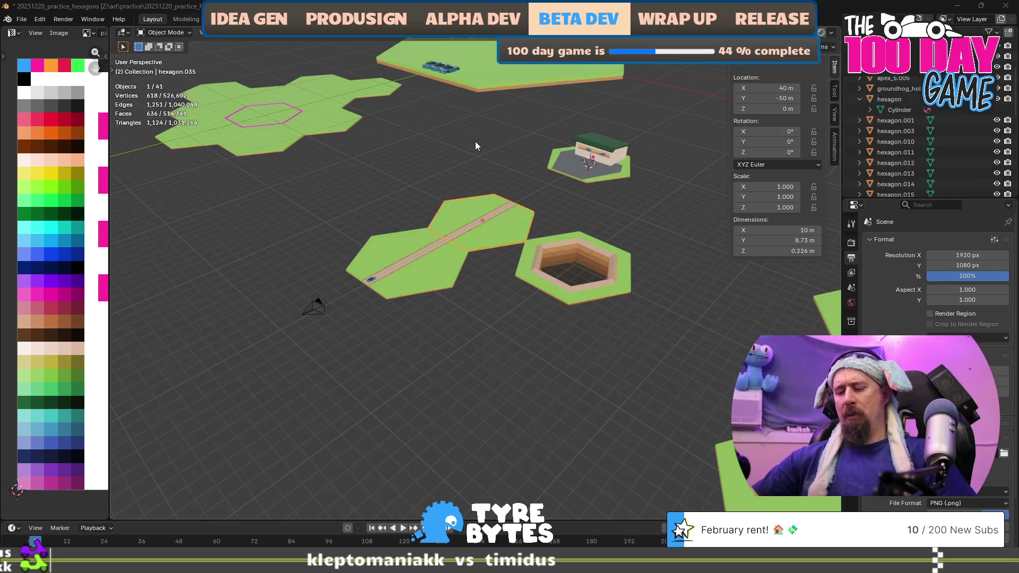
click(422, 243)
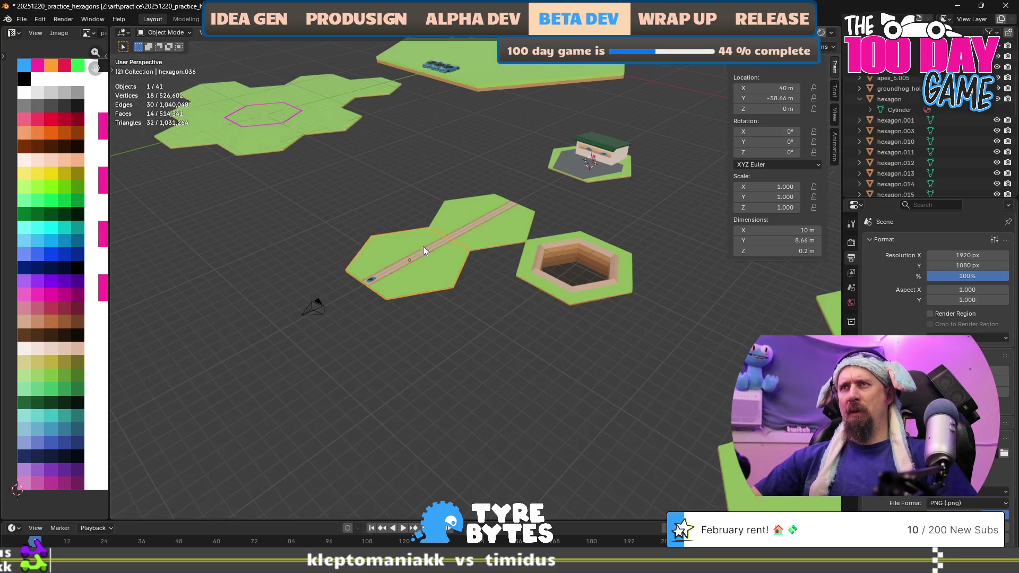
Frame the second road tile up close and enter Edit Mode to begin a loop cut
key(KP_Decimal)
mouse_move(337, 180)
middle_down()
mouse_move(436, 161)
mouse_move(489, 170)
mouse_move(462, 215)
mouse_move(371, 182)
mouse_move(396, 198)
mouse_move(448, 276)
middle_up()
scroll(449, 273, down, 2)
mouse_move(419, 210)
middle_down()
mouse_move(549, 180)
mouse_move(549, 217)
mouse_move(435, 187)
middle_up()
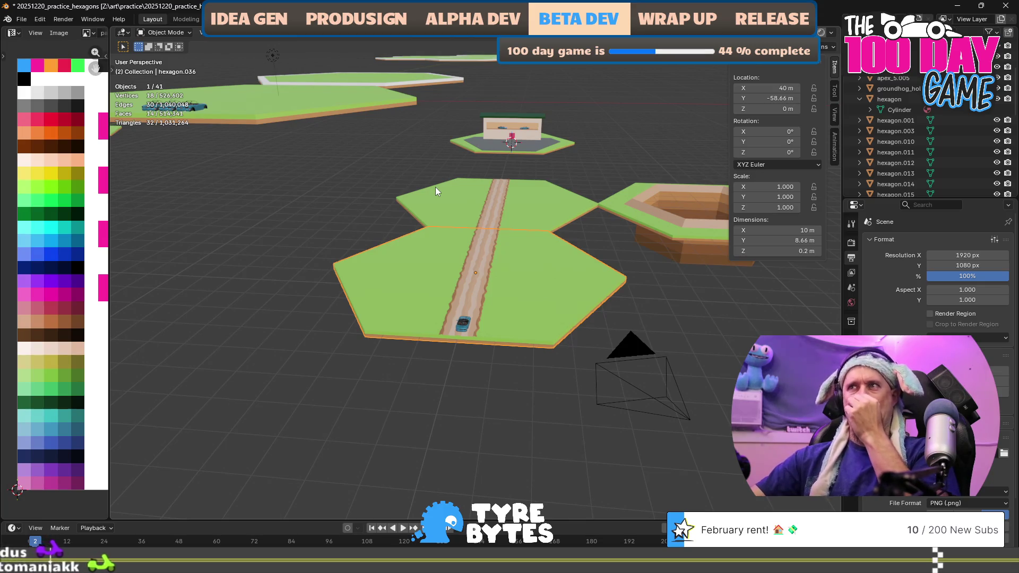
scroll(519, 284, up, 5)
mouse_move(516, 288)
middle_down()
mouse_move(532, 240)
mouse_move(530, 268)
mouse_move(566, 282)
mouse_move(562, 295)
middle_up()
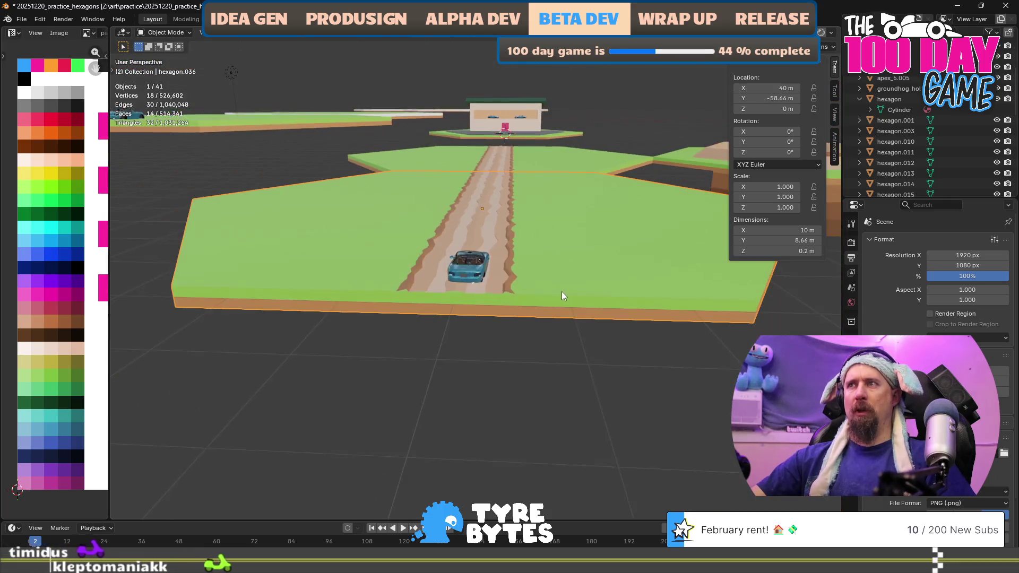
key(Tab)
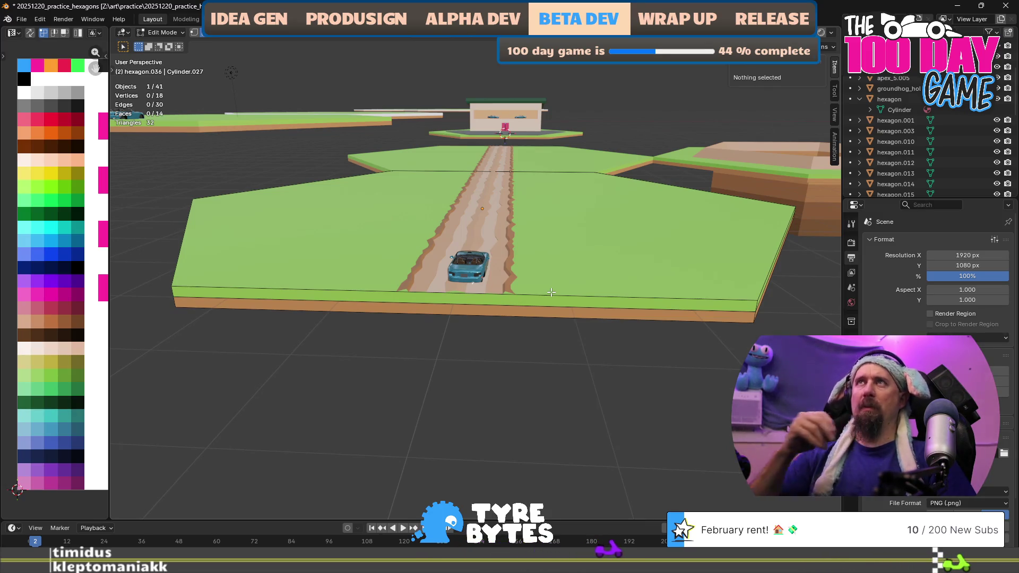
key(ctrl+r)
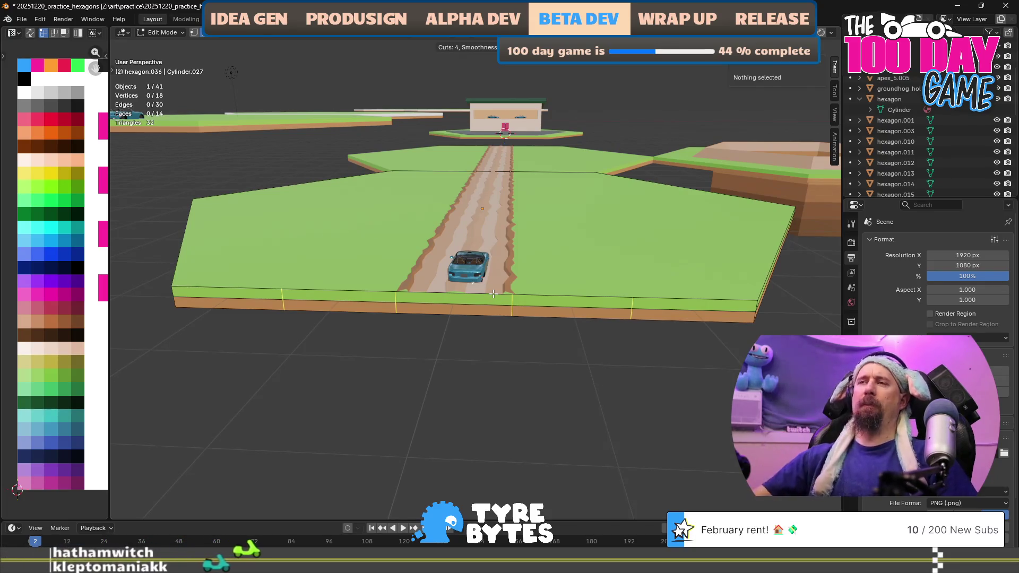
Add nine evenly centred loop cuts around the hexagon tile's sides
scroll(493, 294, up, 2)
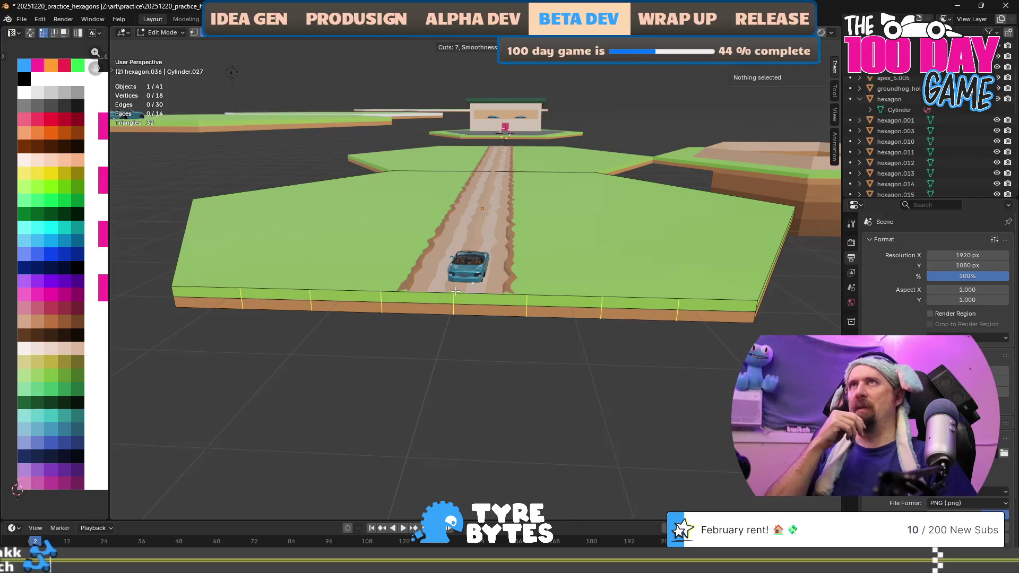
scroll(456, 291, up, 2)
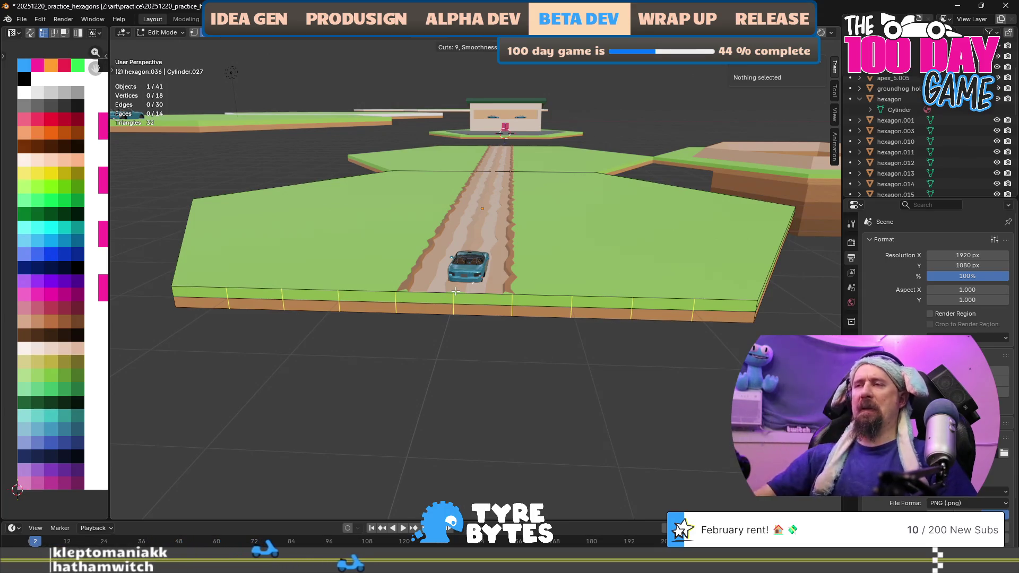
scroll(455, 291, down, 1)
scroll(455, 291, down, 2)
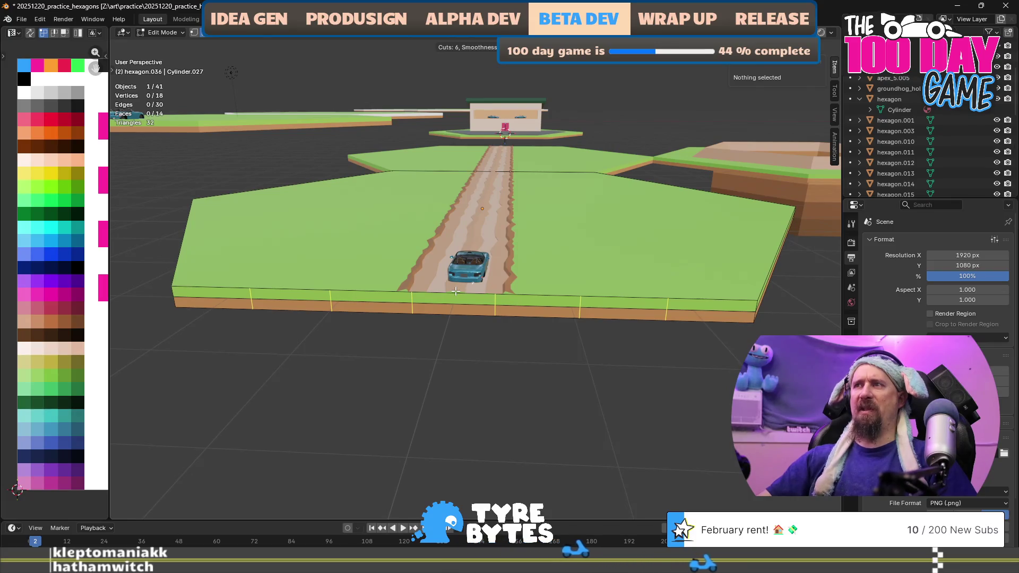
scroll(455, 291, up, 1)
scroll(455, 291, up, 2)
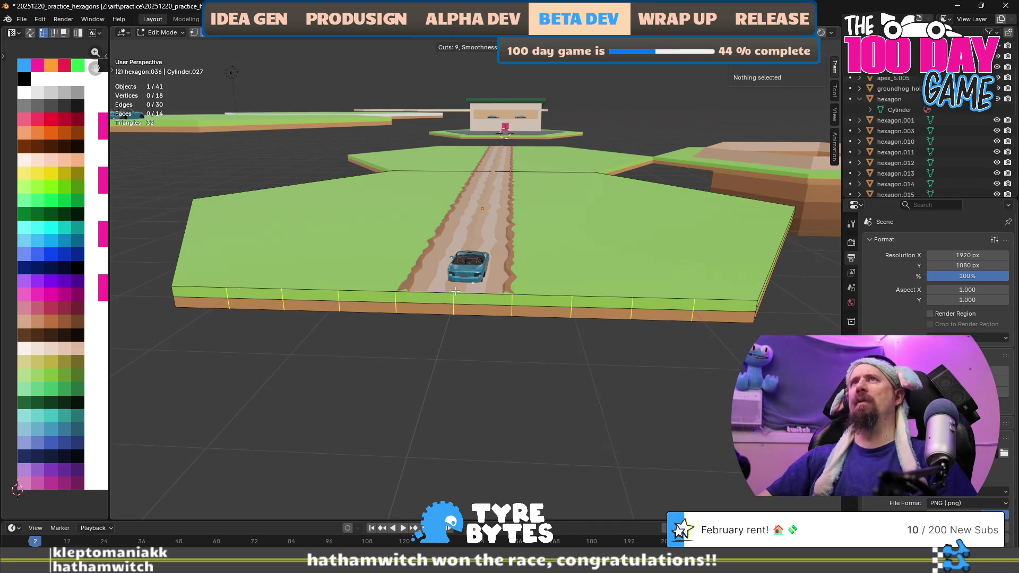
click(455, 291)
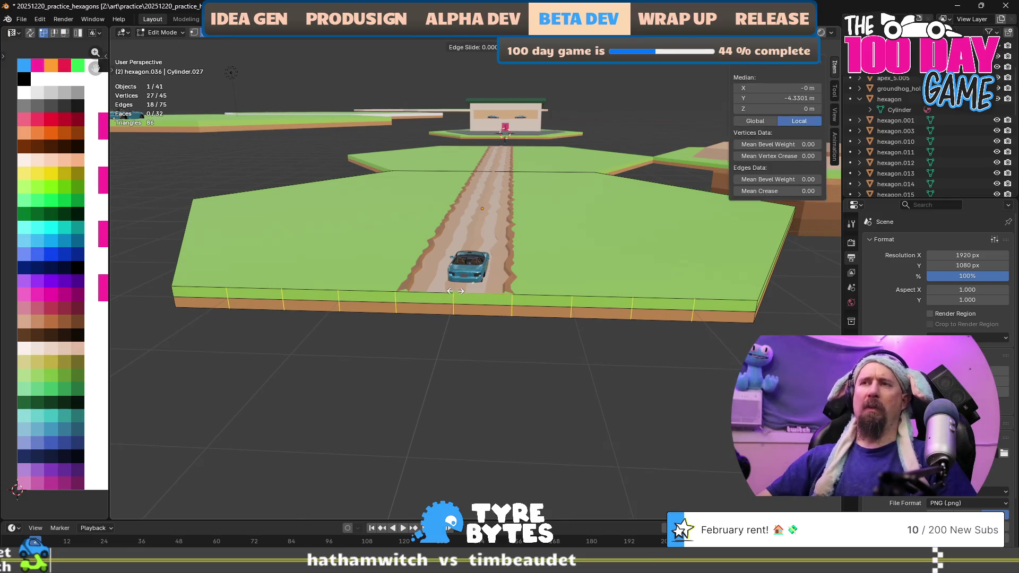
right_click(440, 400)
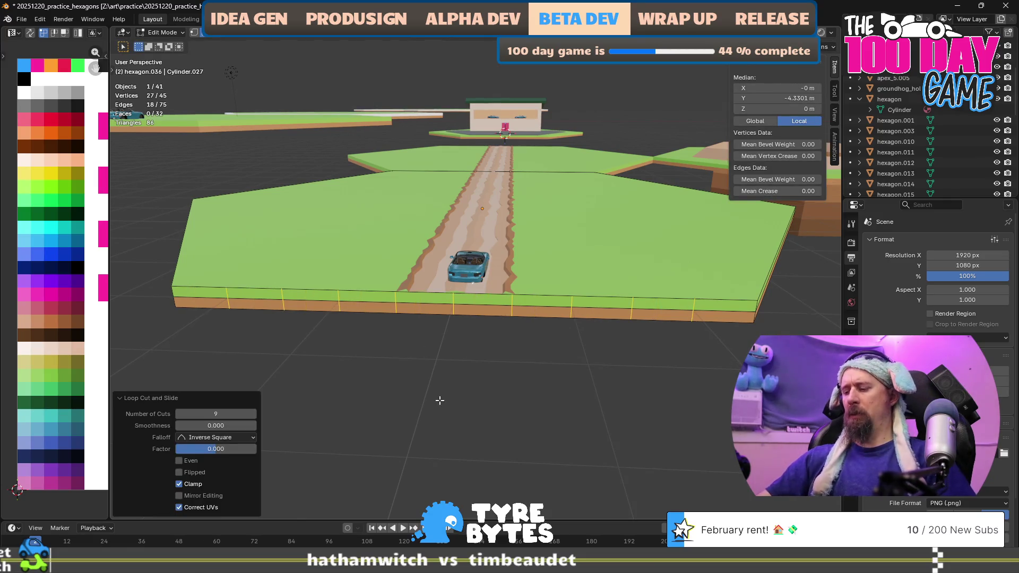
Isolate the tile in local view and orbit to a low, edge-on angle
mouse_move(478, 207)
middle_down()
mouse_move(457, 175)
mouse_move(434, 233)
mouse_move(477, 297)
mouse_move(537, 258)
mouse_move(508, 256)
middle_up()
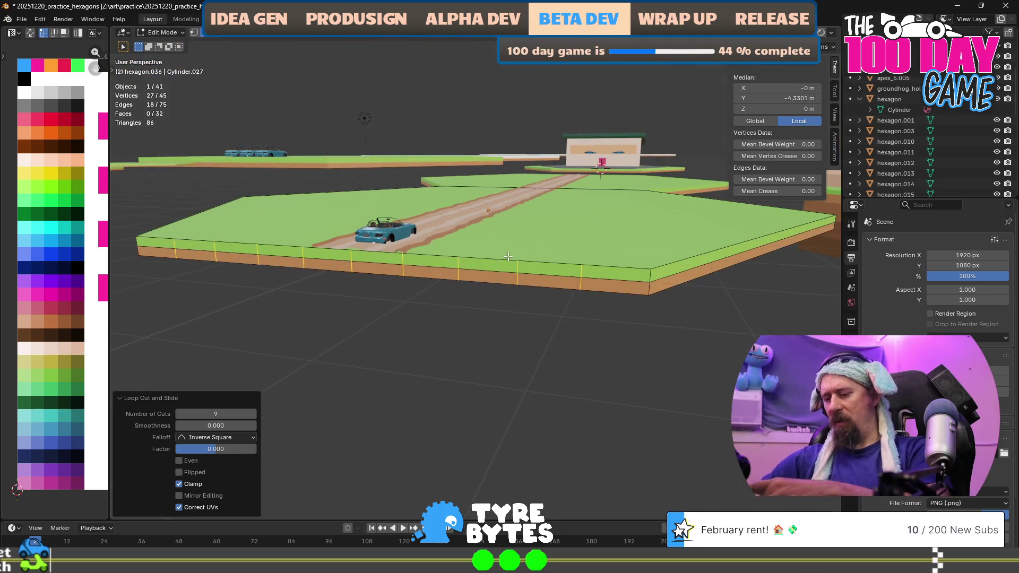
key(KP_Divide)
mouse_move(407, 295)
middle_down()
mouse_move(470, 339)
mouse_move(458, 302)
middle_up()
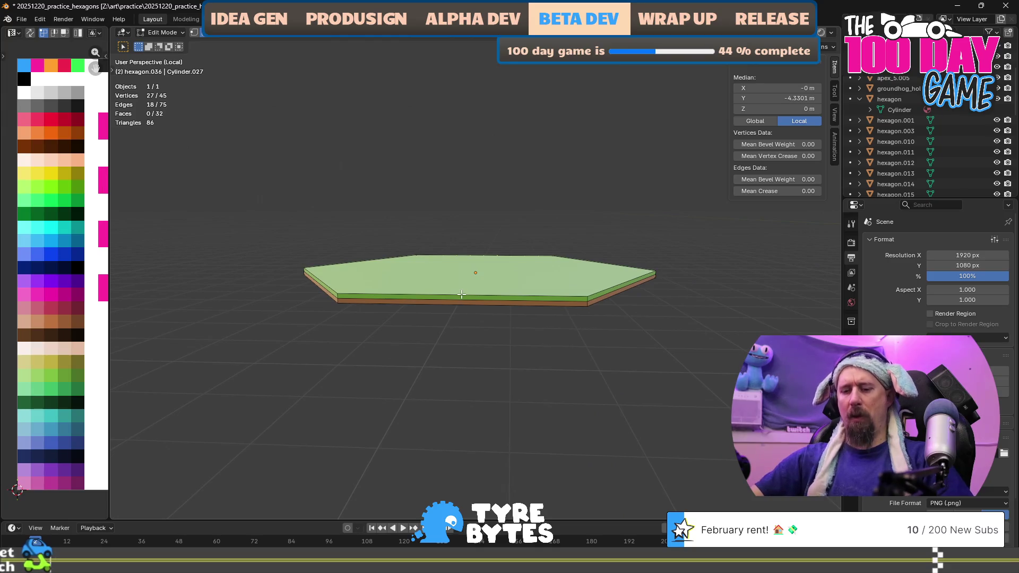
Add a 10-cut loop cut around the hexagon tile's sides, leaving the cuts evenly spaced
key(ctrl+r)
scroll(463, 298, up, 8)
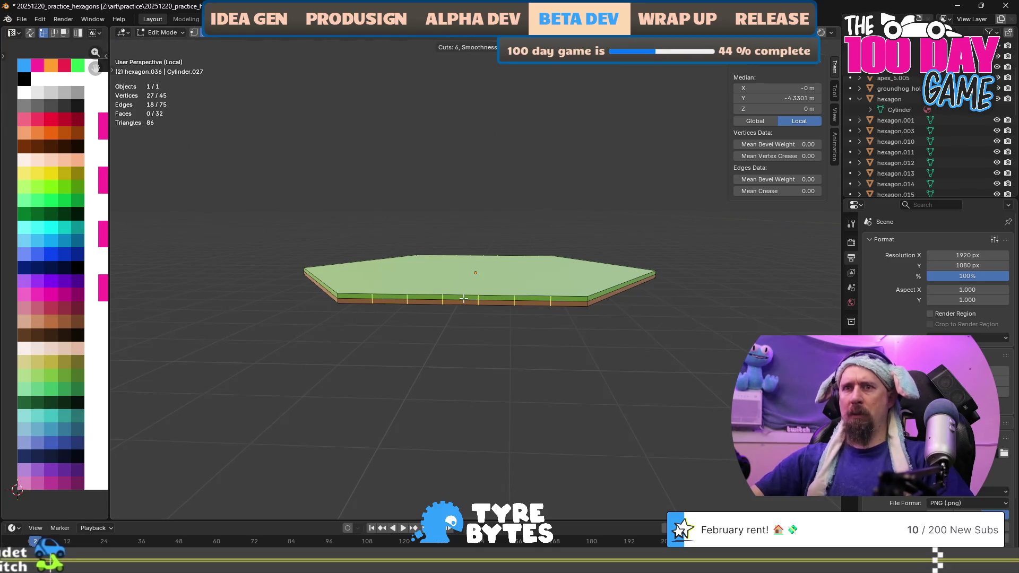
scroll(463, 298, down, 6)
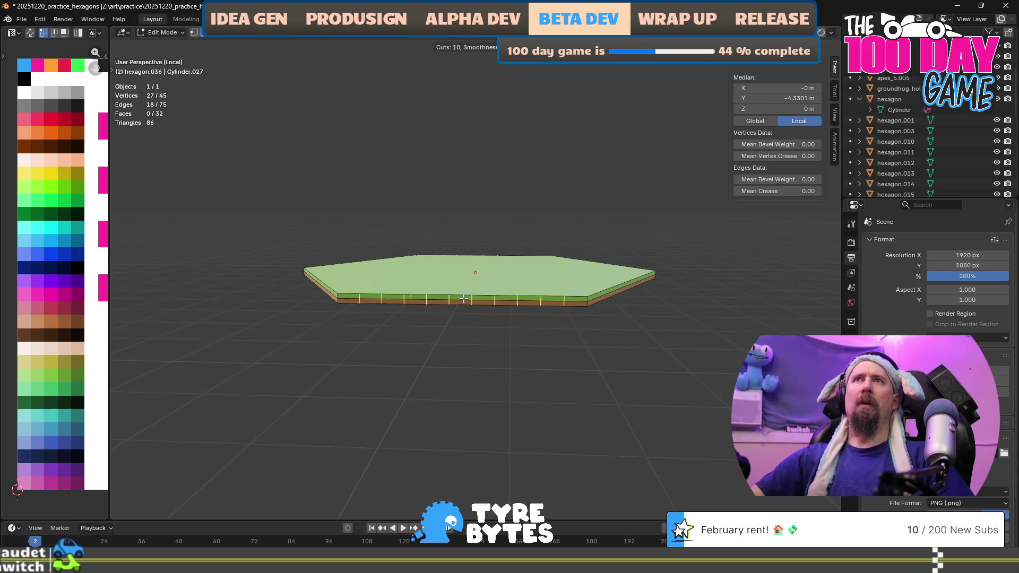
scroll(464, 298, up, 3)
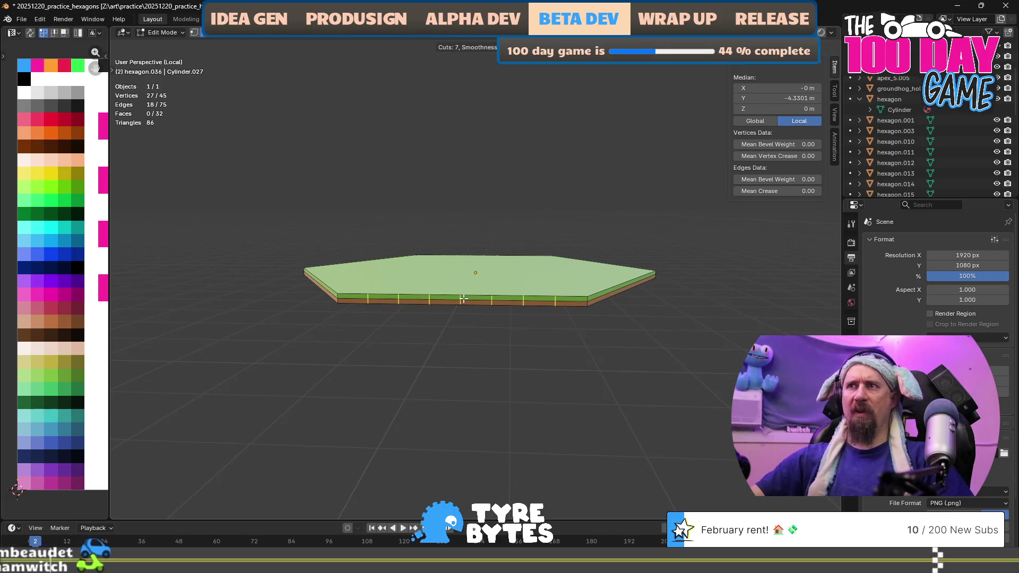
scroll(463, 299, down, 2)
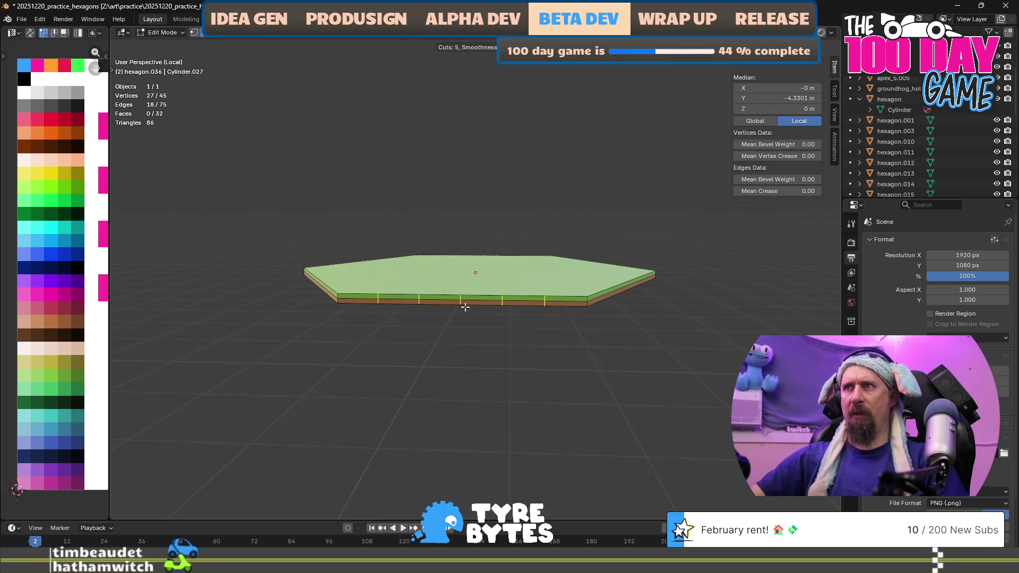
scroll(464, 301, up, 1)
scroll(464, 301, up, 3)
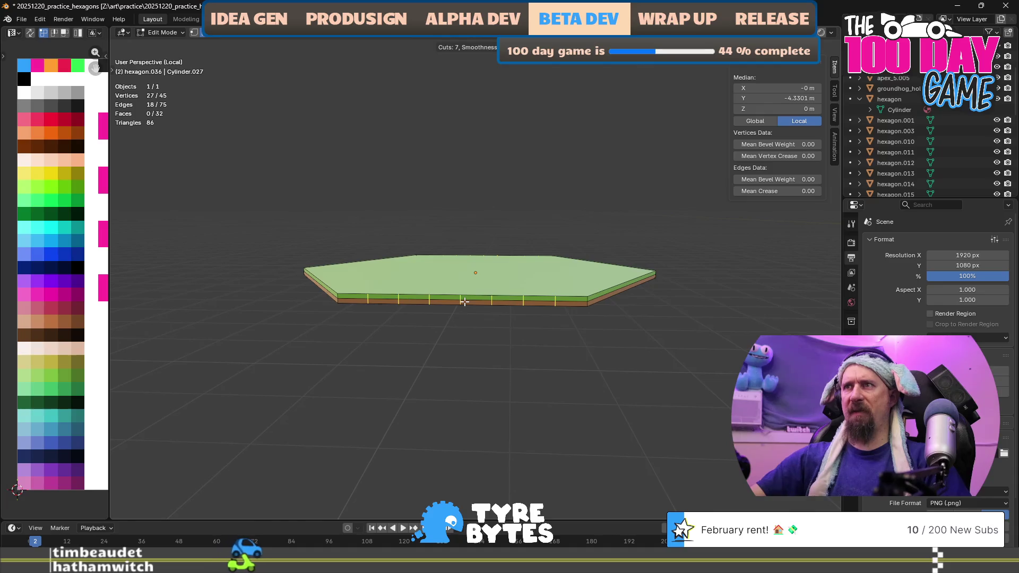
click(464, 301)
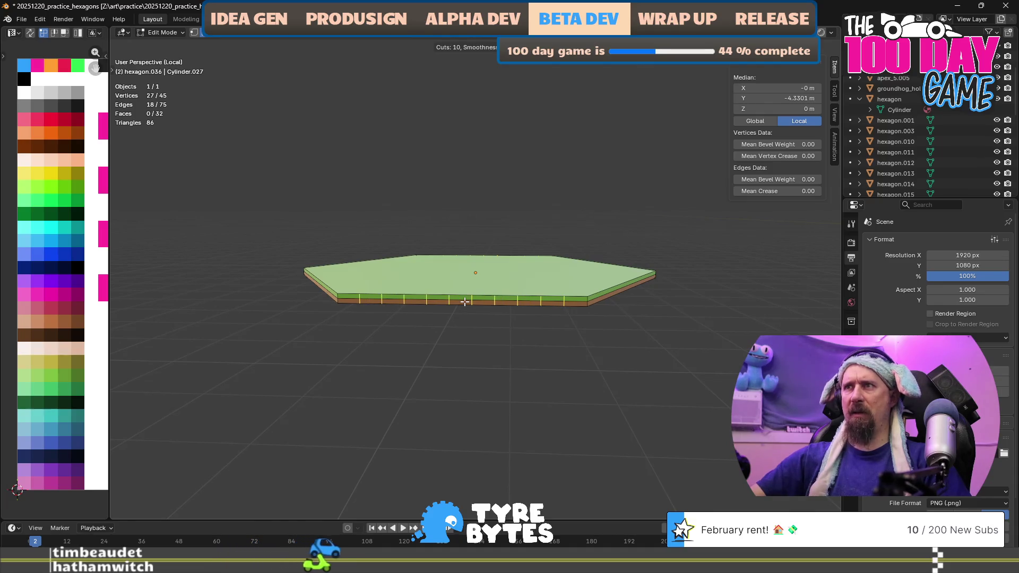
right_click(460, 319)
middle_drag(460, 319, 516, 374)
Knife-cut a first edge across the top face between opposite rim vertices
key(k)
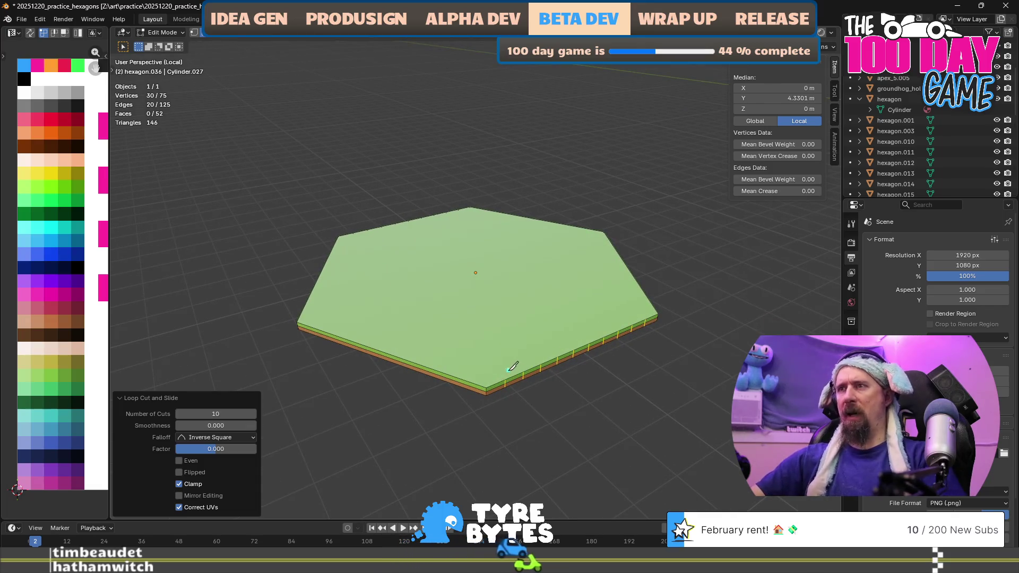
click(505, 380)
mouse_move(393, 308)
middle_down()
mouse_move(512, 348)
mouse_move(573, 314)
middle_up()
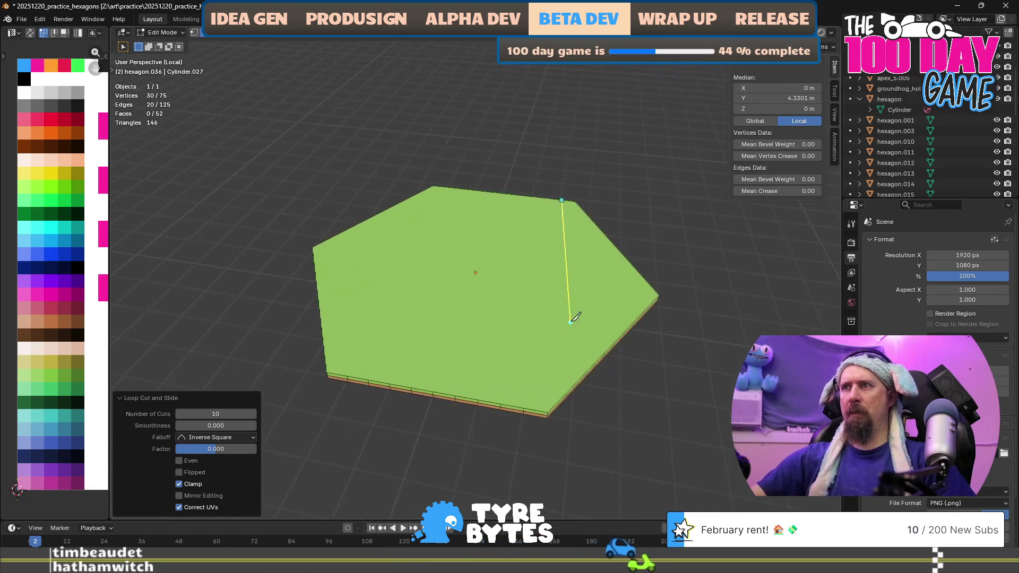
click(524, 408)
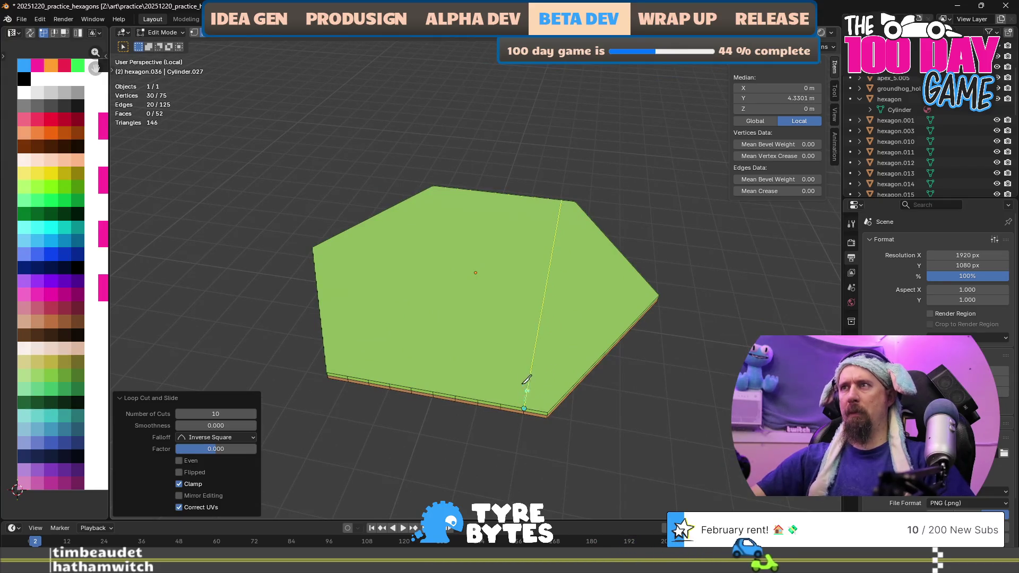
key(Return)
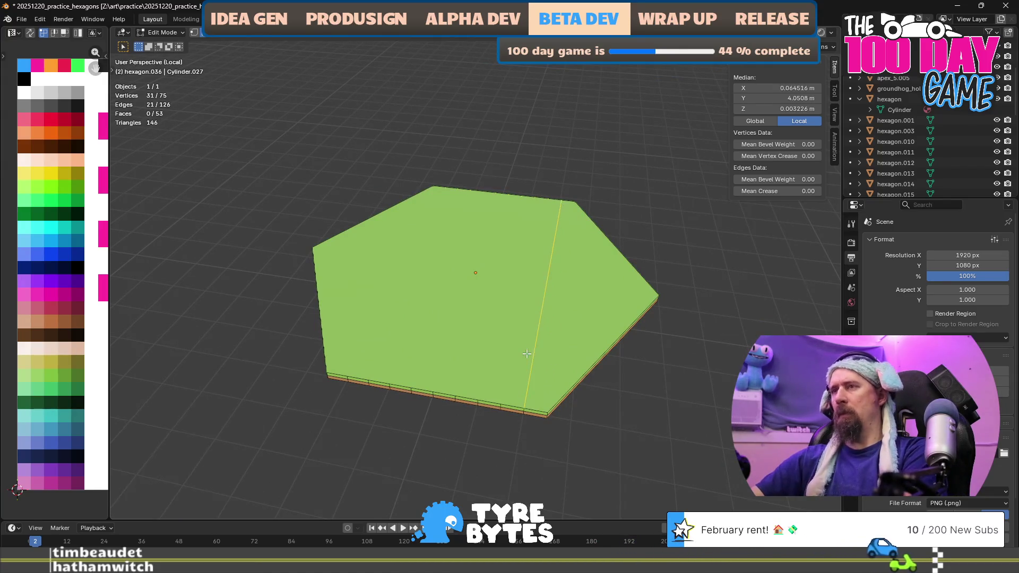
Add a second rim-to-rim knife cut across the top face
key(k)
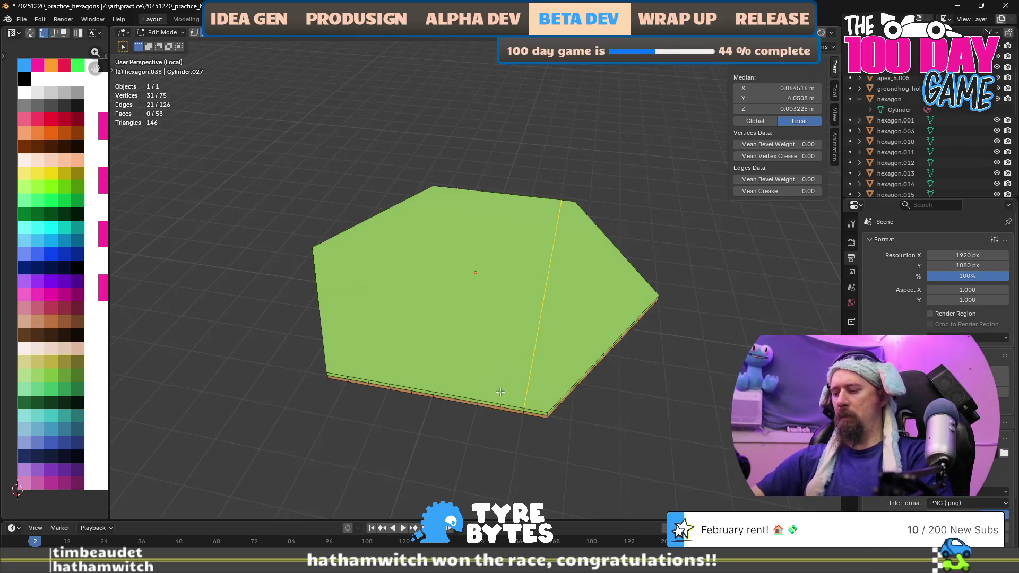
click(502, 403)
mouse_move(502, 402)
middle_down()
mouse_move(552, 351)
mouse_move(392, 368)
mouse_move(354, 318)
middle_up()
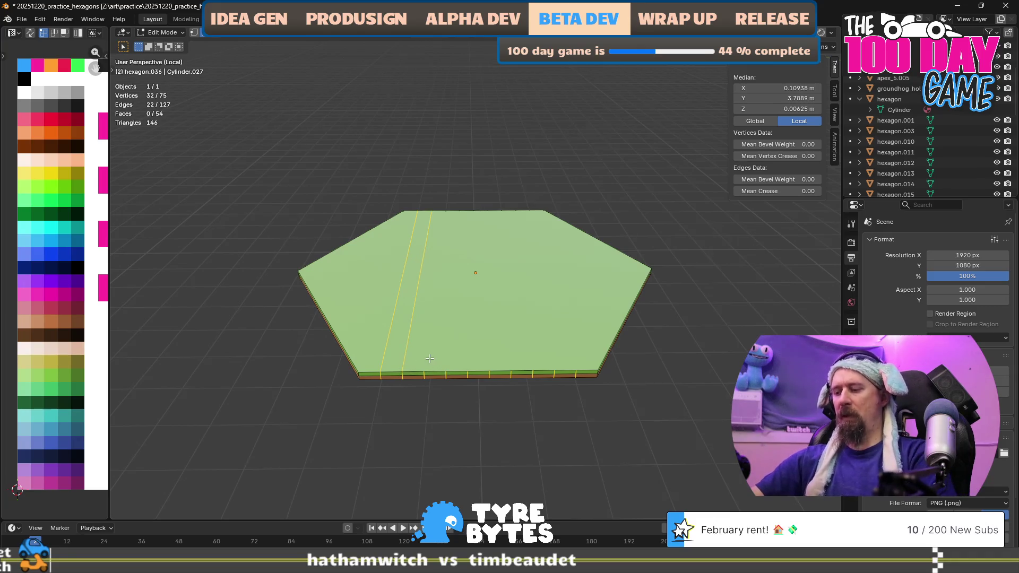
mouse_move(382, 300)
middle_down()
mouse_move(423, 332)
mouse_move(516, 209)
mouse_move(619, 278)
middle_up()
scroll(619, 278, up, 4)
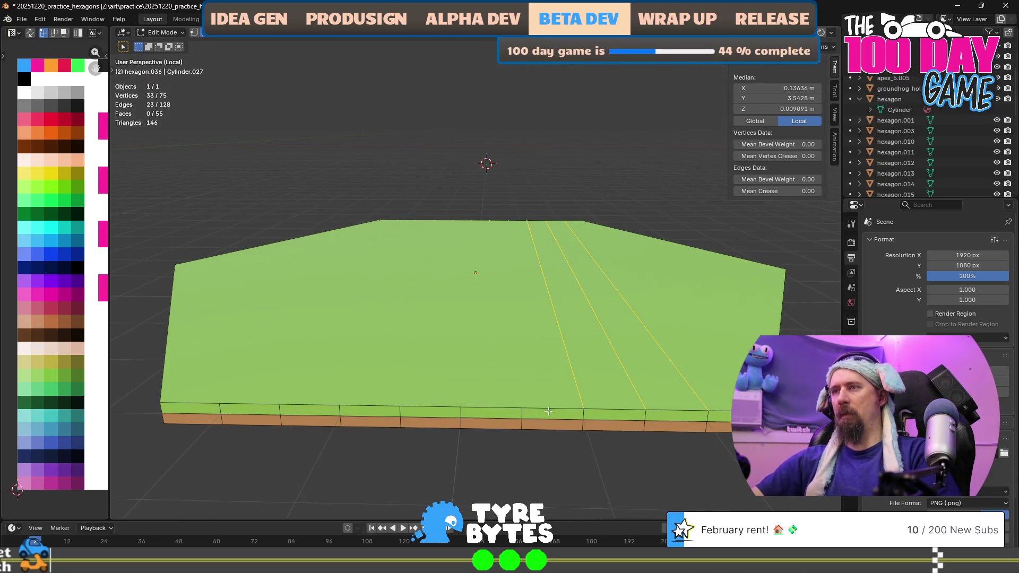
mouse_move(527, 400)
middle_down()
mouse_move(341, 352)
mouse_move(420, 352)
middle_up()
click(433, 419)
key(Return)
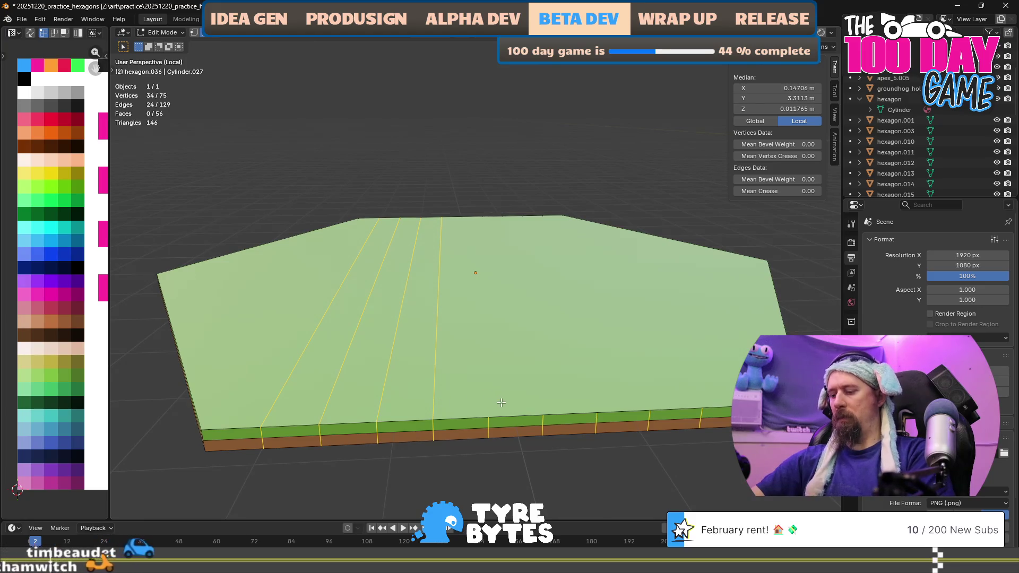
Make two more knife cuts across the top, each running from rim vertex to rim vertex
key(k)
click(489, 417)
mouse_move(450, 334)
middle_down()
mouse_move(482, 369)
mouse_move(584, 234)
mouse_move(662, 300)
mouse_move(645, 307)
middle_up()
click(442, 365)
click(450, 347)
key(Return)
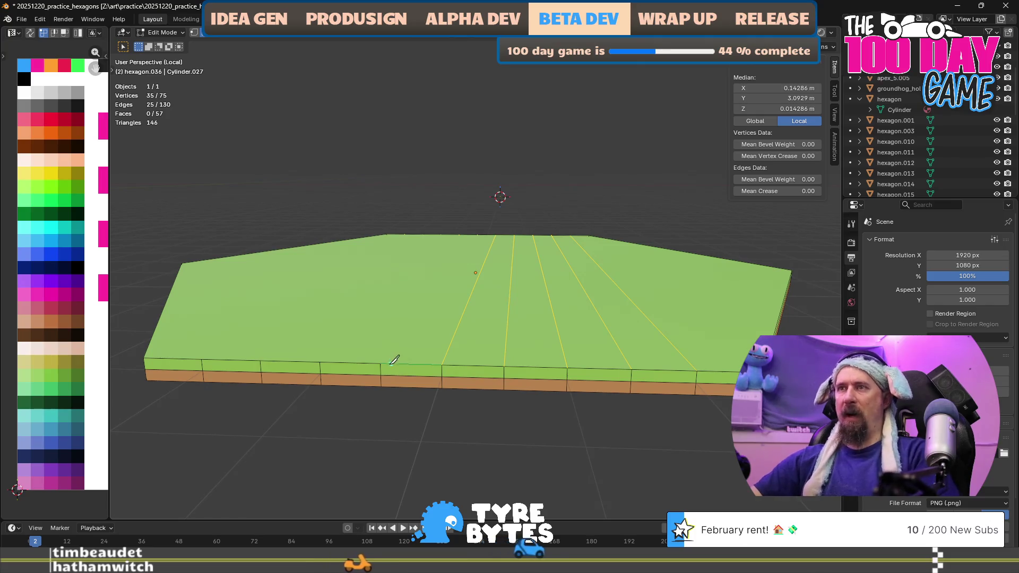
mouse_move(428, 260)
middle_down()
mouse_move(325, 320)
mouse_move(211, 289)
mouse_move(518, 352)
middle_up()
click(557, 454)
key(Return)
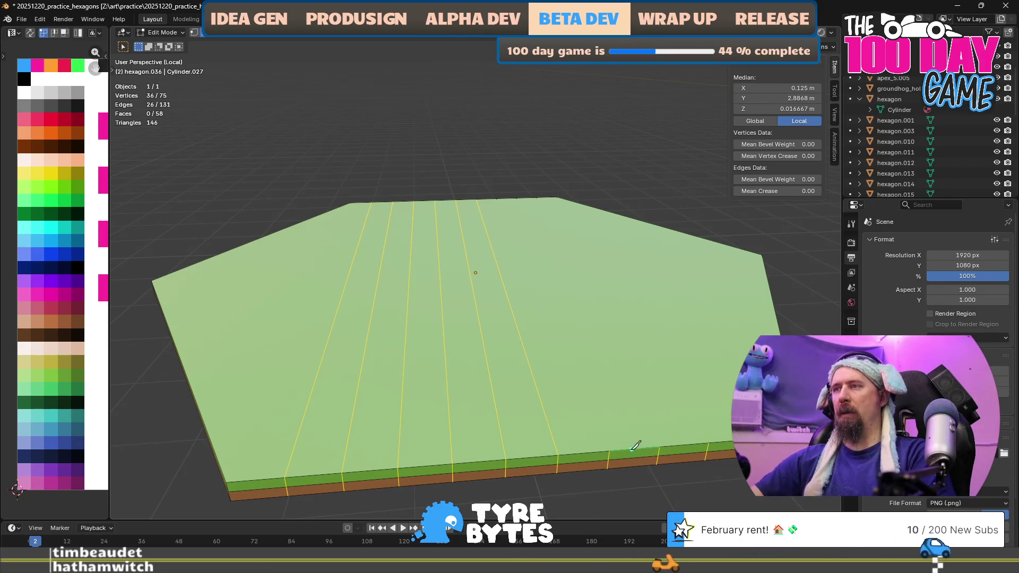
Start another knife cut on a rim vertex and bring the tile's brown underside into view
middle_drag(627, 362, 451, 365)
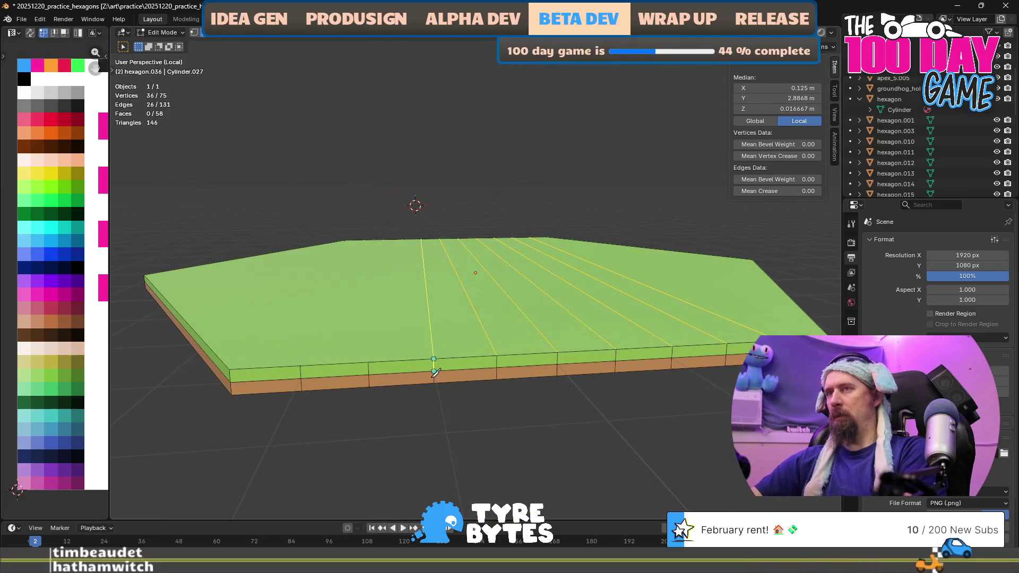
click(368, 363)
mouse_move(369, 363)
middle_down()
mouse_move(364, 353)
mouse_move(175, 308)
mouse_move(183, 299)
middle_up()
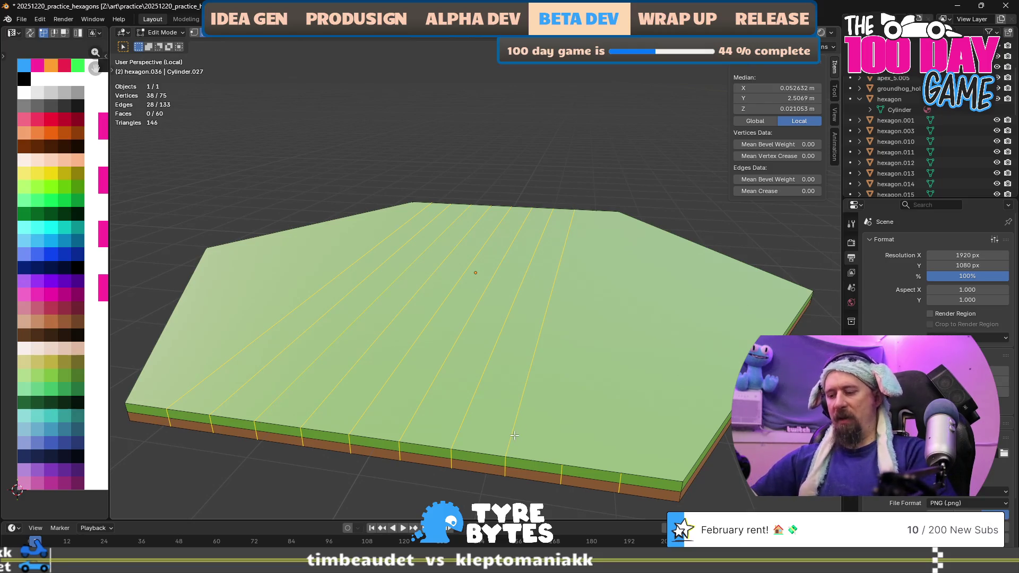
mouse_move(479, 354)
middle_down()
mouse_move(390, 305)
mouse_move(366, 354)
middle_up()
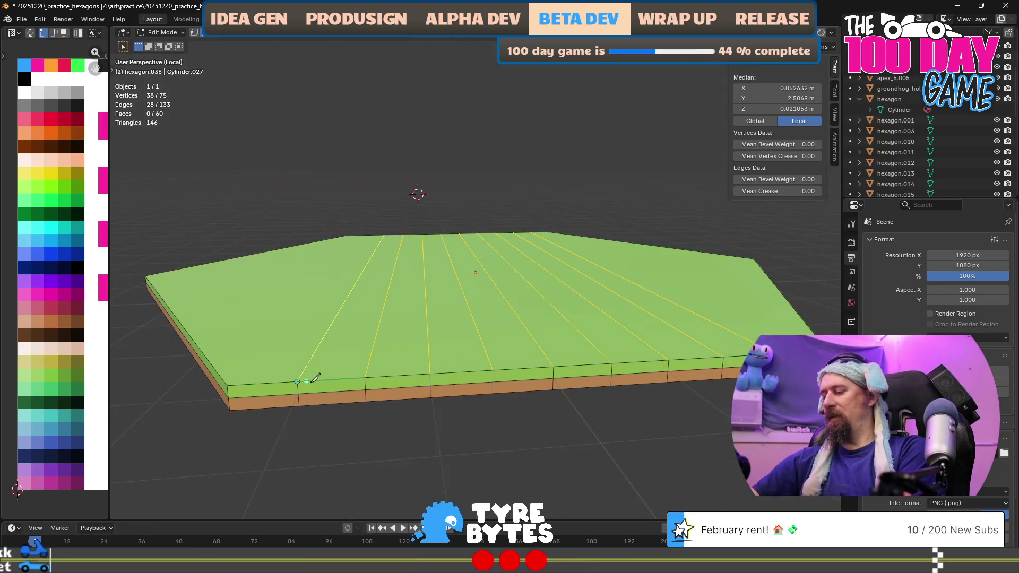
mouse_move(306, 359)
middle_down()
mouse_move(402, 298)
mouse_move(575, 352)
mouse_move(471, 264)
middle_up()
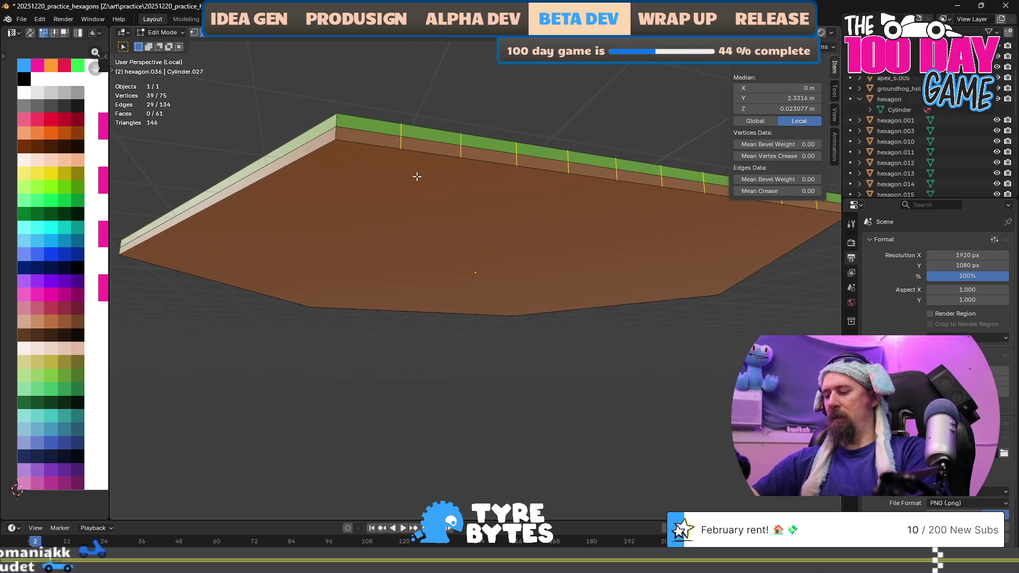
mouse_move(405, 148)
middle_down()
mouse_move(318, 257)
mouse_move(530, 234)
mouse_move(485, 252)
middle_up()
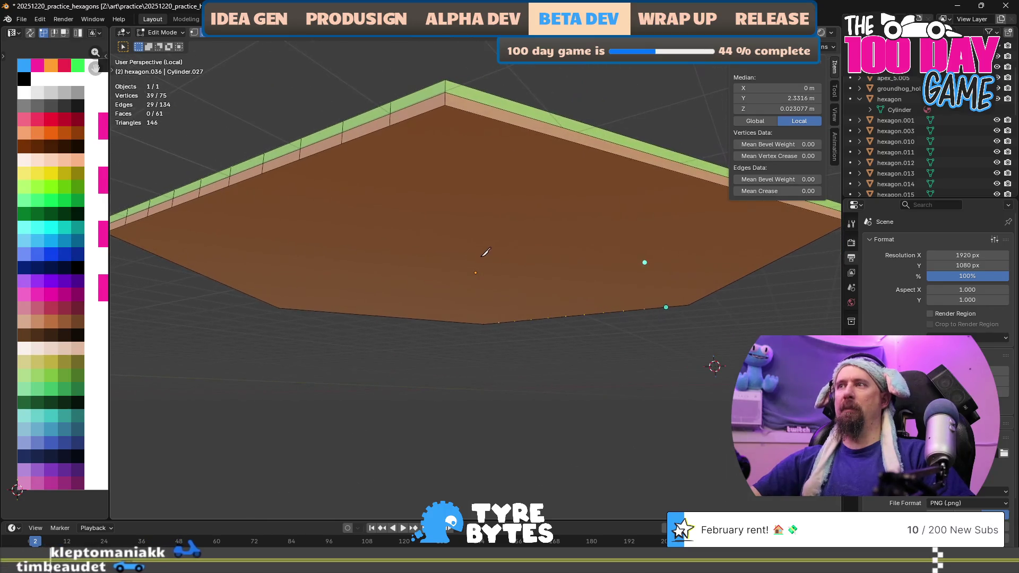
Finish the pending knife cut and add two more rim-to-rim cuts across the face
click(390, 125)
key(Return)
click(341, 144)
click(644, 309)
key(Return)
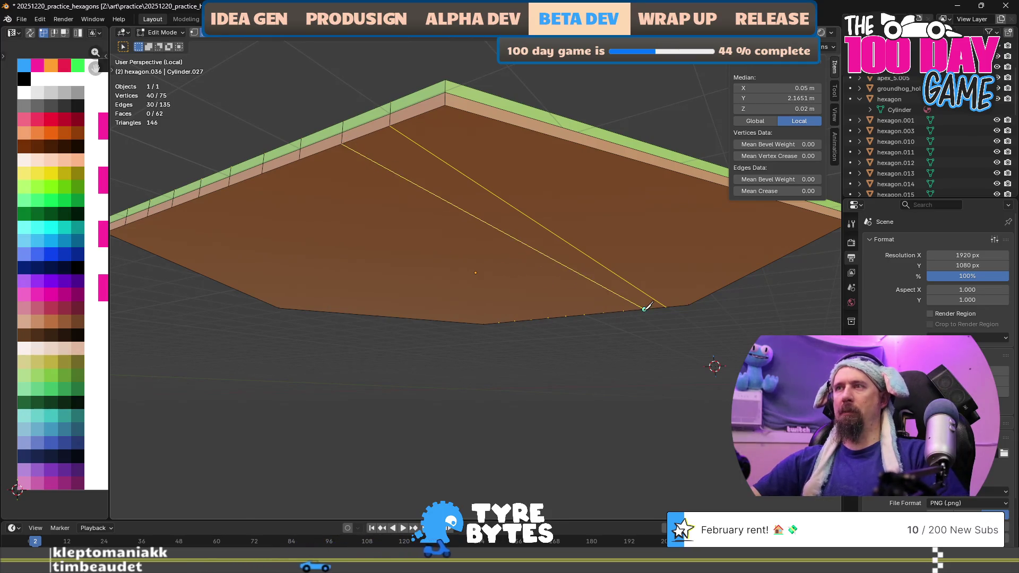
click(624, 311)
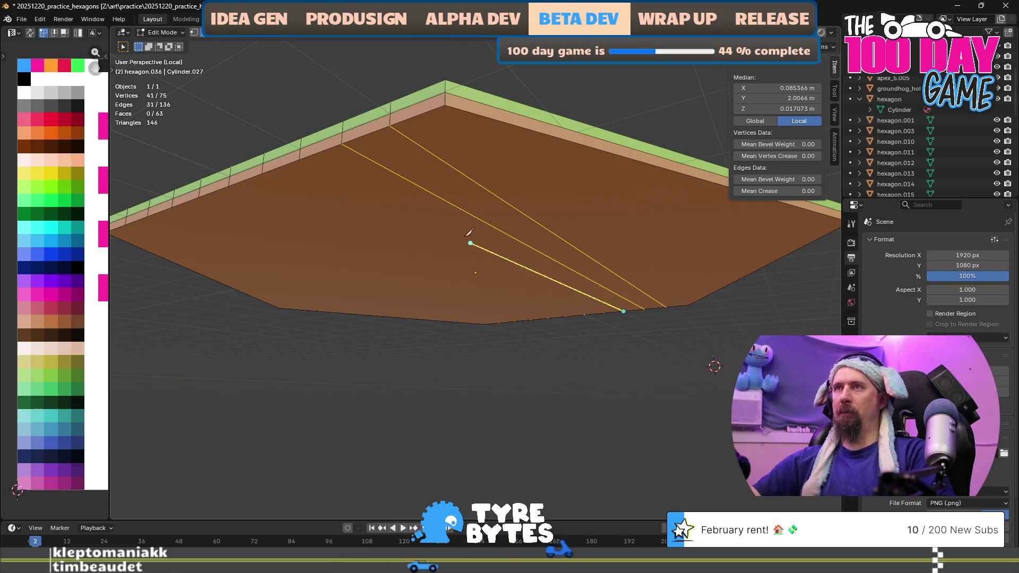
click(300, 159)
key(Return)
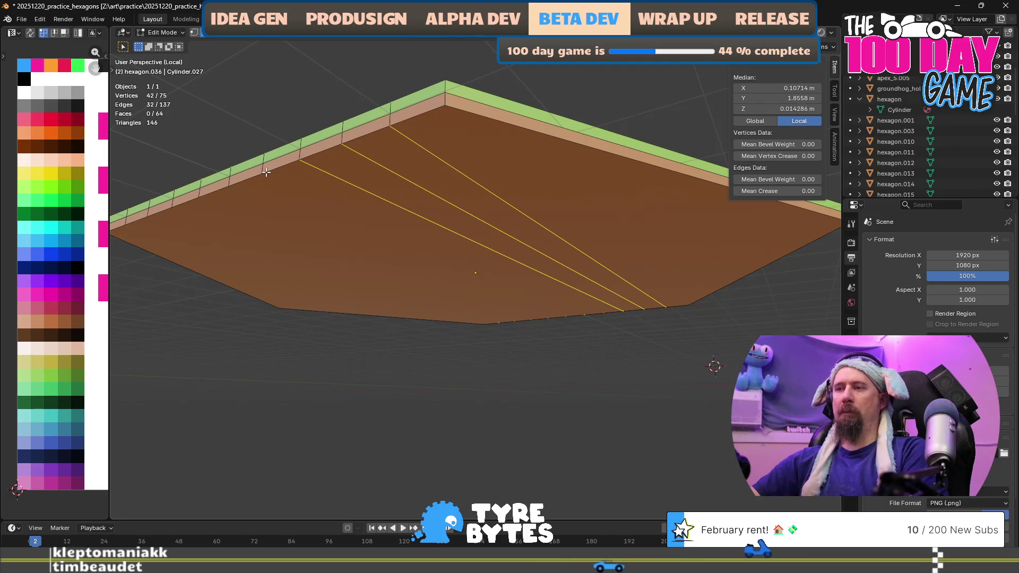
Add two more knife cuts that fan into the lower rim vertex
click(262, 174)
click(604, 312)
key(Return)
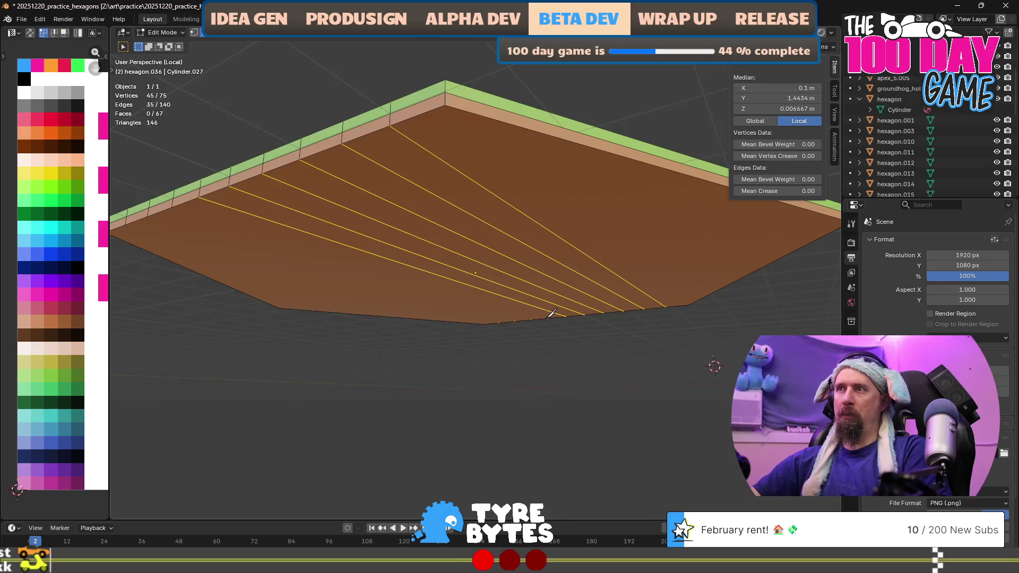
click(548, 318)
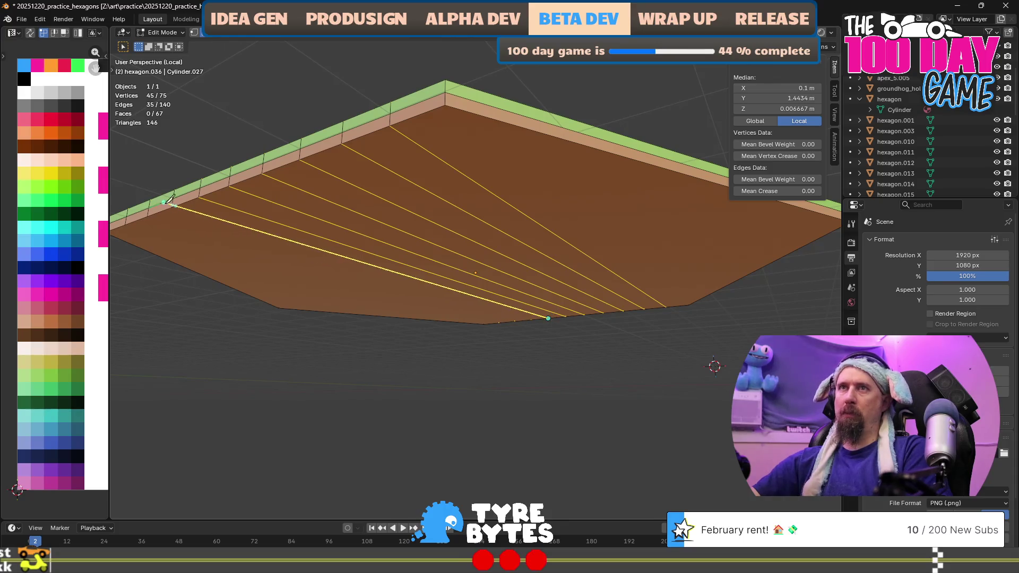
click(175, 207)
key(Return)
mouse_move(183, 234)
middle_down()
mouse_move(193, 256)
mouse_move(307, 282)
middle_up()
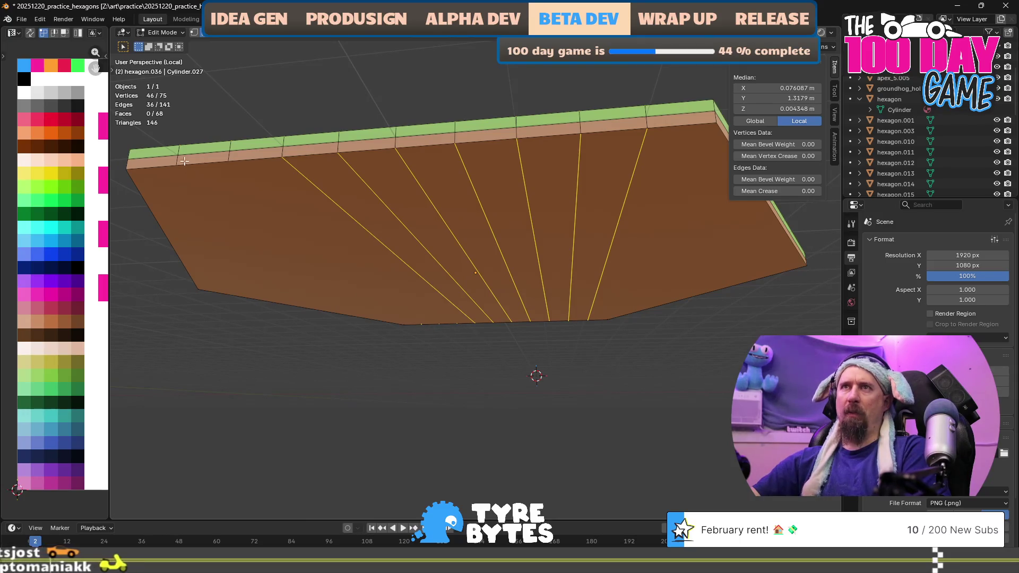
mouse_move(230, 196)
middle_down()
mouse_move(283, 174)
mouse_move(444, 195)
mouse_move(462, 247)
mouse_move(467, 202)
mouse_move(467, 313)
mouse_move(239, 268)
mouse_move(435, 268)
middle_up()
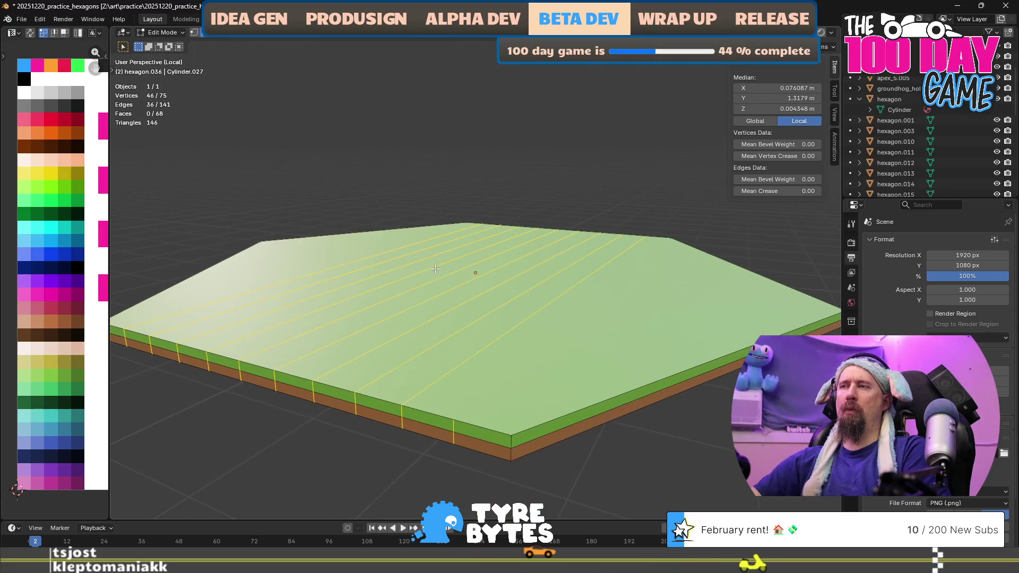
scroll(438, 273, up, 3)
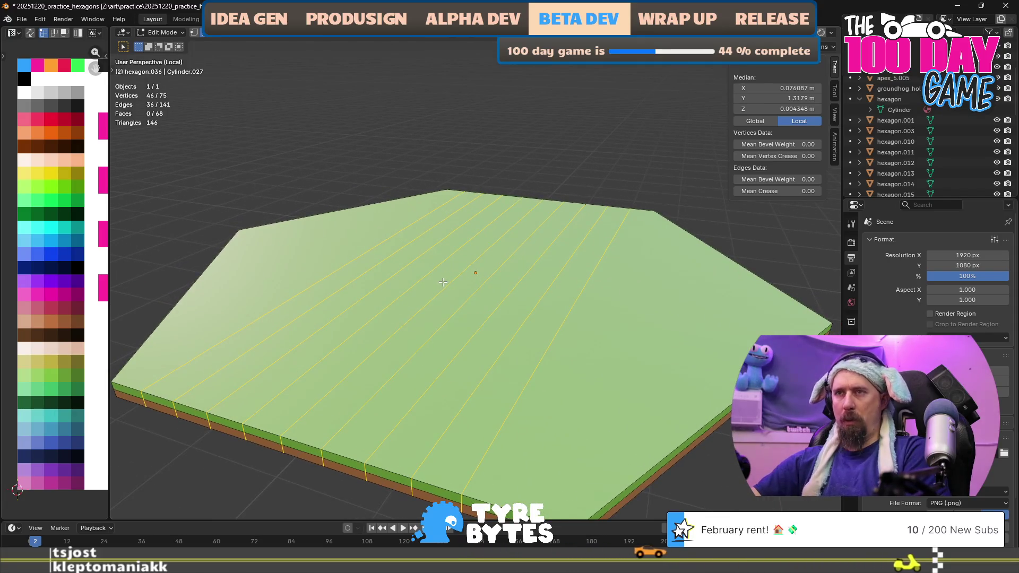
mouse_move(508, 327)
middle_down()
mouse_move(506, 250)
mouse_move(503, 309)
mouse_move(445, 267)
mouse_move(317, 316)
middle_up()
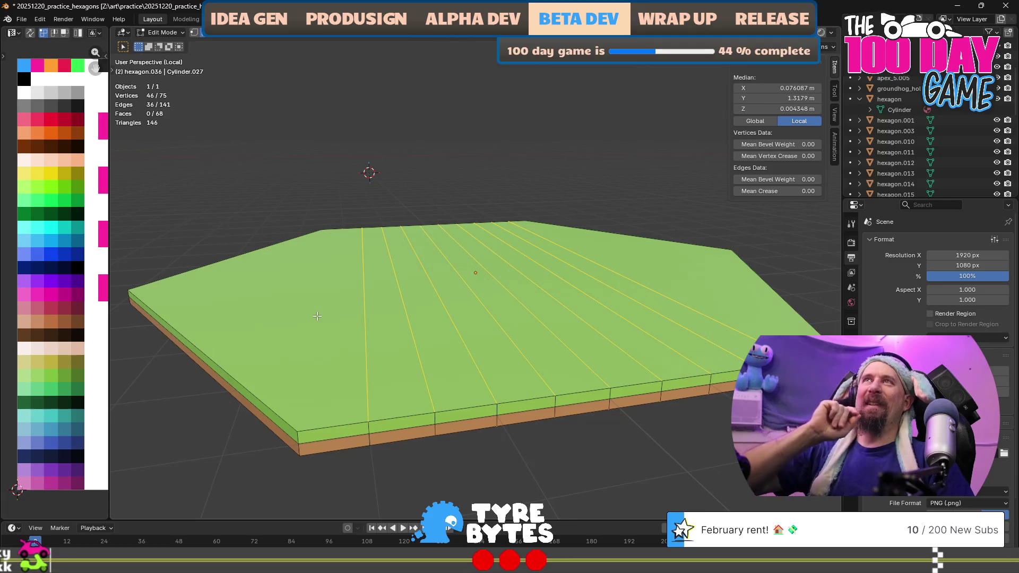
mouse_move(554, 380)
middle_down()
mouse_move(668, 457)
mouse_move(371, 423)
mouse_move(566, 358)
middle_up()
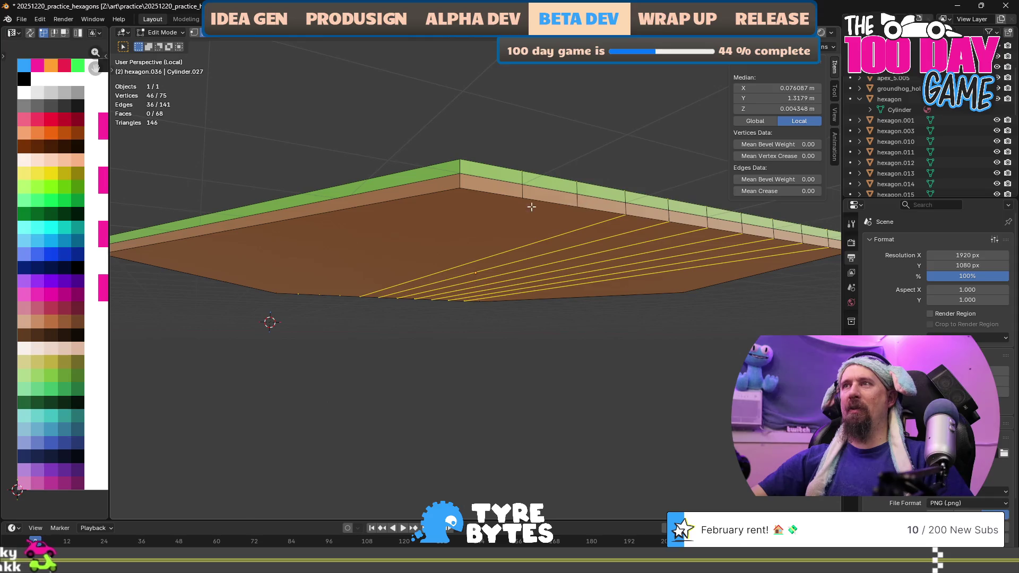
mouse_move(361, 254)
middle_down()
mouse_move(533, 277)
mouse_move(603, 400)
middle_up()
mouse_move(552, 357)
middle_down()
mouse_move(588, 359)
mouse_move(467, 364)
mouse_move(398, 348)
mouse_move(400, 325)
mouse_move(405, 351)
mouse_move(403, 318)
mouse_move(403, 352)
mouse_move(393, 339)
mouse_move(590, 371)
middle_up()
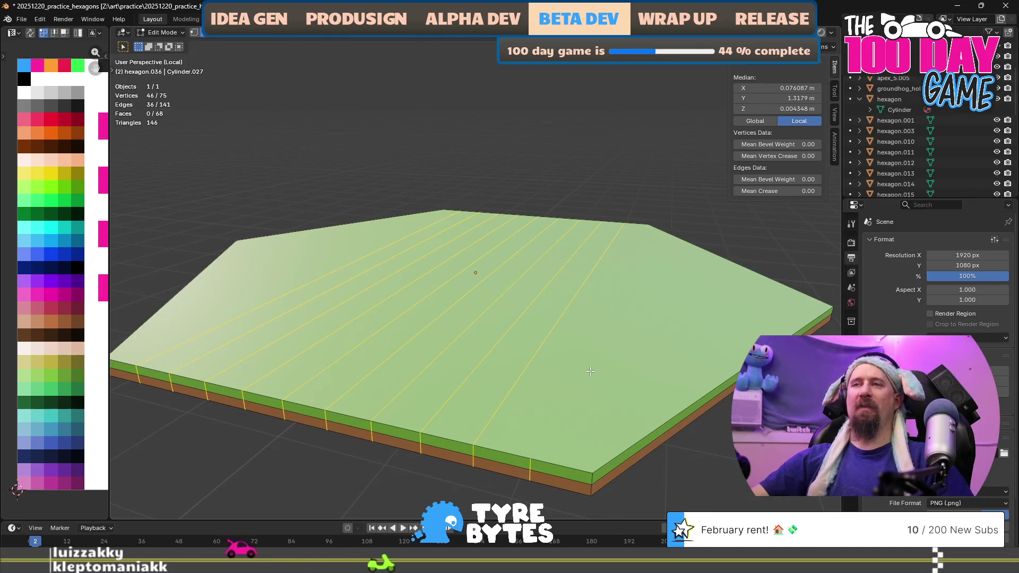
key(ctrl+z)
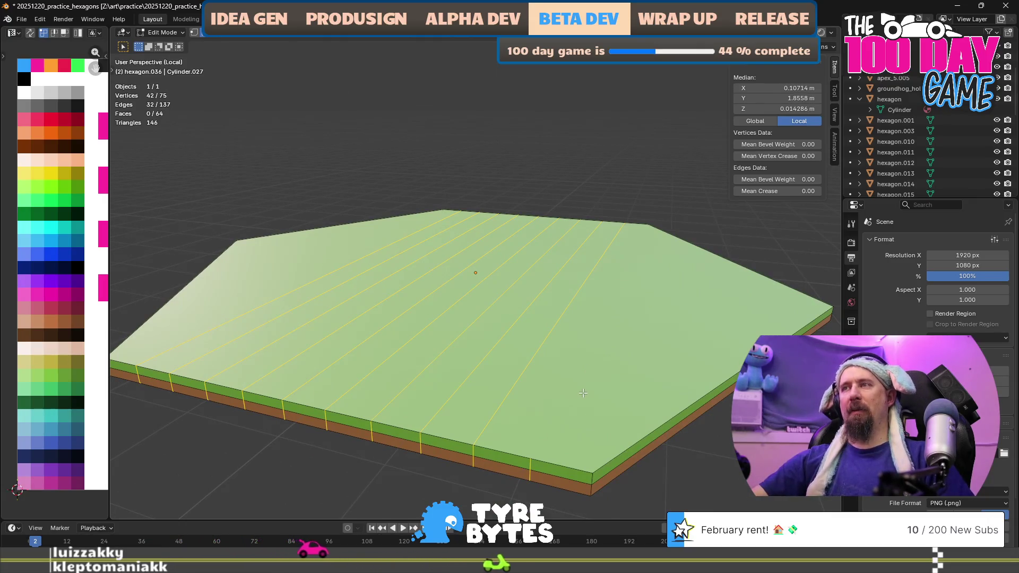
Undo the fan knife cuts so the hexagon top returns to its uncut shape
key(ctrl+z)
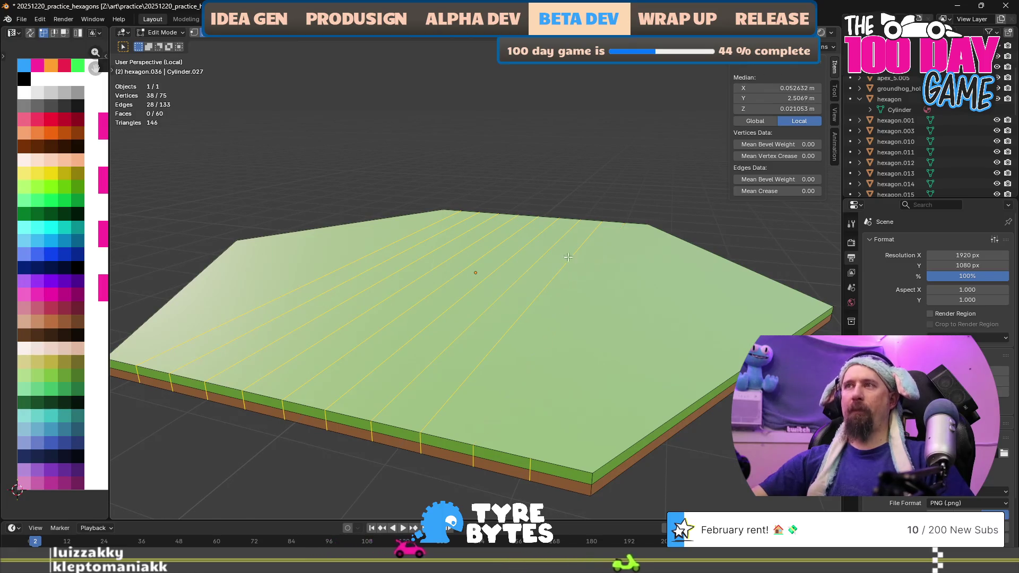
key(ctrl+z)
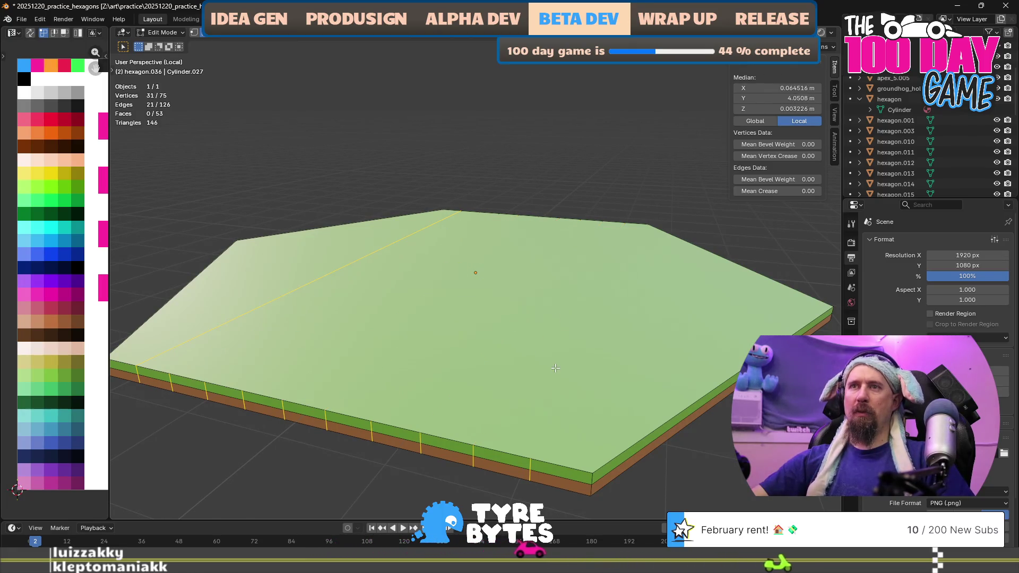
key(ctrl+z)
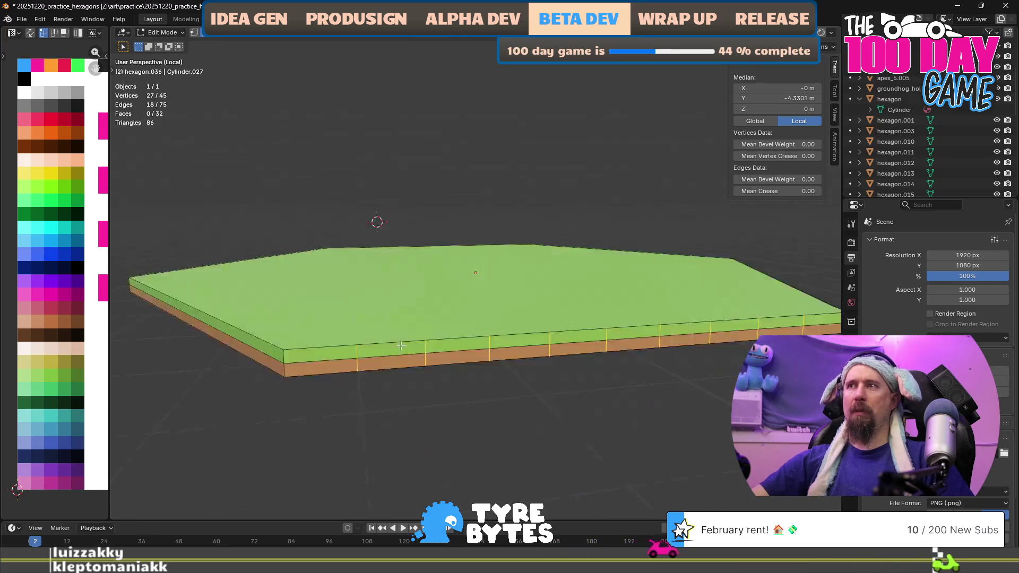
key(ctrl+z)
mouse_move(368, 355)
middle_down()
mouse_move(374, 318)
mouse_move(380, 356)
middle_up()
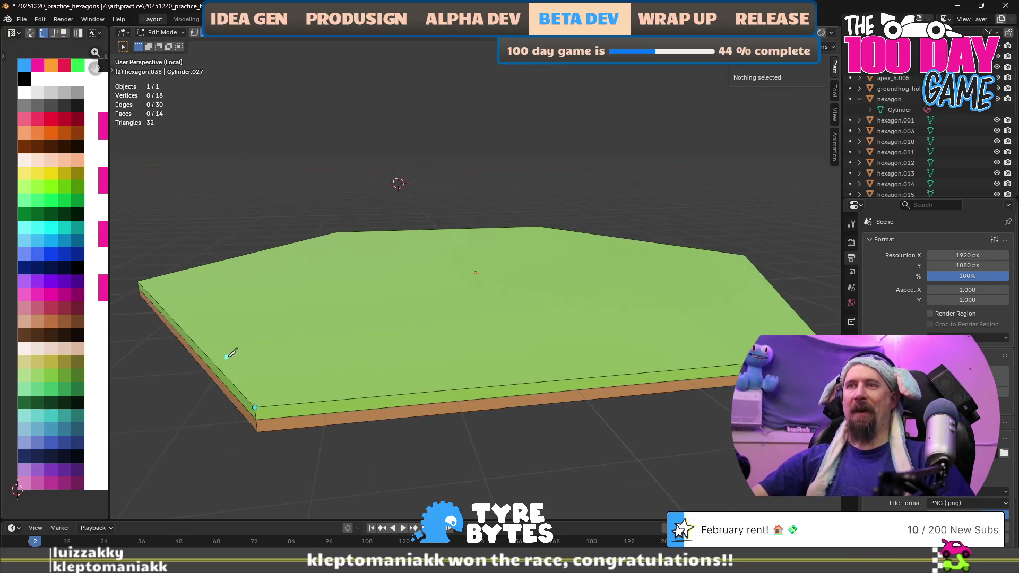
middle_drag(224, 356, 325, 390)
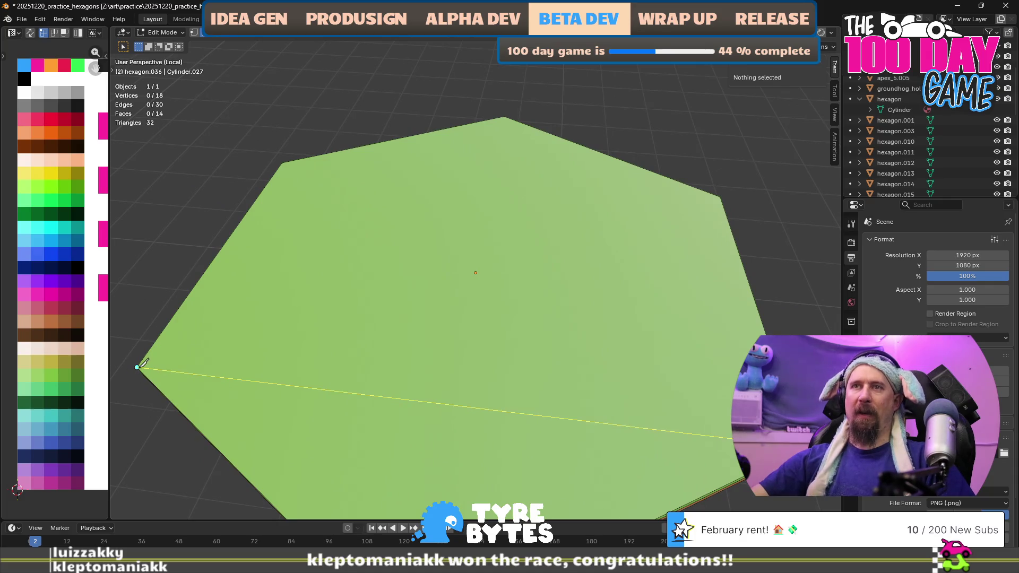
Knife a first straight corner-to-corner cut across the hexagon top
click(137, 367)
key(Return)
middle_drag(319, 319, 477, 253)
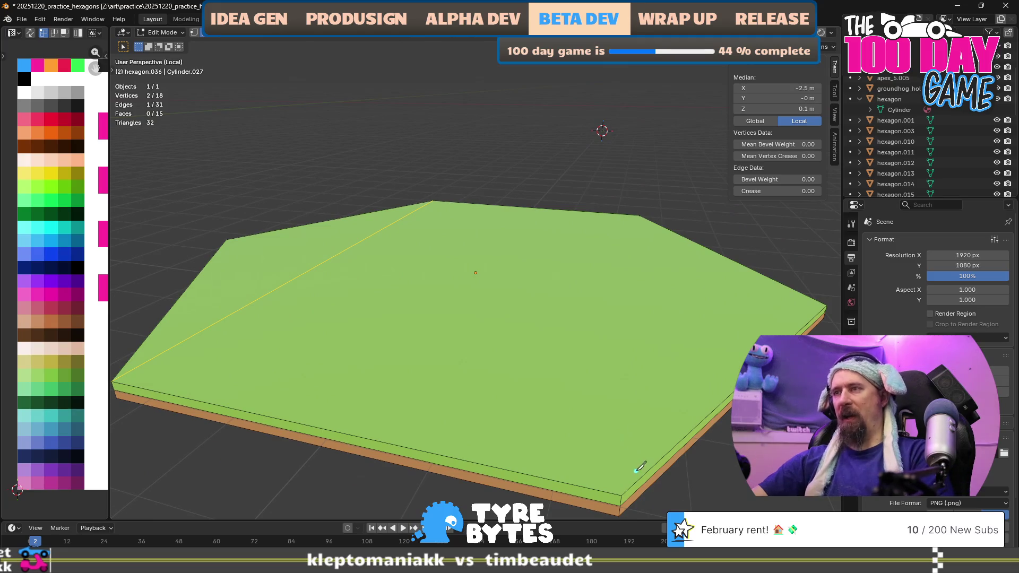
mouse_move(577, 263)
middle_down()
mouse_move(655, 307)
mouse_move(589, 276)
mouse_move(353, 290)
mouse_move(322, 395)
mouse_move(359, 391)
mouse_move(542, 175)
middle_up()
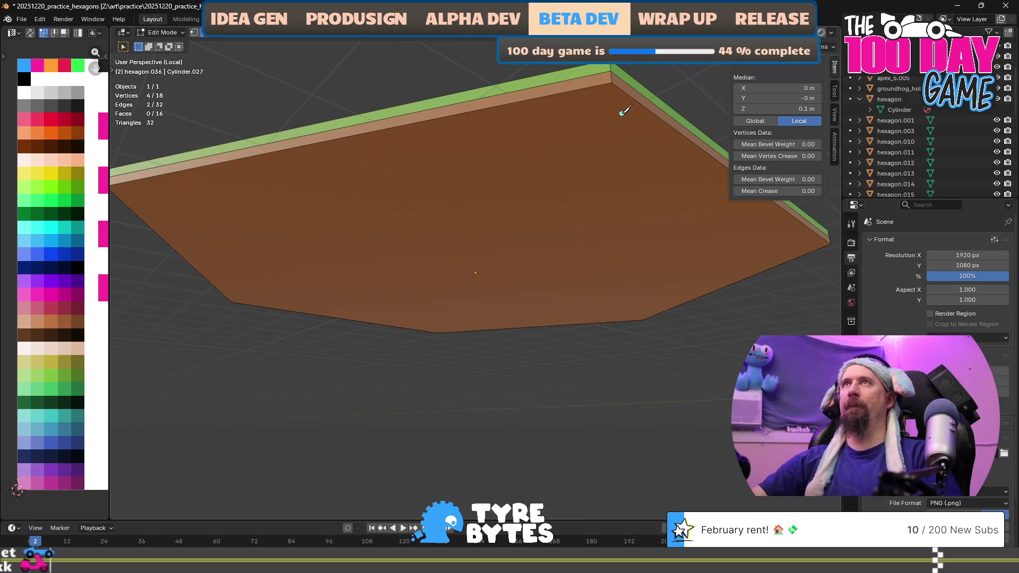
click(612, 77)
mouse_move(273, 280)
middle_down()
mouse_move(352, 257)
mouse_move(405, 284)
mouse_move(438, 248)
middle_up()
click(522, 133)
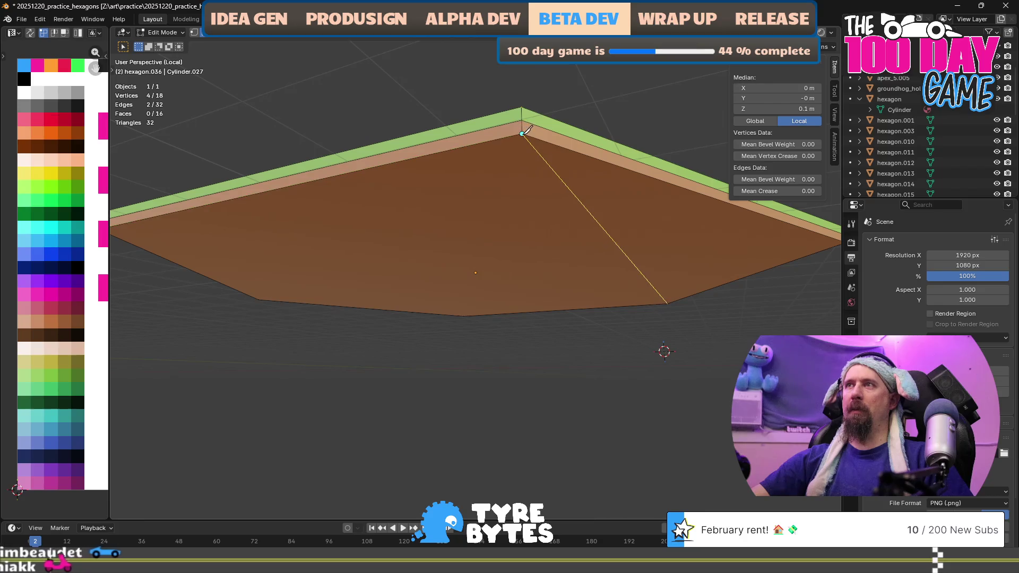
key(Return)
Knife a second corner-to-corner cut so the two cuts frame a central band
mouse_move(366, 214)
middle_down()
mouse_move(434, 220)
mouse_move(437, 238)
mouse_move(484, 216)
middle_up()
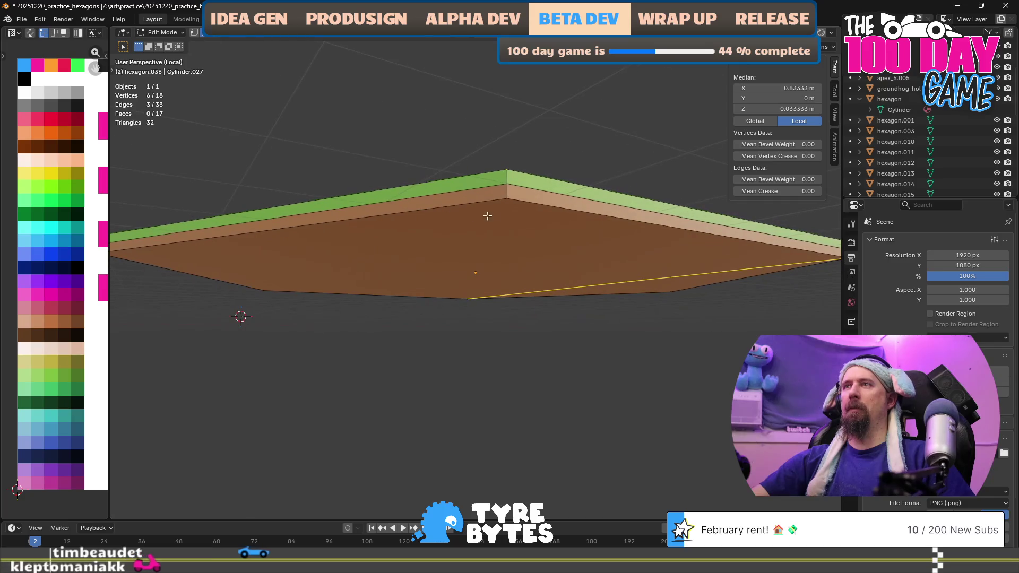
key(k)
click(506, 186)
mouse_move(421, 246)
middle_down()
mouse_move(518, 257)
mouse_move(491, 202)
mouse_move(477, 239)
mouse_move(557, 314)
mouse_move(362, 325)
mouse_move(481, 344)
middle_up()
click(444, 188)
key(Return)
scroll(558, 313, down, 2)
scroll(362, 326, up, 1)
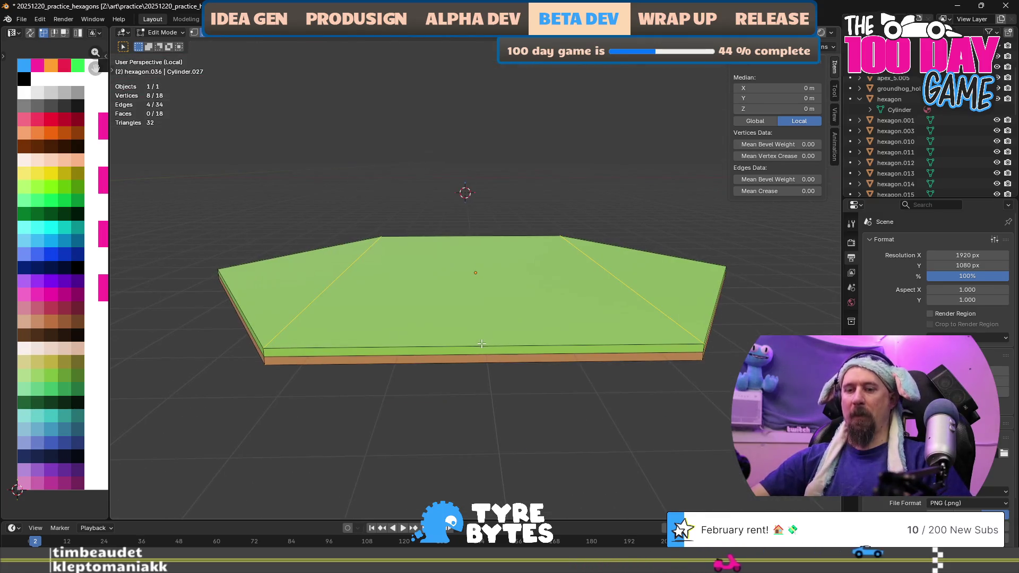
Divide the central band with 9 evenly spaced loop cuts, then leave Local View
right_click(474, 341)
click(474, 338)
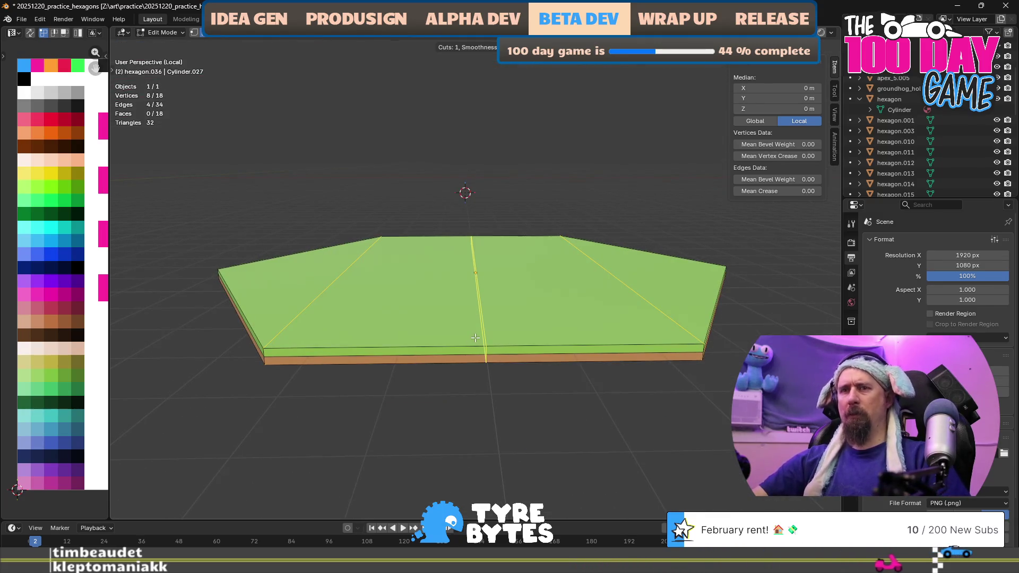
scroll(475, 337, up, 1)
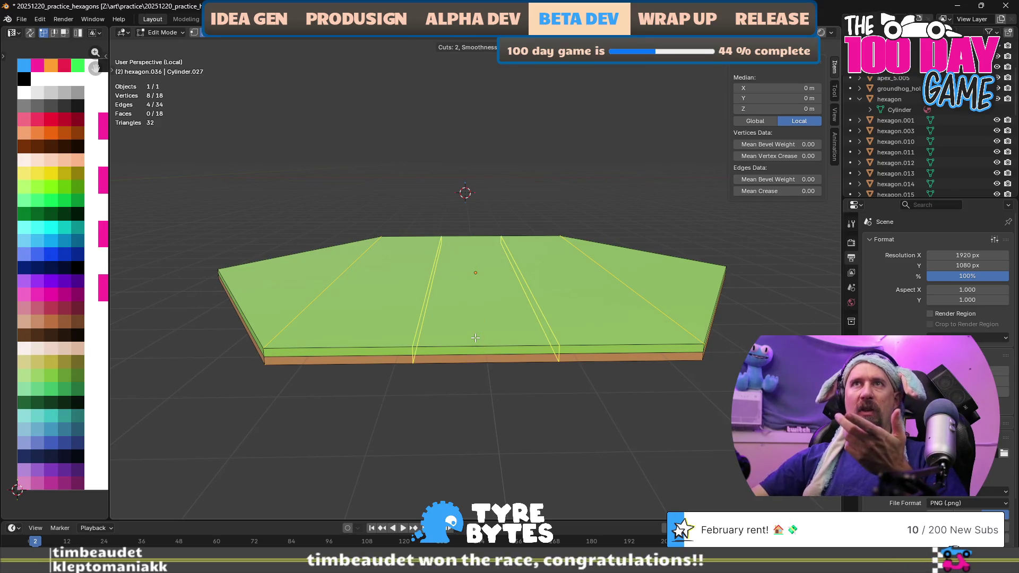
scroll(476, 351, up, 3)
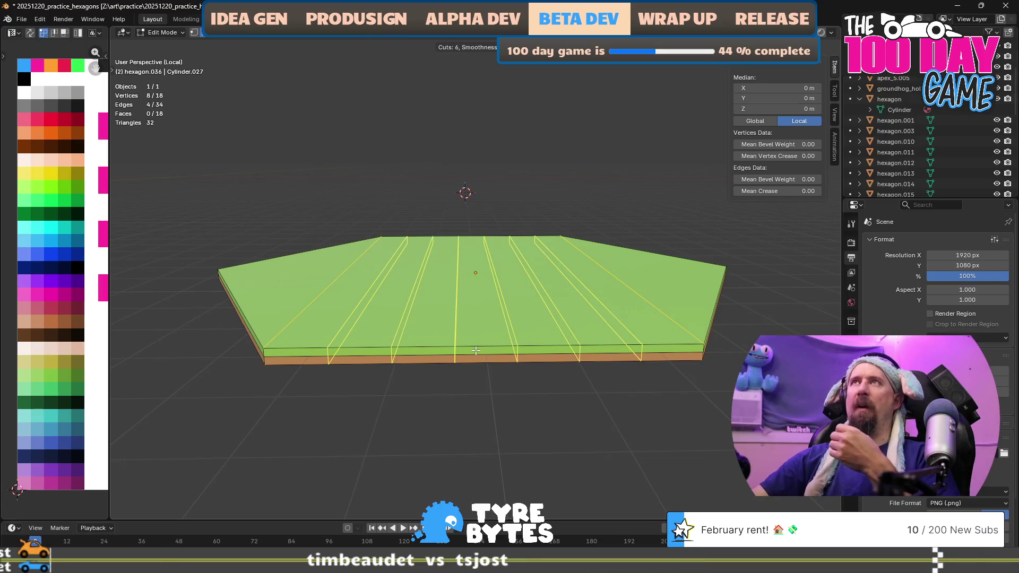
scroll(475, 351, up, 4)
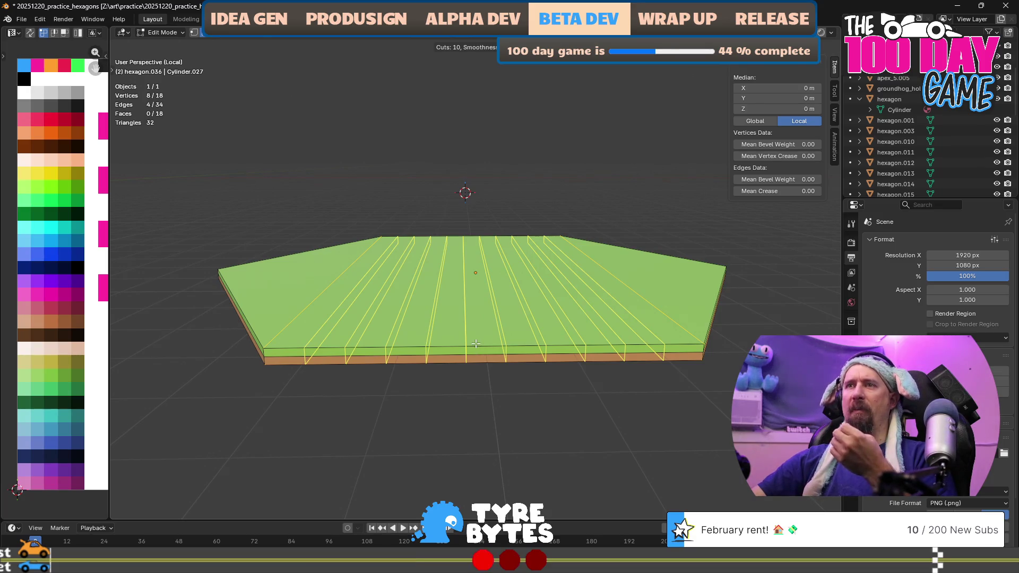
scroll(475, 343, down, 1)
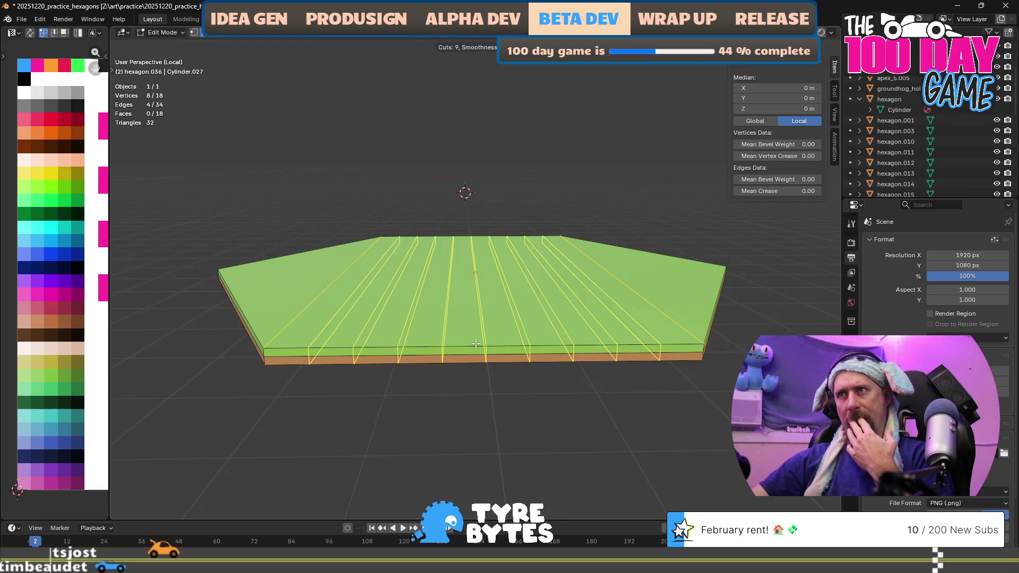
scroll(476, 344, up, 1)
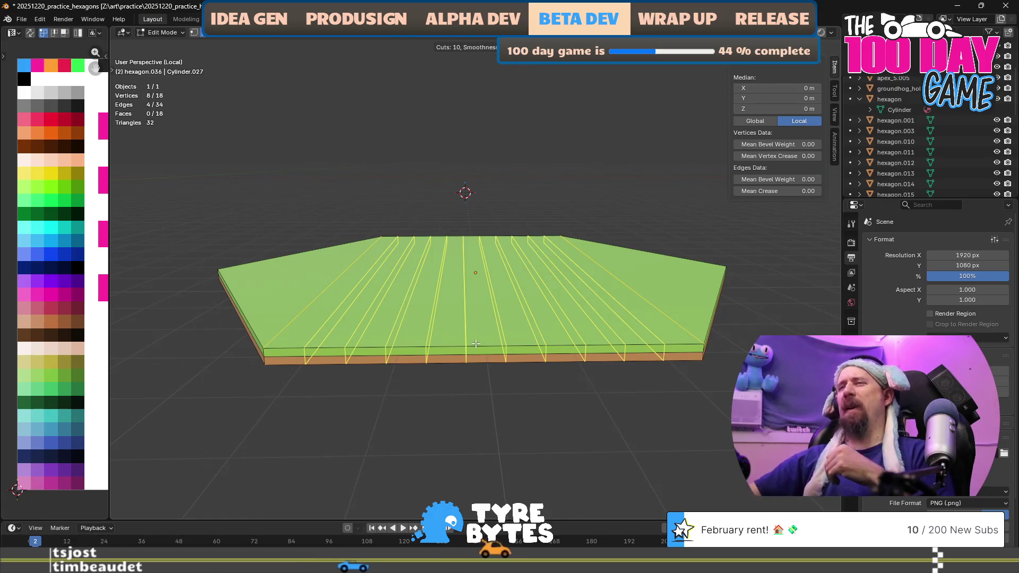
scroll(476, 343, down, 1)
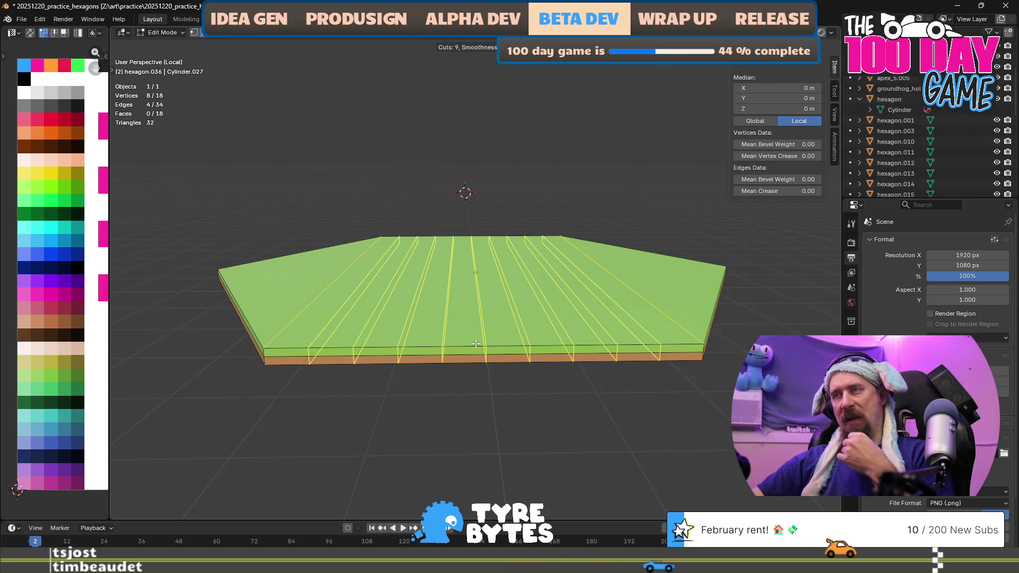
click(475, 344)
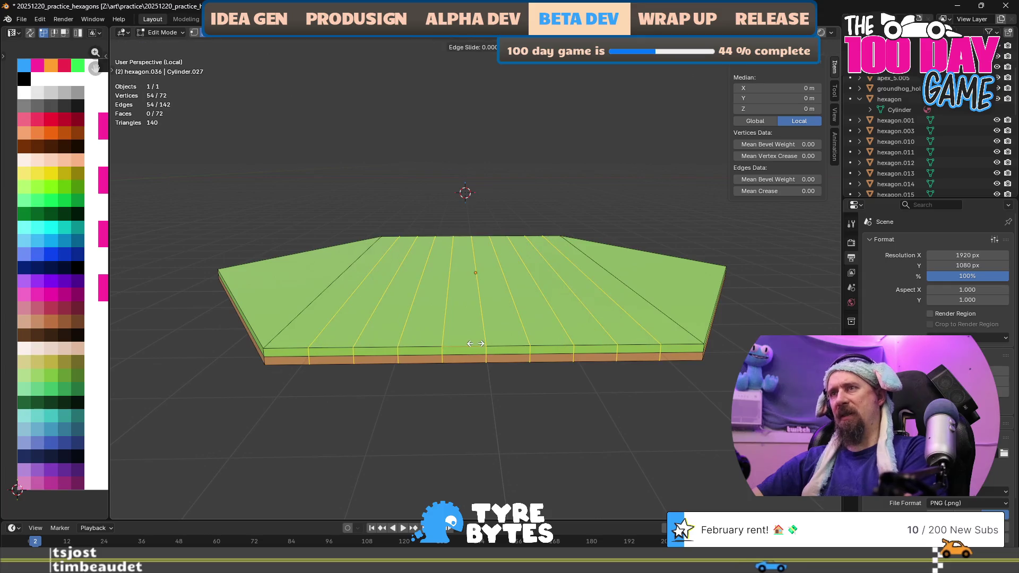
right_click(522, 376)
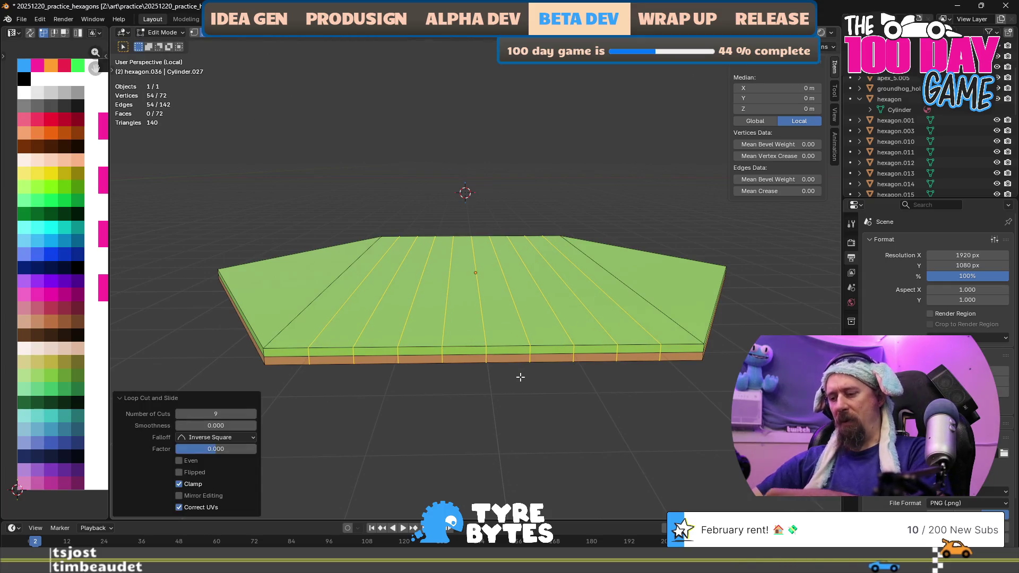
key(KP_Divide)
middle_drag(520, 376, 433, 282)
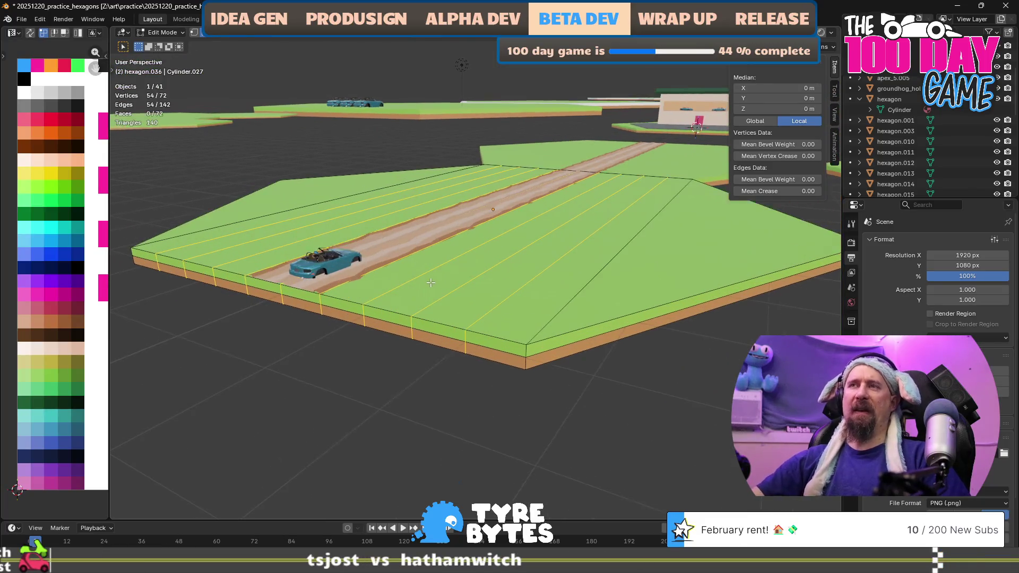
middle_drag(346, 333, 348, 241)
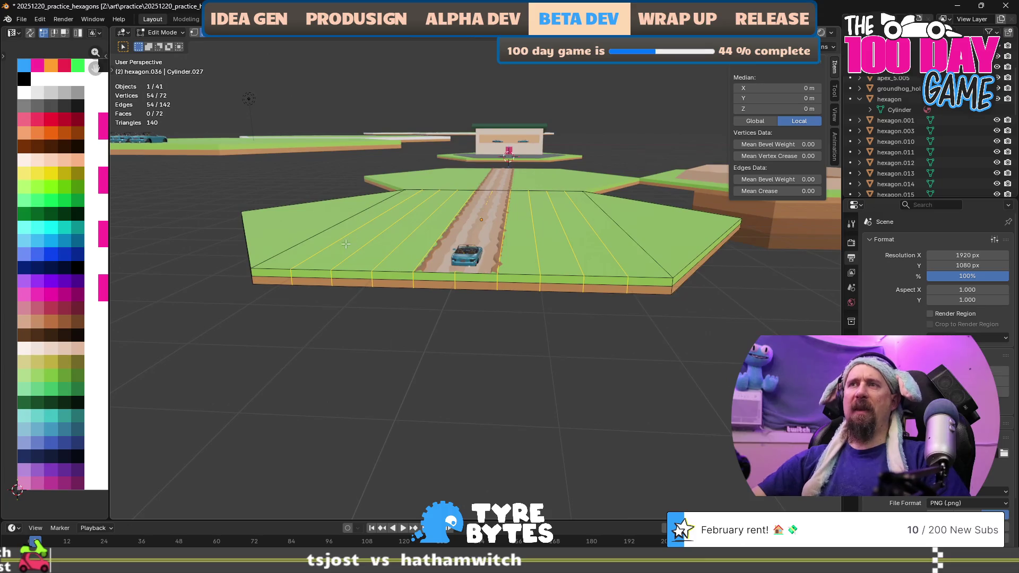
scroll(353, 283, up, 2)
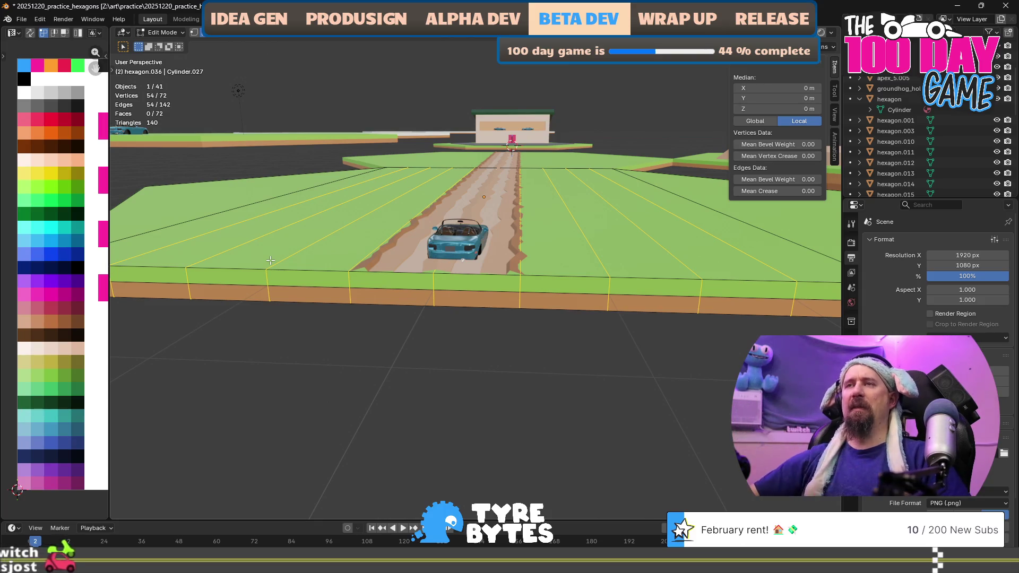
scroll(291, 268, down, 3)
mouse_move(482, 305)
middle_down()
mouse_move(325, 416)
mouse_move(358, 341)
middle_up()
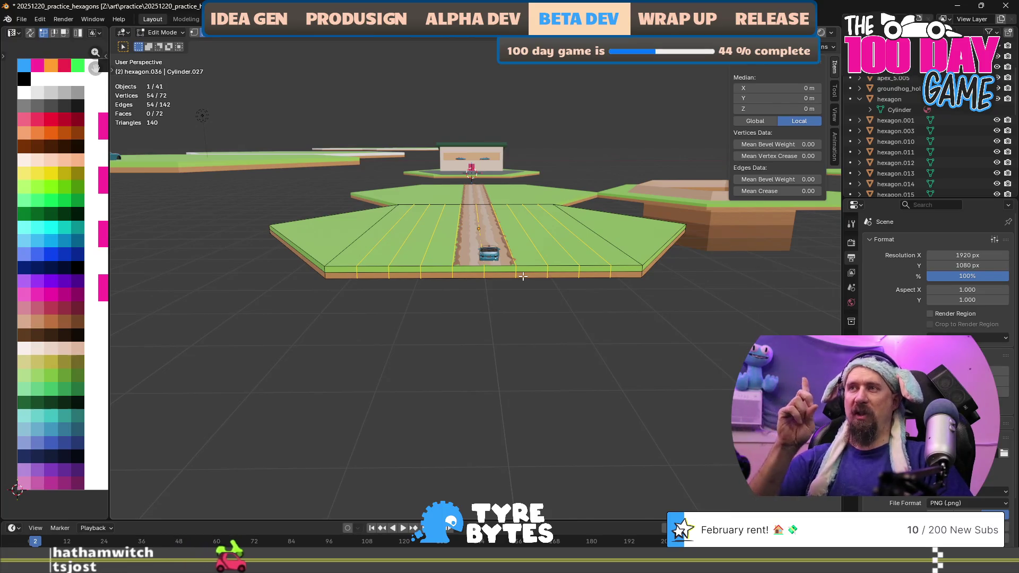
scroll(482, 290, up, 1)
scroll(482, 291, up, 1)
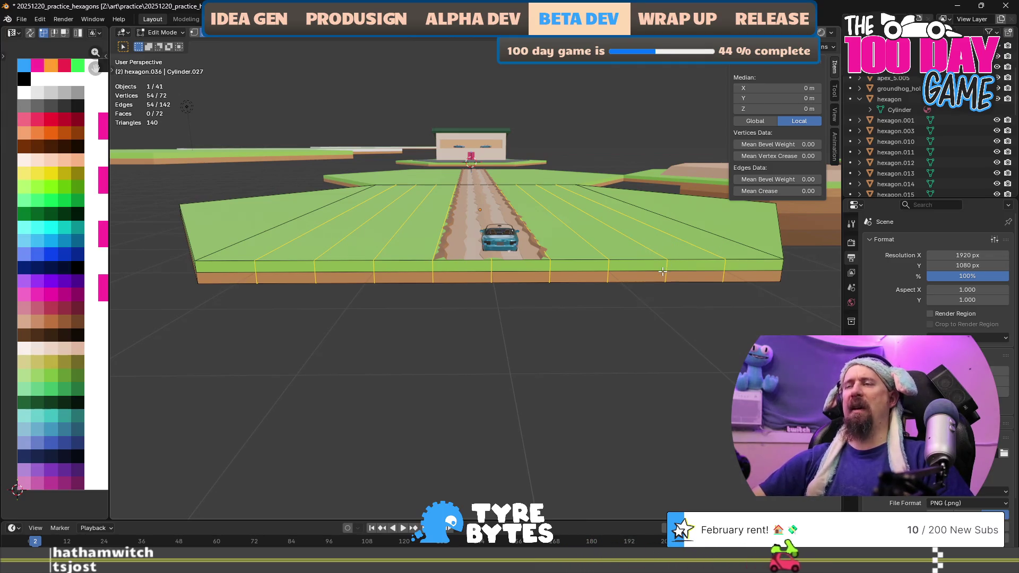
middle_drag(625, 307, 303, 347)
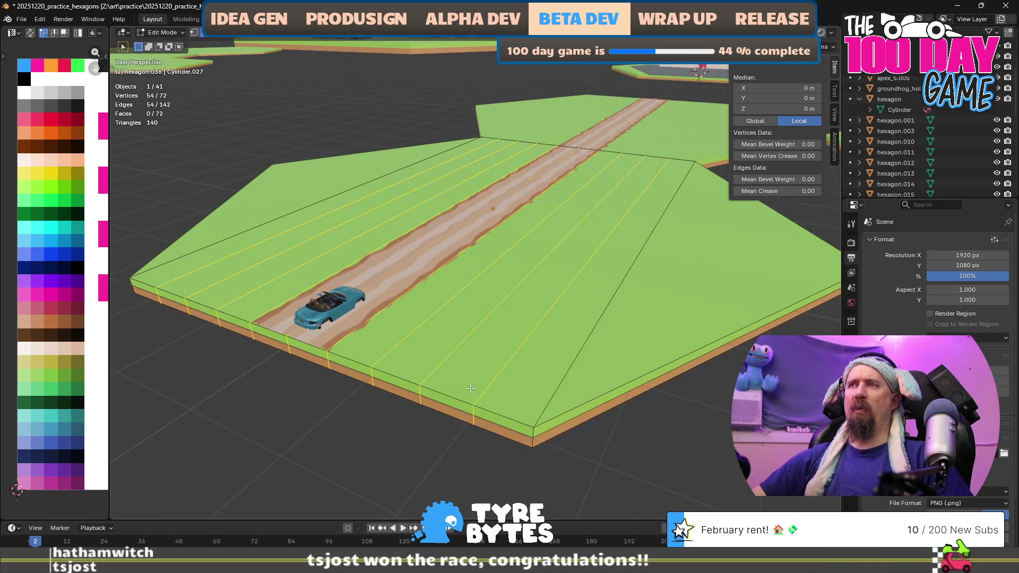
scroll(416, 332, down, 5)
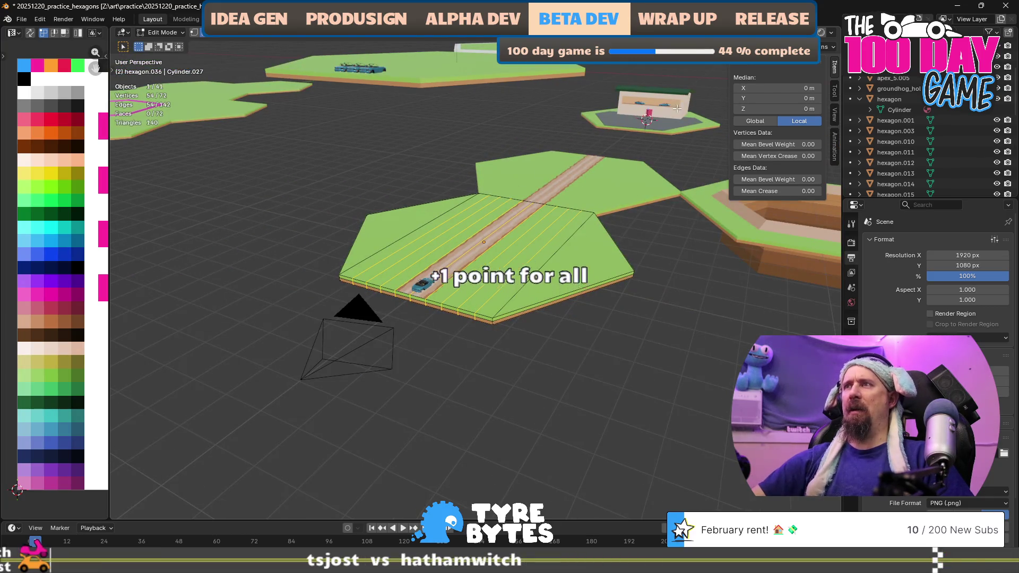
scroll(611, 265, up, 4)
scroll(610, 266, down, 3)
middle_drag(611, 266, 366, 217)
middle_drag(662, 288, 564, 290)
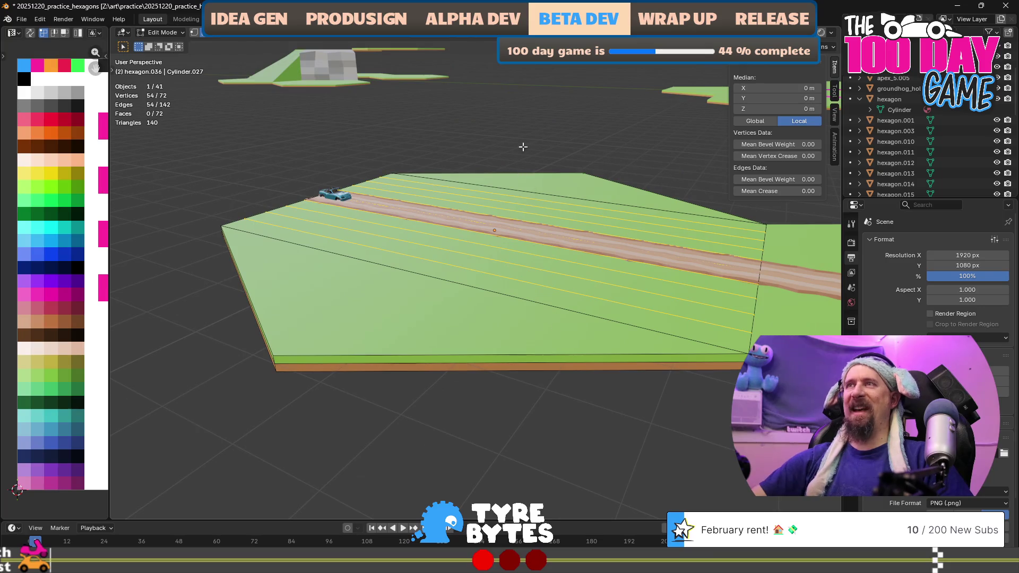
middle_drag(363, 253, 467, 261)
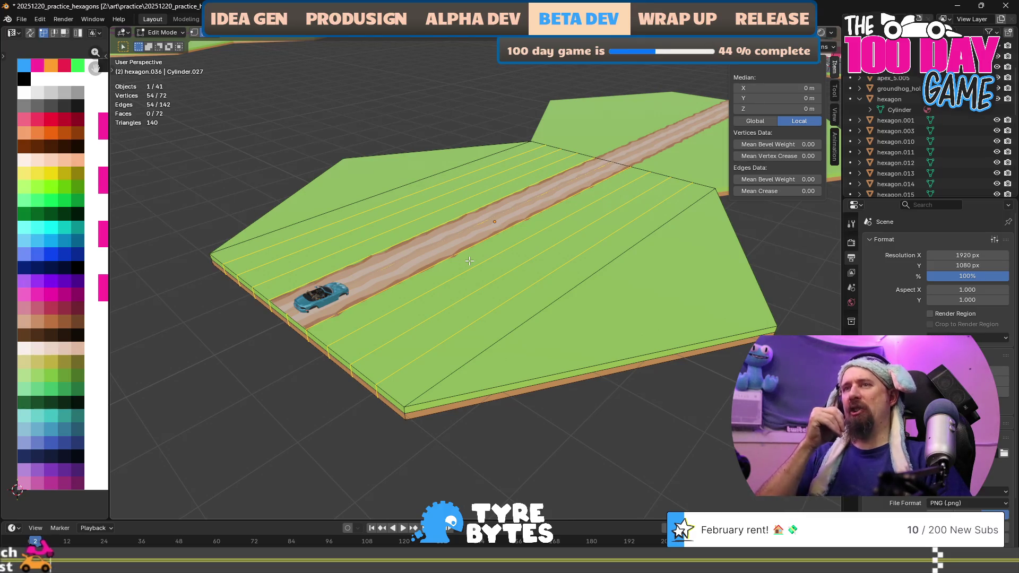
scroll(469, 260, up, 5)
scroll(440, 283, down, 5)
middle_drag(440, 283, 520, 283)
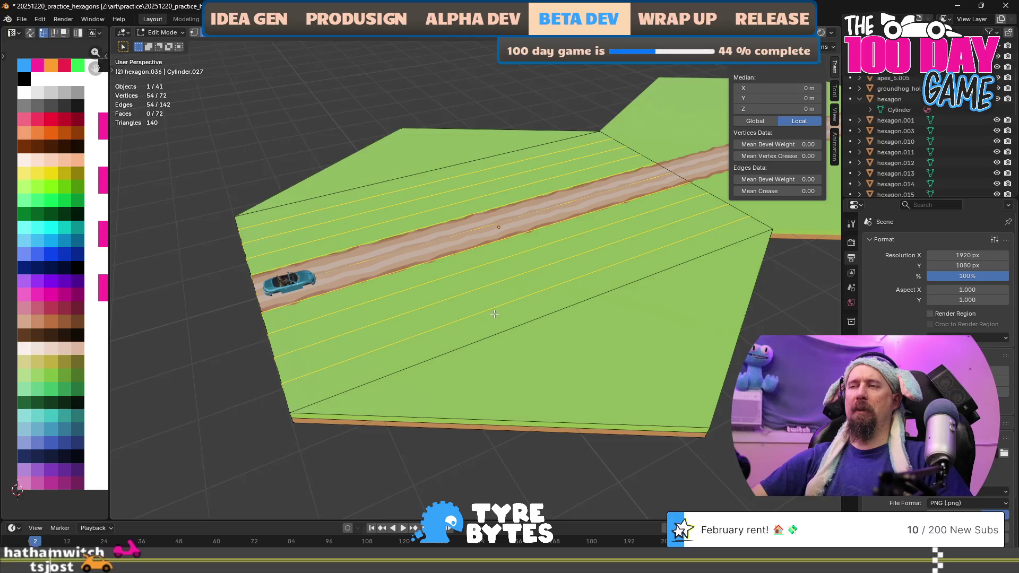
mouse_move(494, 314)
middle_down()
mouse_move(461, 279)
mouse_move(518, 277)
middle_up()
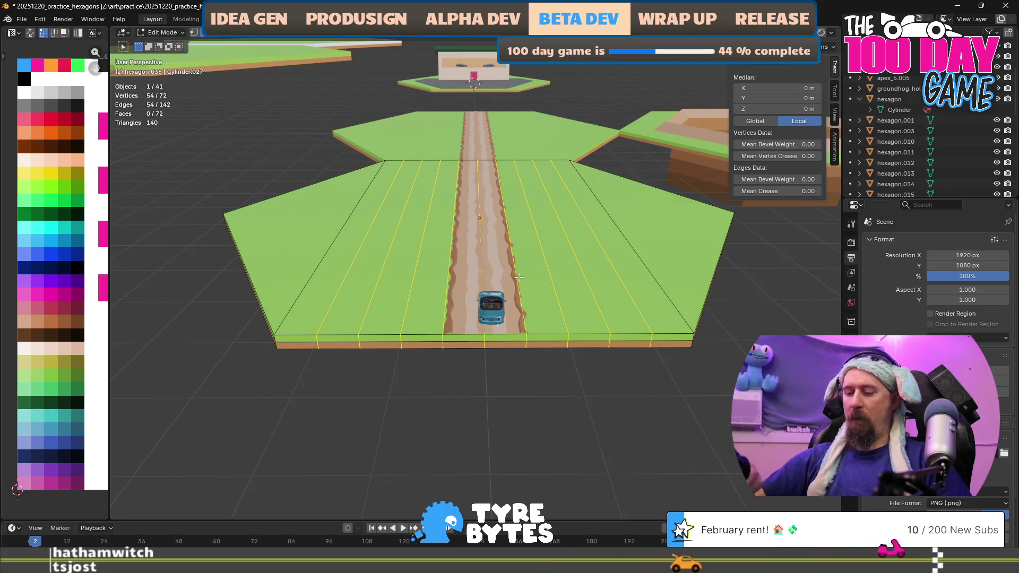
key(KP_Divide)
Switch to face select and select the two central top faces of the hexagon
scroll(519, 277, up, 5)
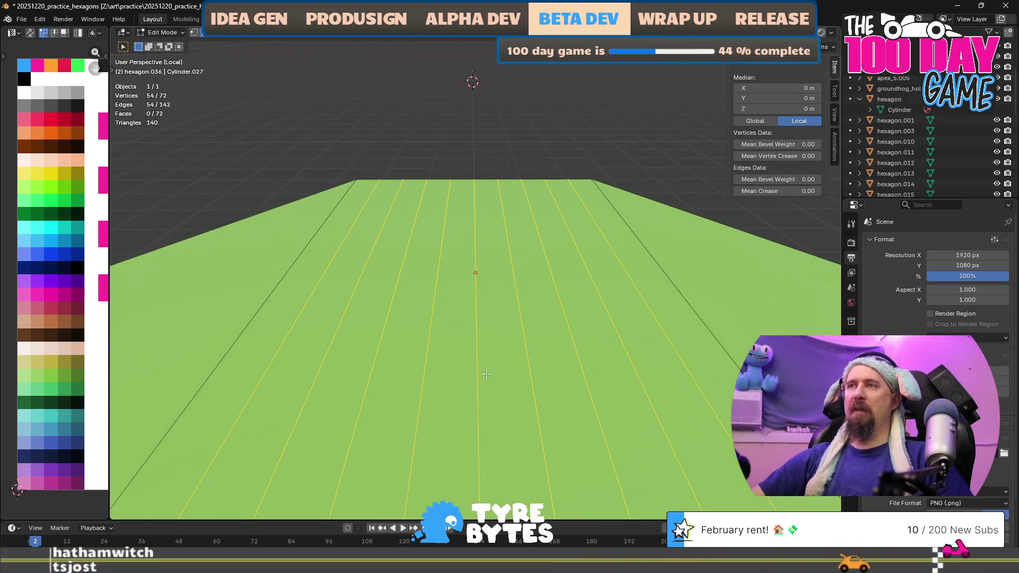
click(438, 356)
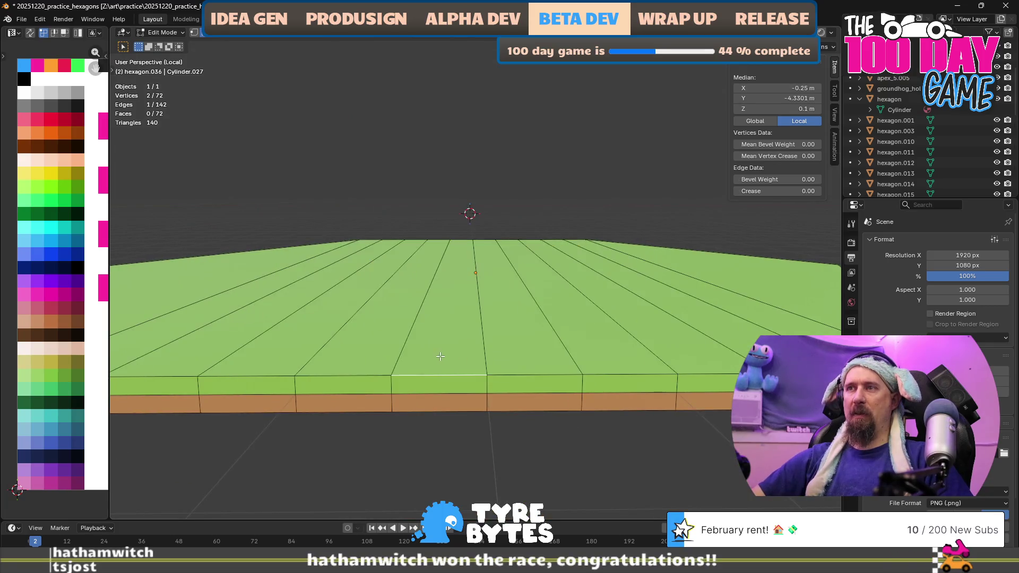
key(3)
click(459, 346)
shift+click(508, 340)
middle_drag(501, 336, 515, 317)
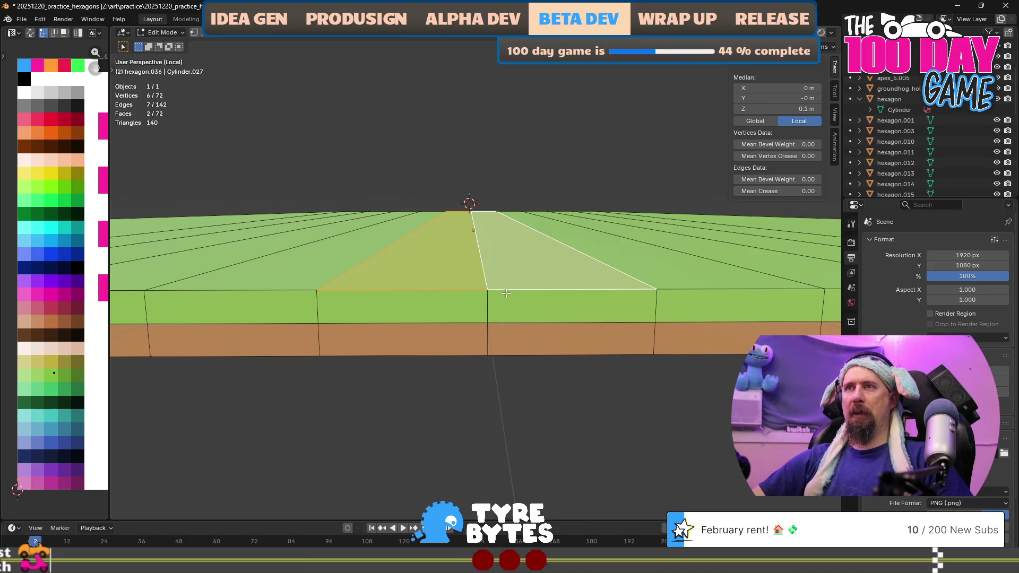
Extrude the two selected faces in place, confirming with no extrusion height
key(e)
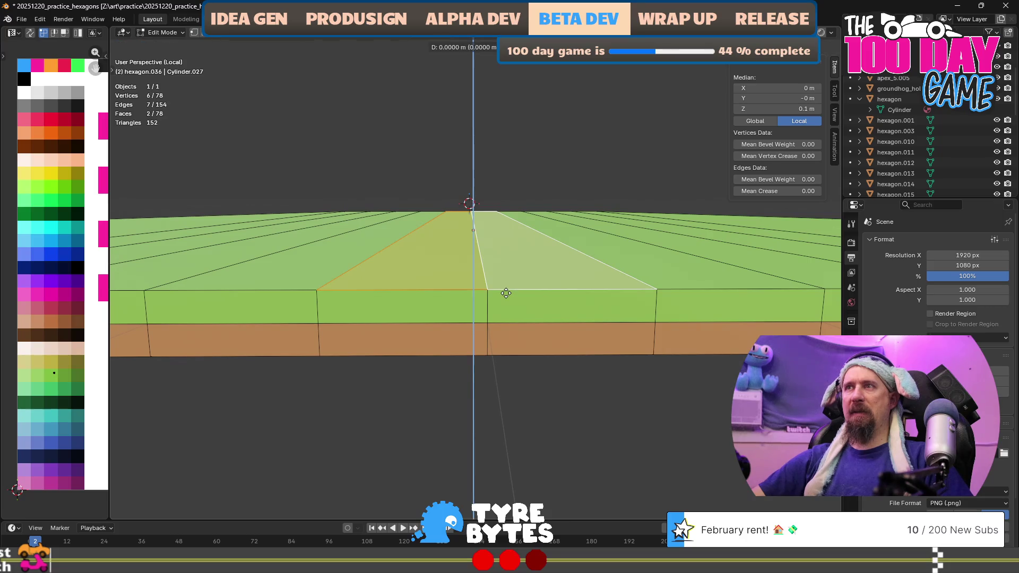
key(z)
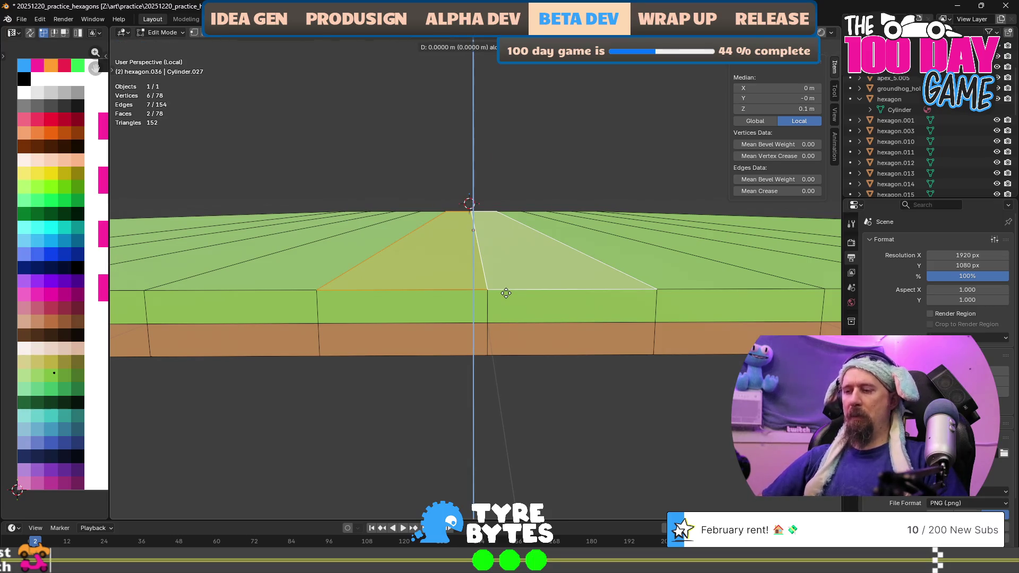
text(1)
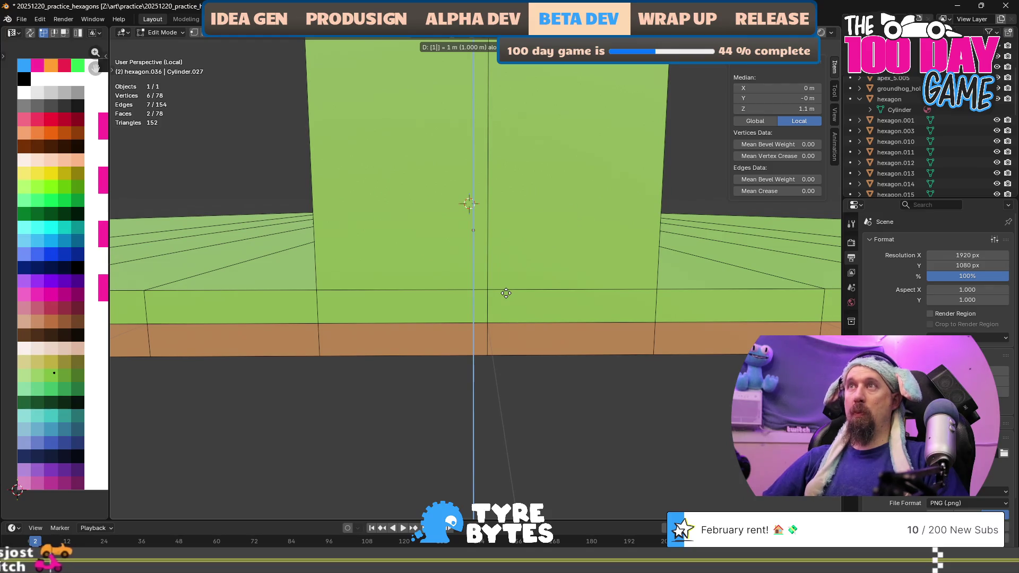
key(BackSpace)
text(1)
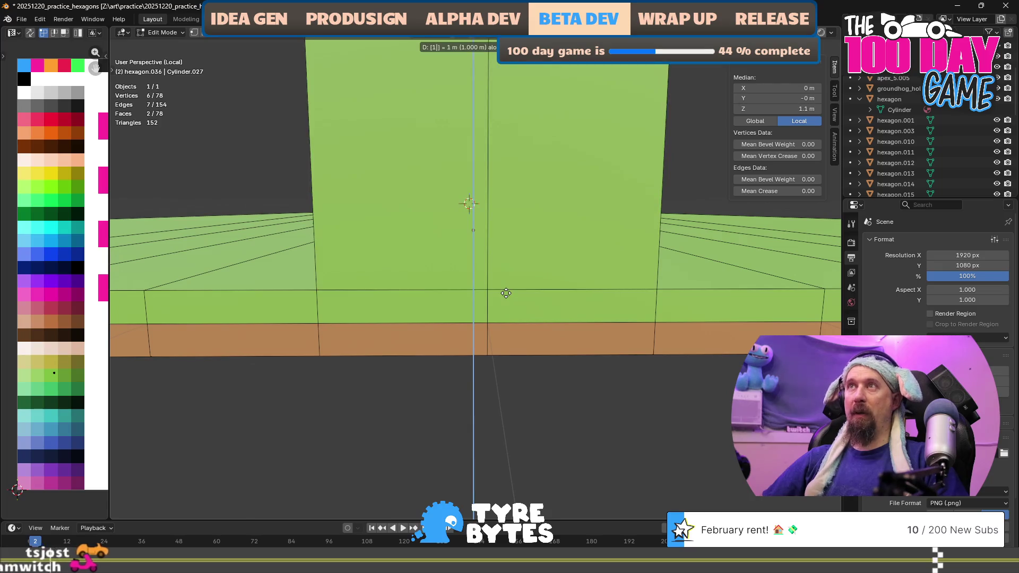
key(BackSpace)
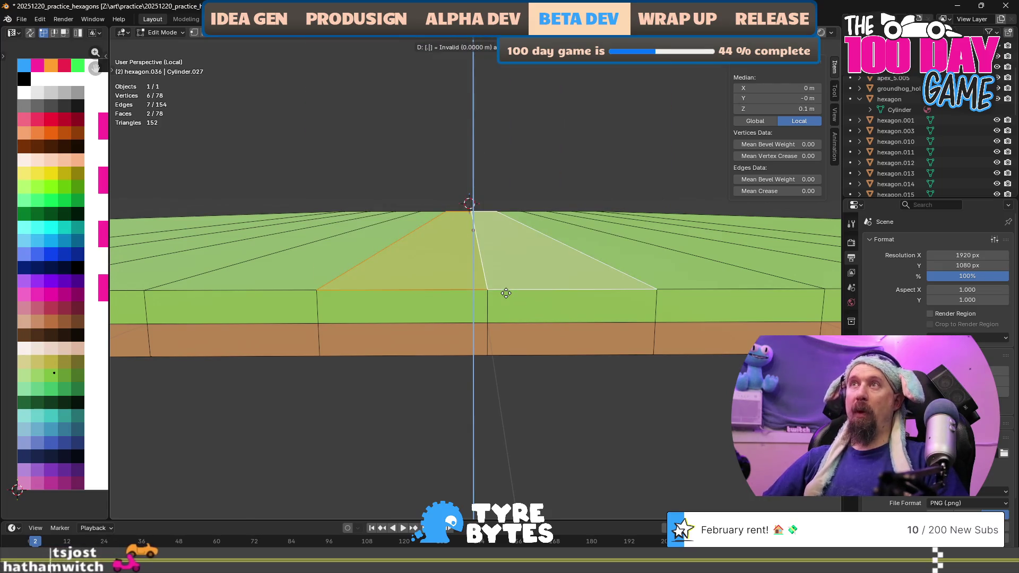
text(.1)
key(BackSpace)
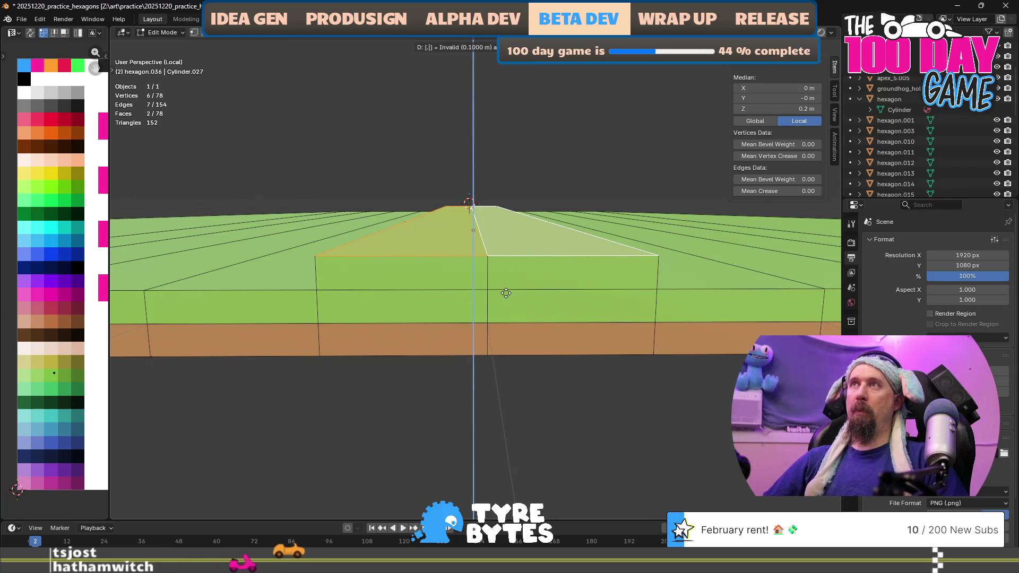
key(BackSpace)
key(BackSpace)
text(991)
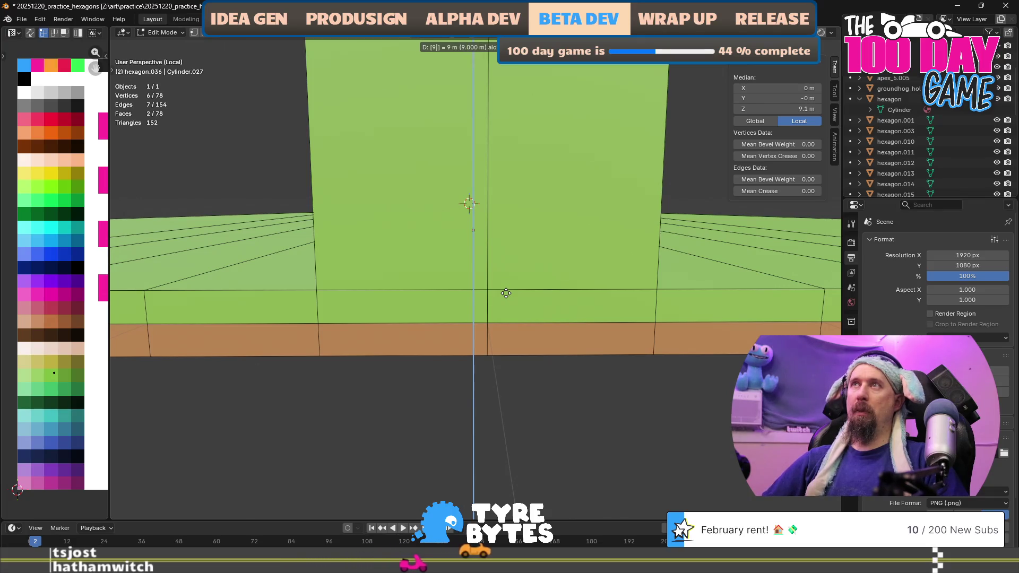
key(BackSpace)
key(BackSpace)
key(BackSpace)
text(001)
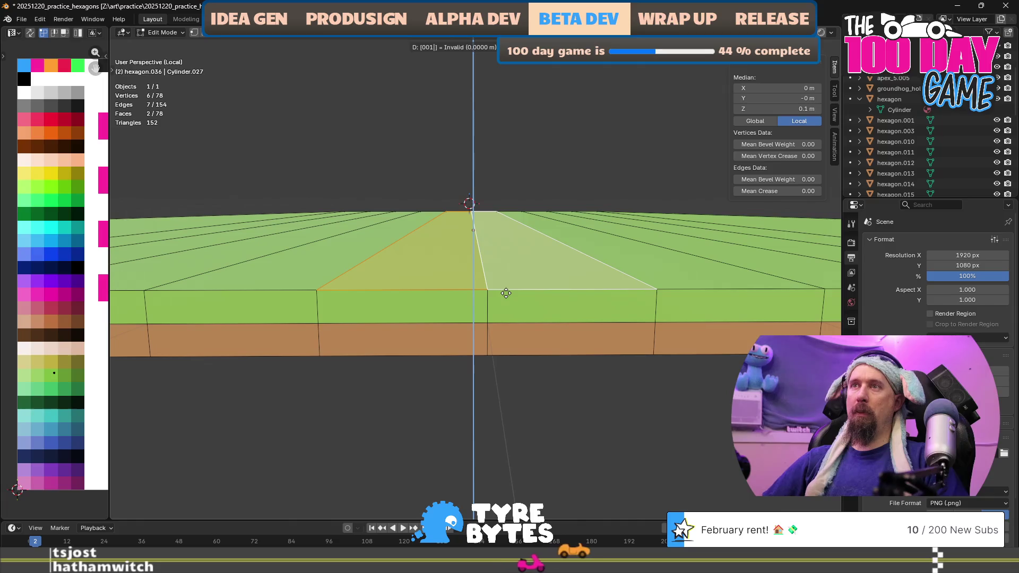
key(BackSpace)
key(BackSpace)
text(1)
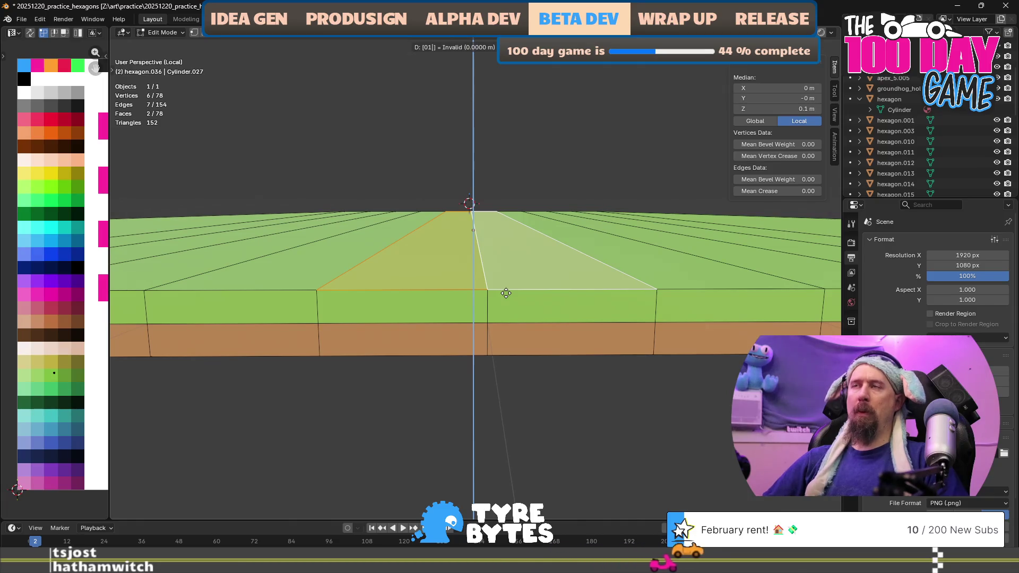
key(Return)
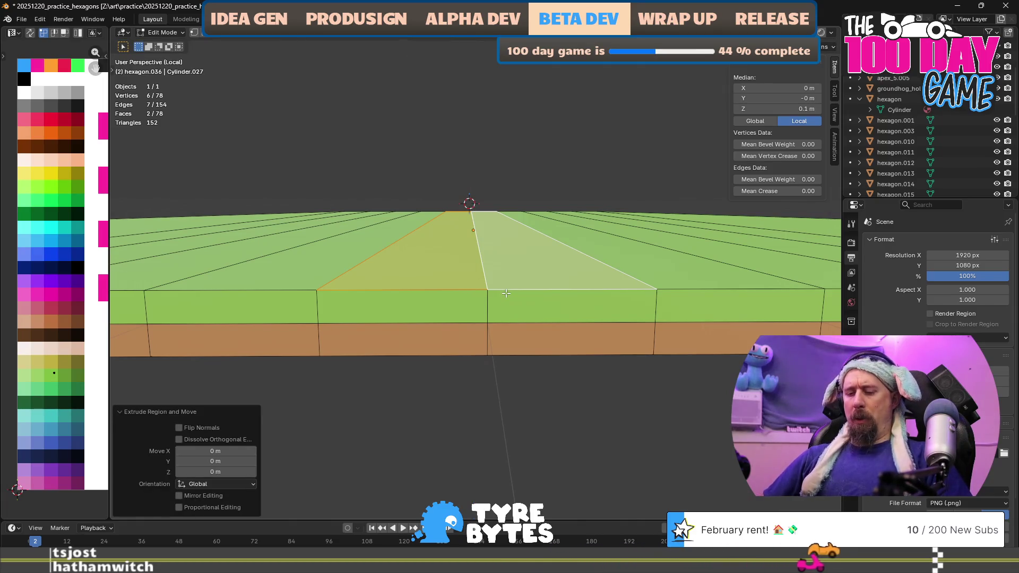
Raise the extruded faces 0.01 m along Z and select the central road strip faces
key(g)
key(z)
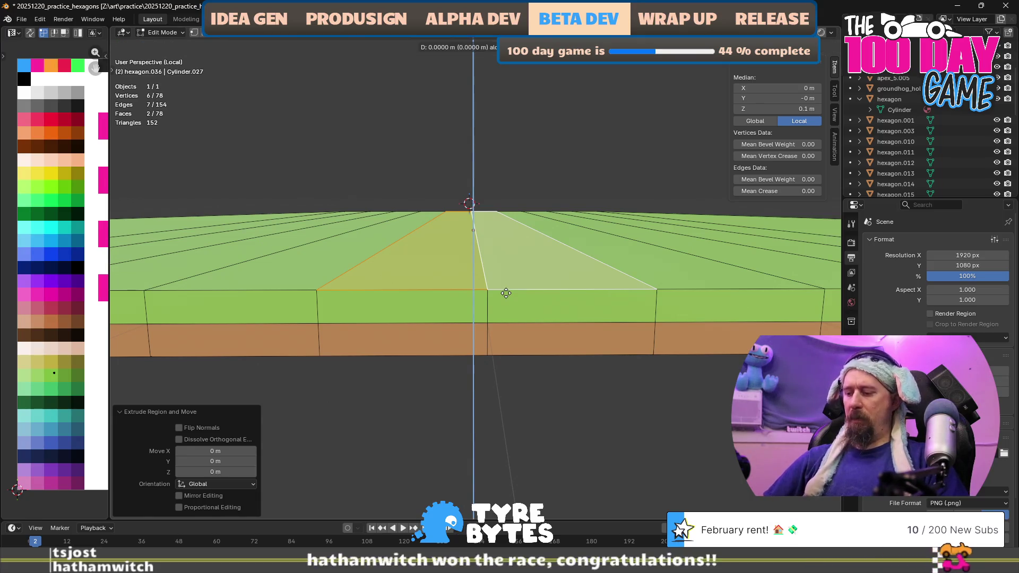
text(1)
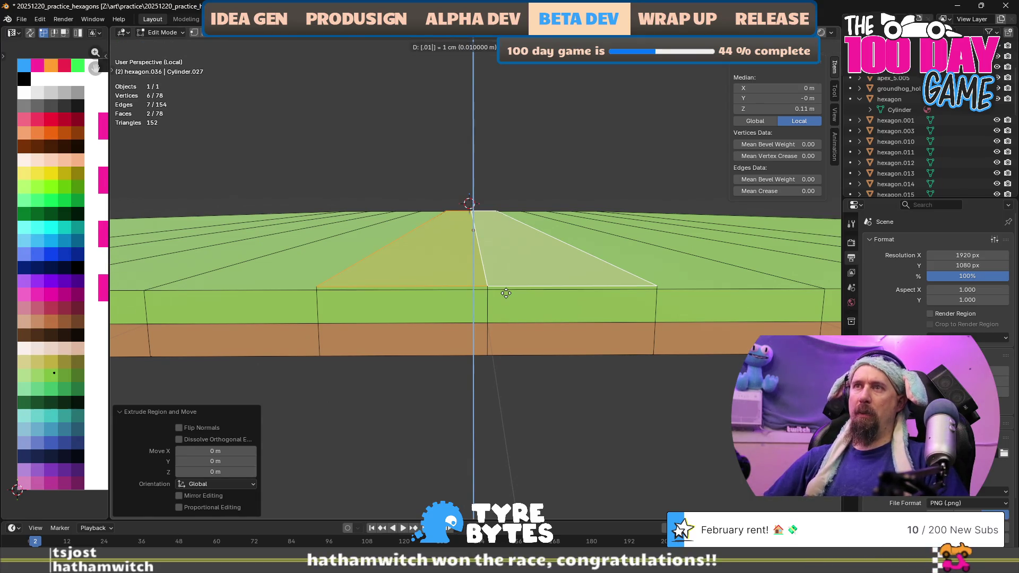
key(Return)
scroll(506, 293, up, 2)
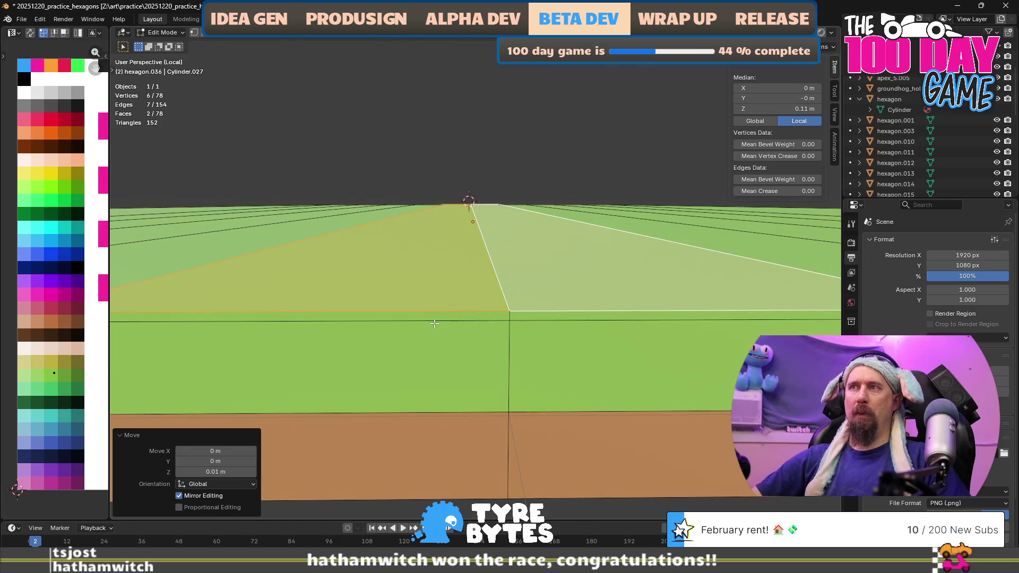
alt+shift+click(512, 315)
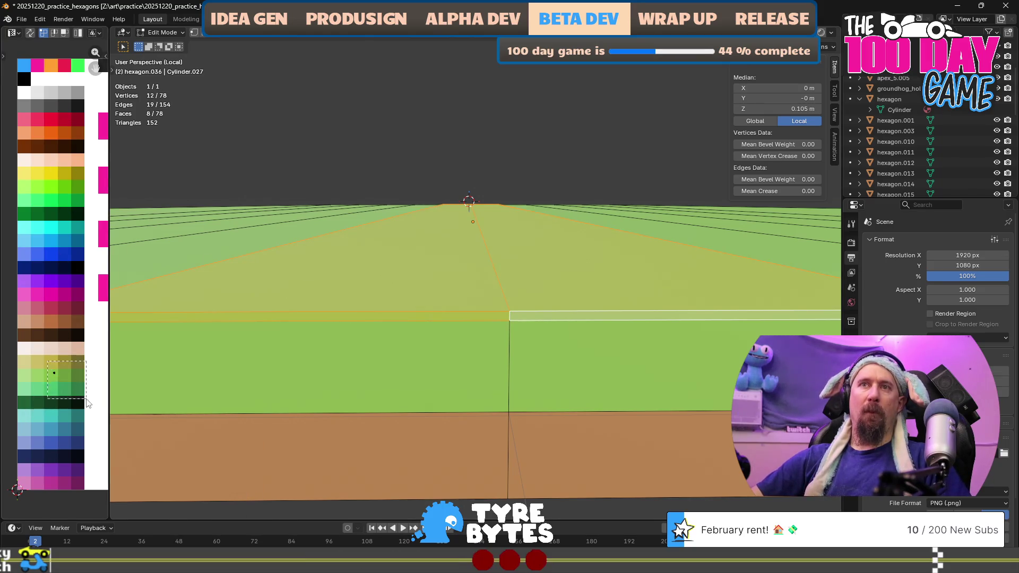
key(g)
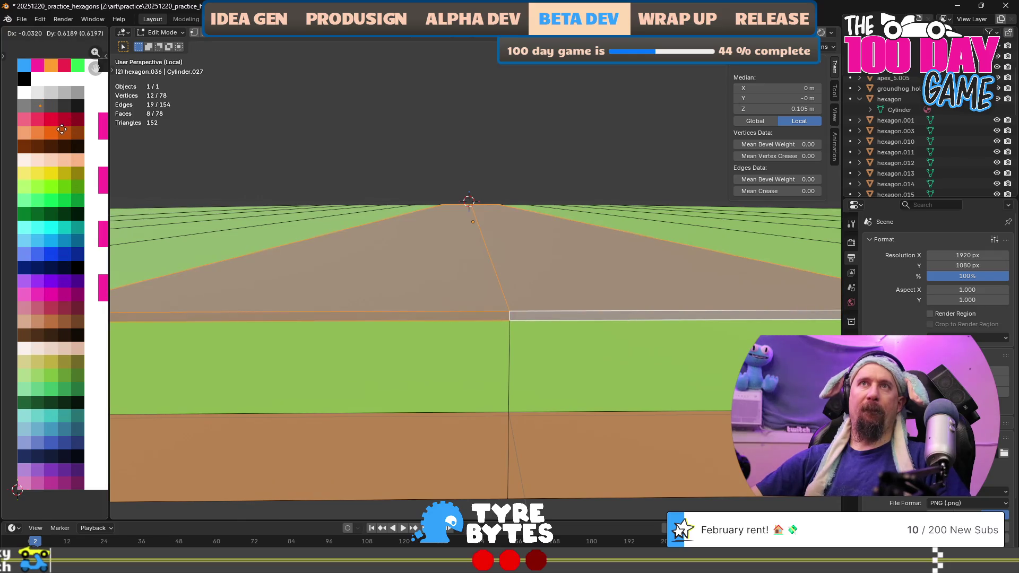
click(62, 127)
key(Tab)
mouse_move(515, 199)
middle_down()
mouse_move(488, 254)
mouse_move(492, 300)
mouse_move(551, 270)
middle_up()
scroll(552, 269, up, 5)
middle_drag(631, 317, 544, 326)
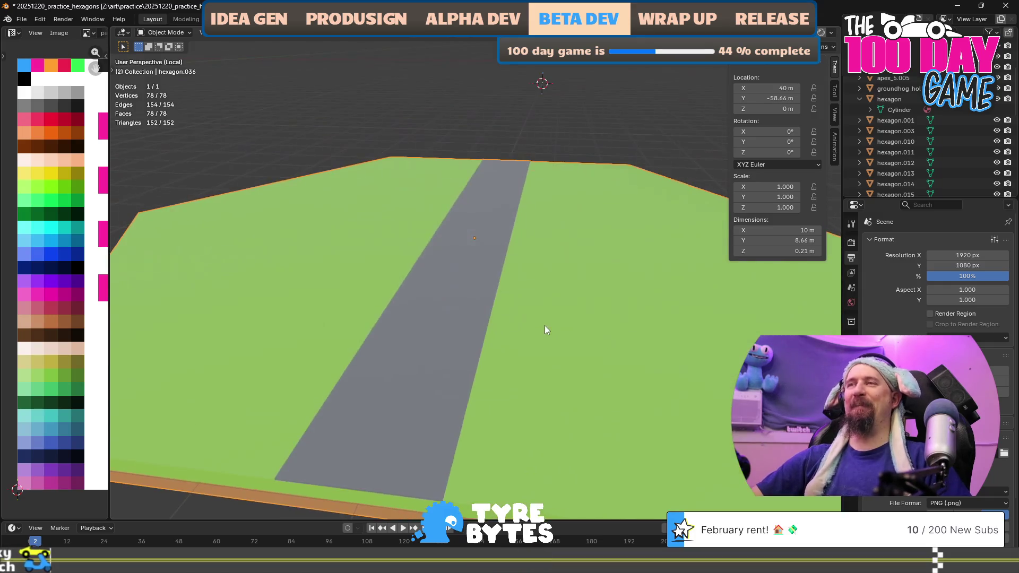
scroll(543, 327, down, 3)
key(Tab)
key(Tab)
key(Tab)
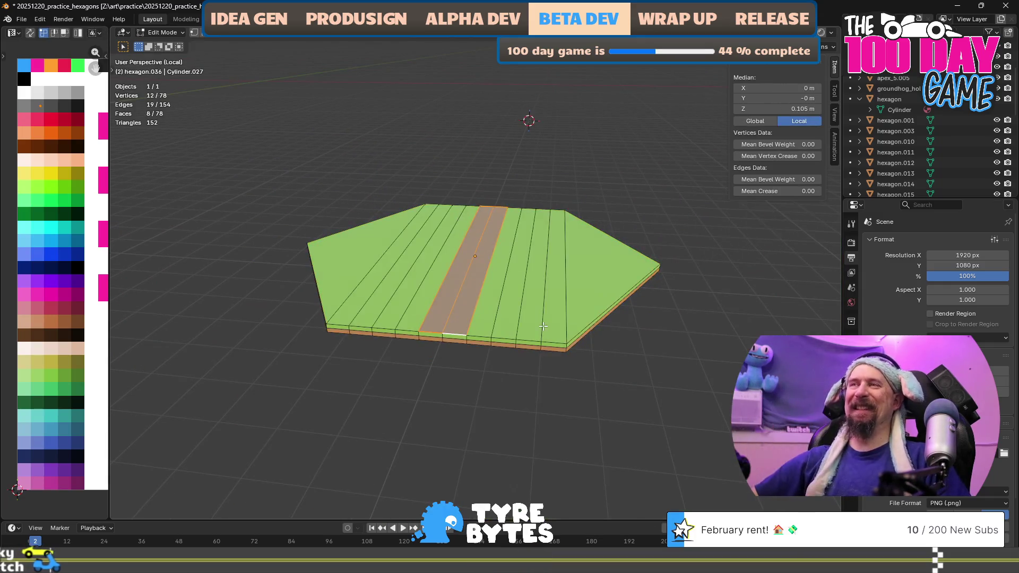
key(Tab)
scroll(631, 381, down, 3)
scroll(620, 358, up, 3)
mouse_move(643, 355)
middle_down()
mouse_move(539, 387)
mouse_move(604, 376)
middle_up()
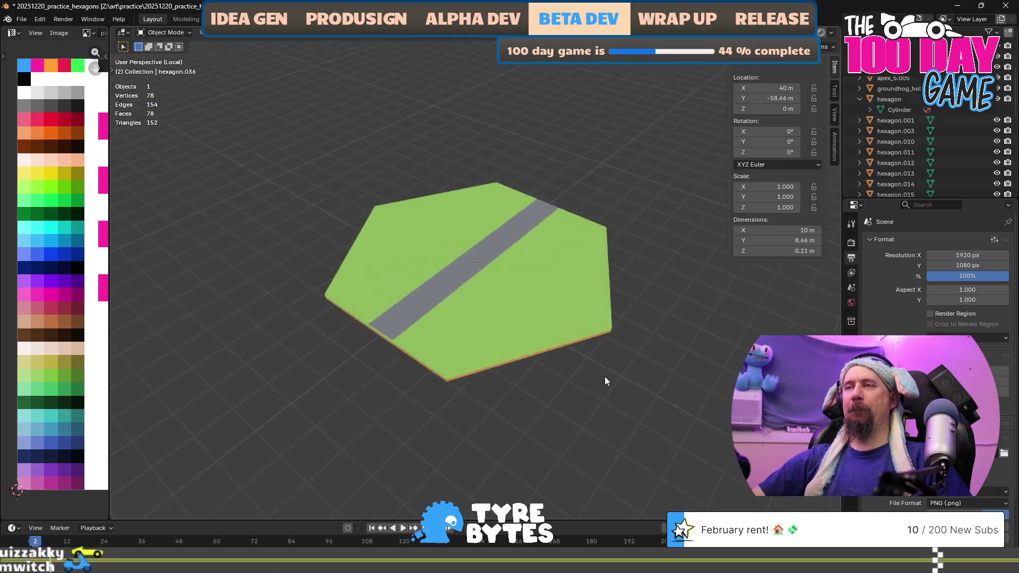
scroll(575, 337, up, 2)
scroll(575, 337, down, 2)
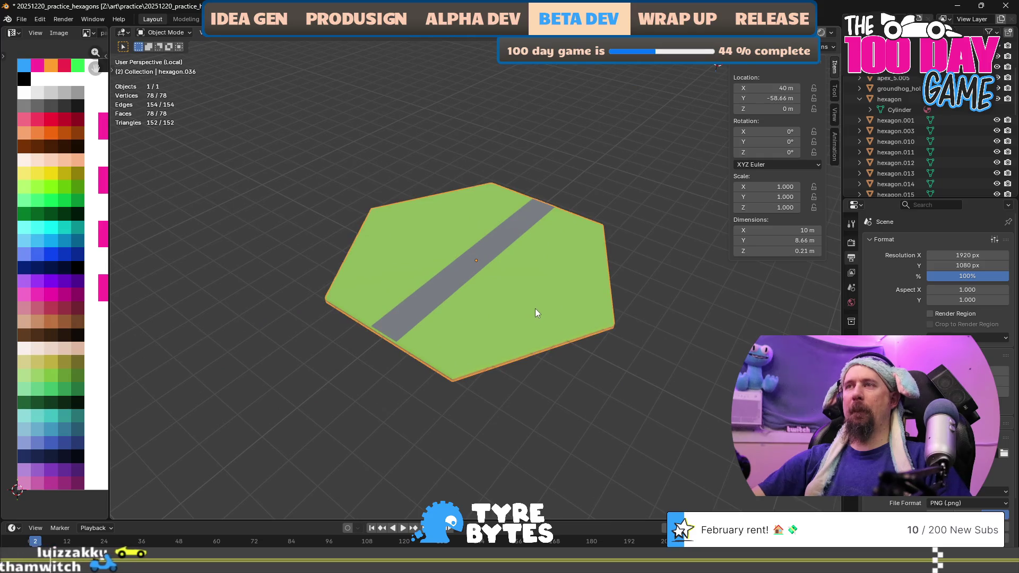
key(Tab)
key(Tab)
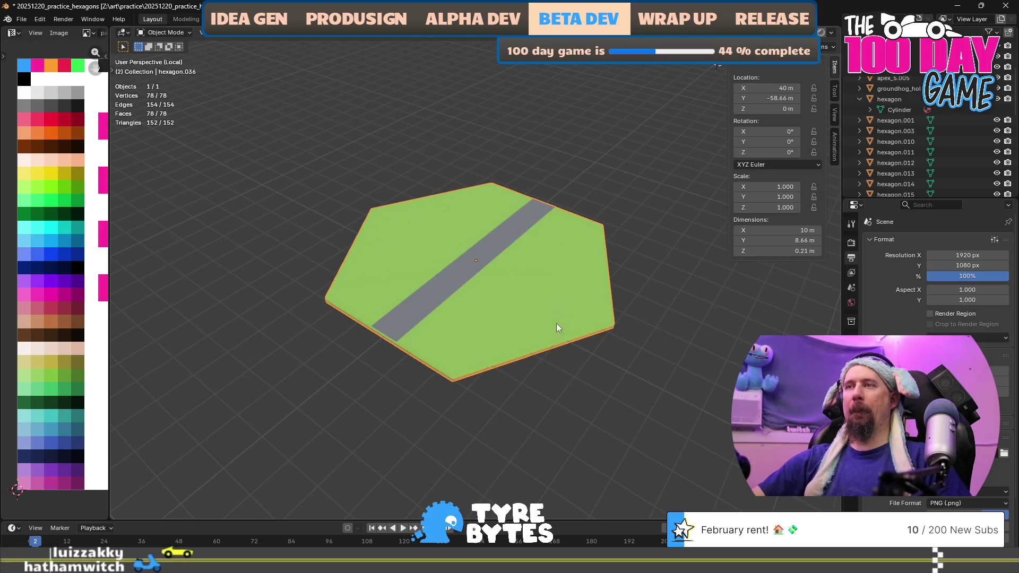
scroll(563, 328, down, 3)
mouse_move(608, 328)
middle_down()
mouse_move(548, 320)
mouse_move(631, 326)
middle_up()
scroll(548, 346, up, 2)
scroll(447, 349, up, 1)
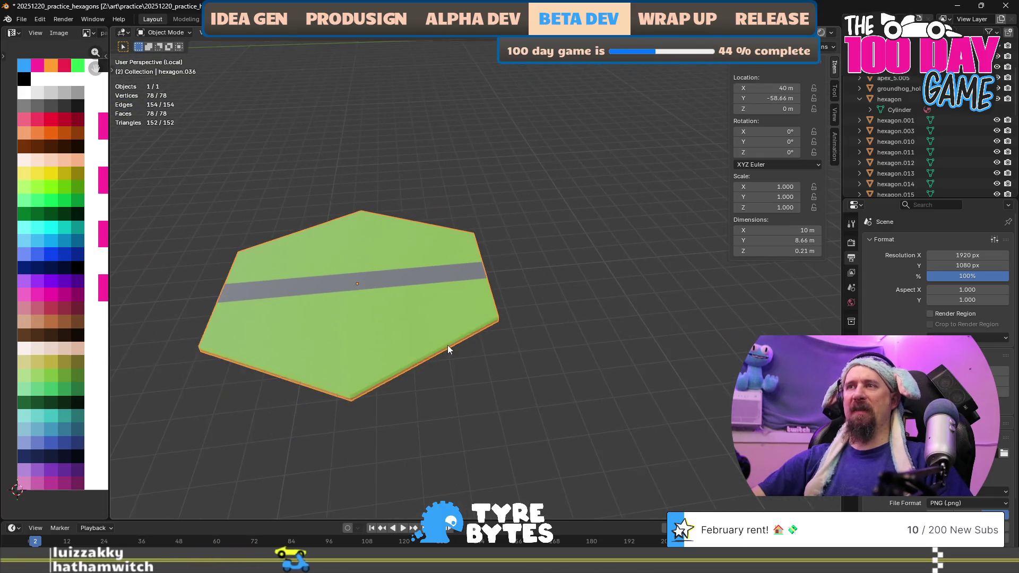
key(shift+d)
Place the duplicated hexagon beside the original, constrained to the Y axis
key(y)
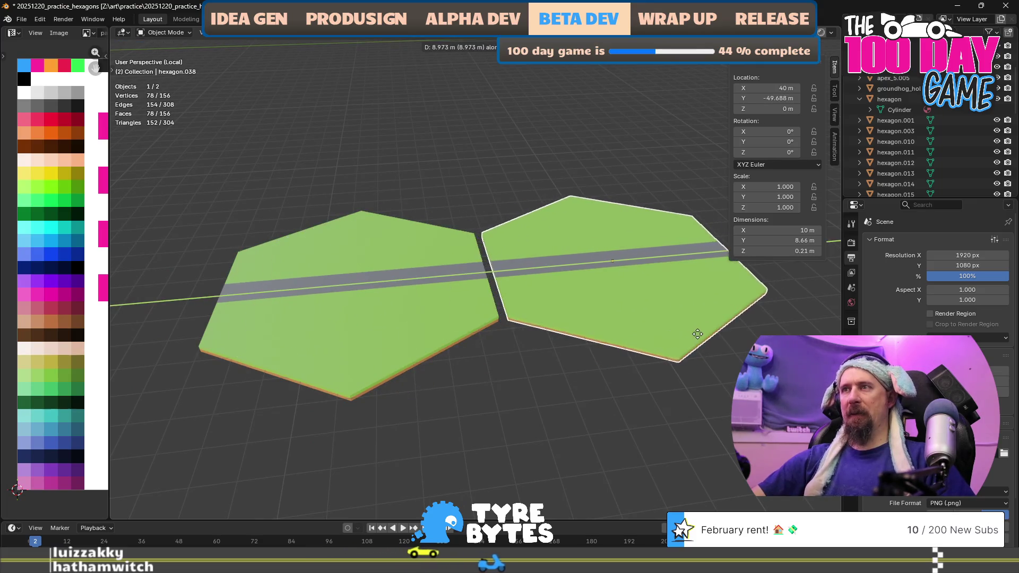
click(684, 339)
scroll(574, 355, up, 3)
scroll(574, 356, down, 3)
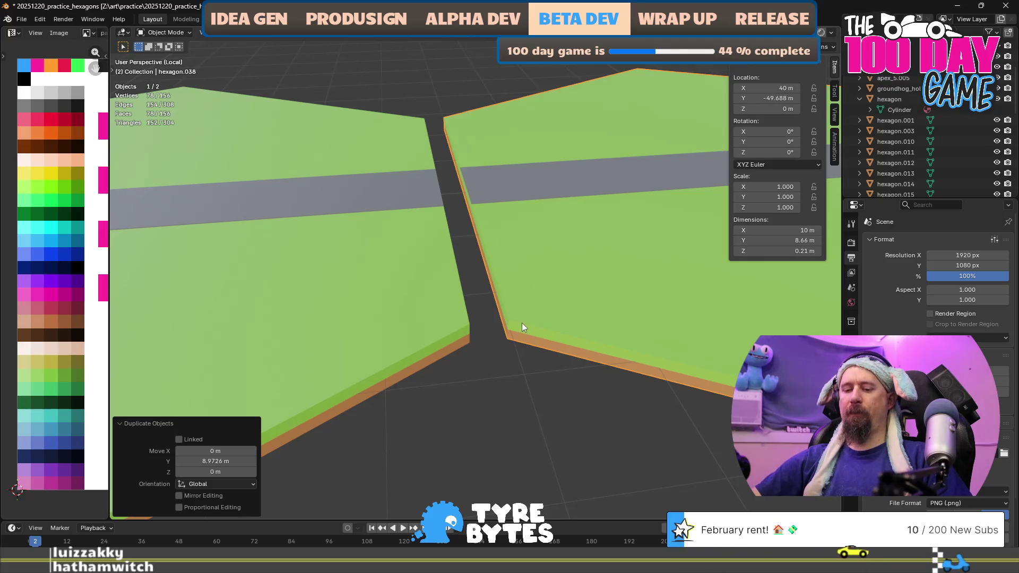
Set snapping to Vertex and undo a misplaced move of the duplicate tile
click(492, 37)
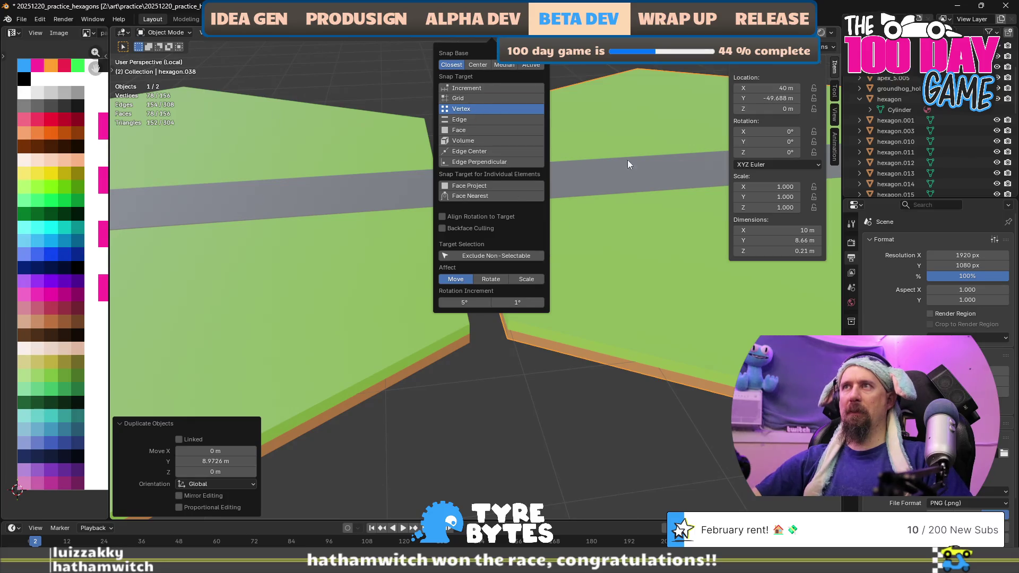
middle_drag(625, 174, 550, 270)
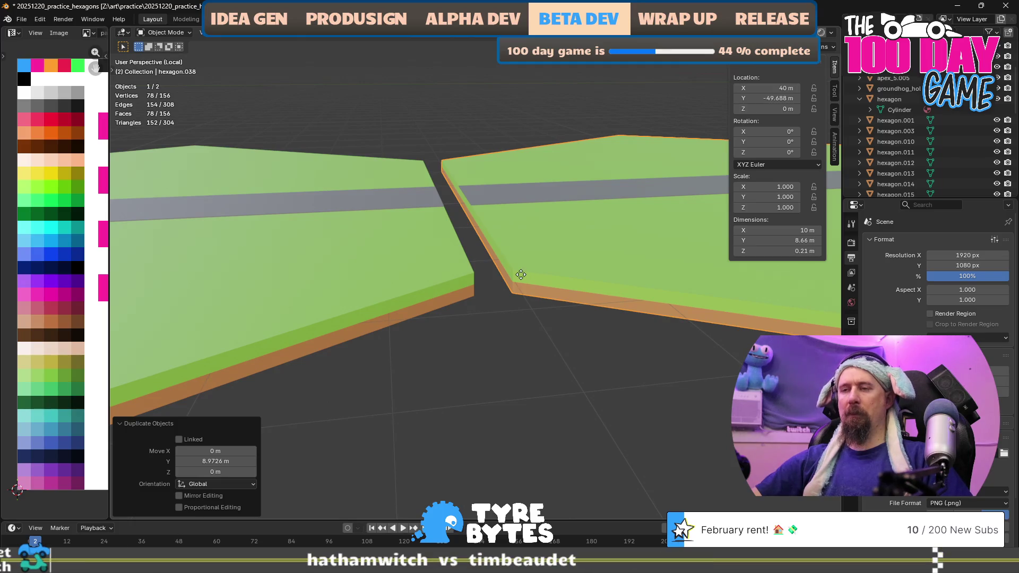
key(g)
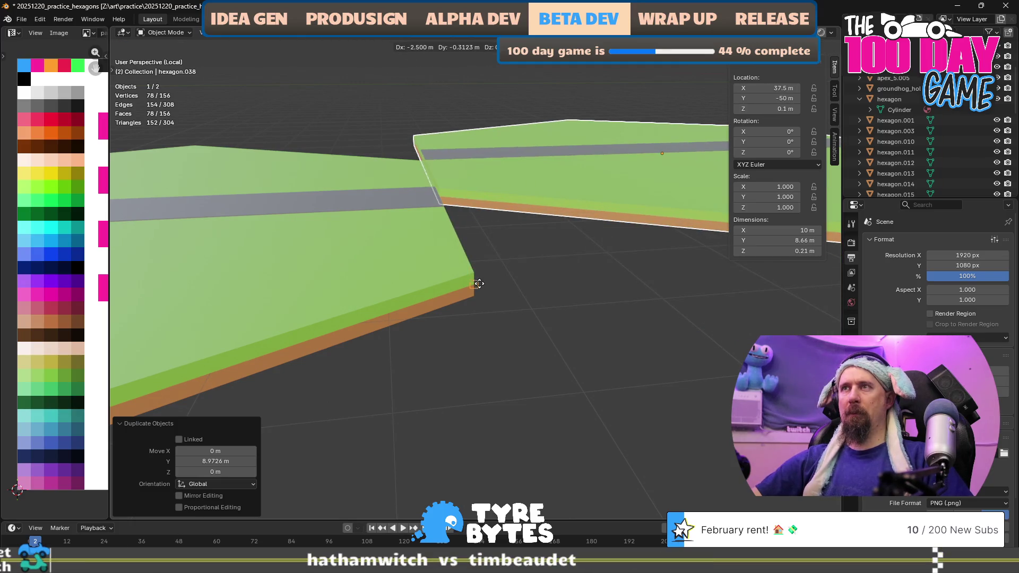
click(479, 294)
mouse_move(479, 294)
middle_down()
mouse_move(619, 334)
mouse_move(618, 357)
mouse_move(478, 304)
mouse_move(473, 317)
middle_up()
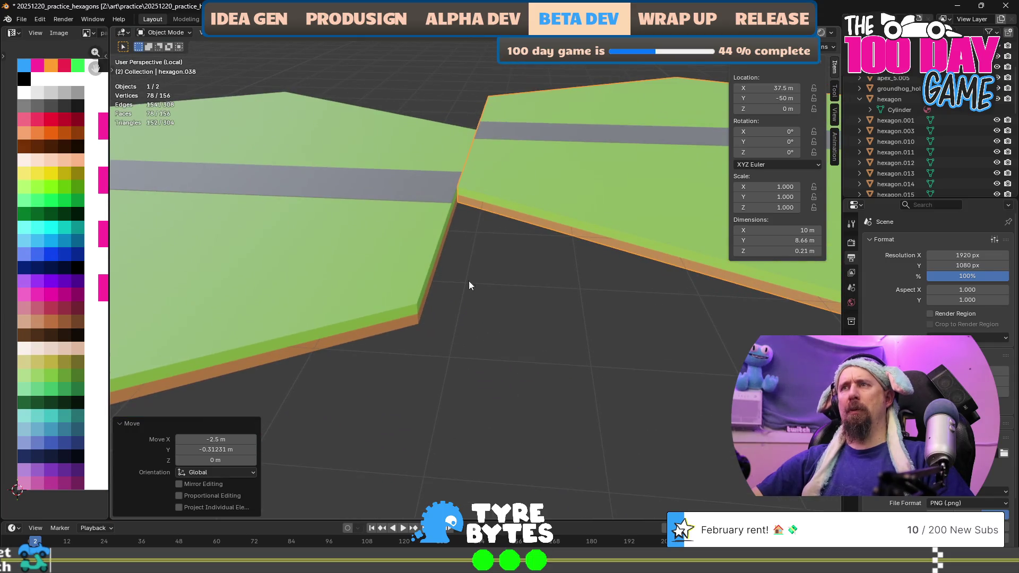
key(ctrl+z)
Move the duplicate along Y until it sits flush against the original at X 40 m, Y -50 m
key(g)
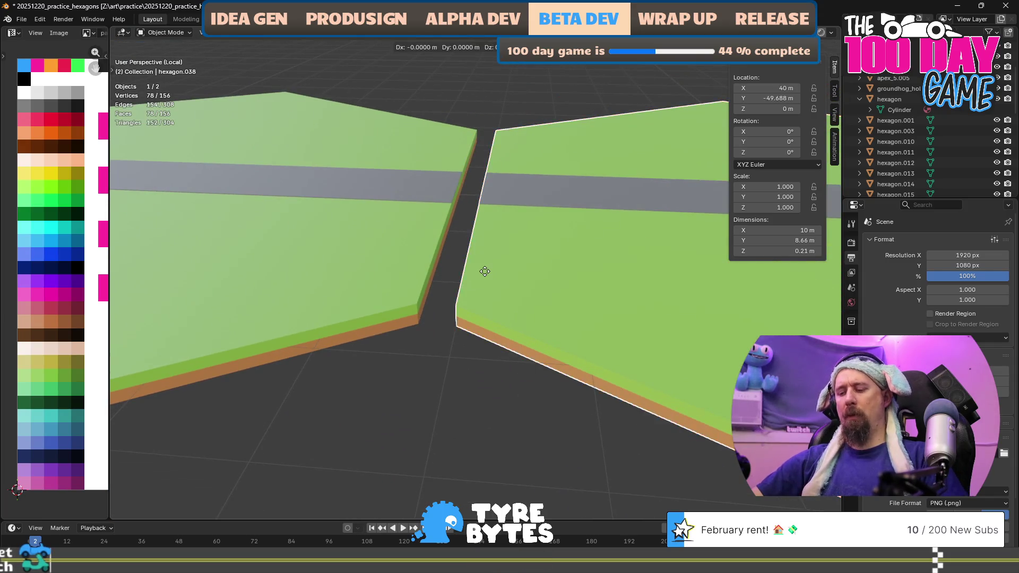
key(y)
click(423, 307)
scroll(421, 339, down, 3)
mouse_move(421, 338)
middle_down()
mouse_move(434, 298)
mouse_move(523, 307)
mouse_move(359, 291)
mouse_move(429, 308)
mouse_move(565, 242)
mouse_move(530, 276)
mouse_move(348, 304)
middle_up()
scroll(348, 305, up, 3)
Separate the selected faces of the second tile into their own object with P > Selection
key(Tab)
scroll(478, 285, up, 2)
scroll(374, 322, up, 1)
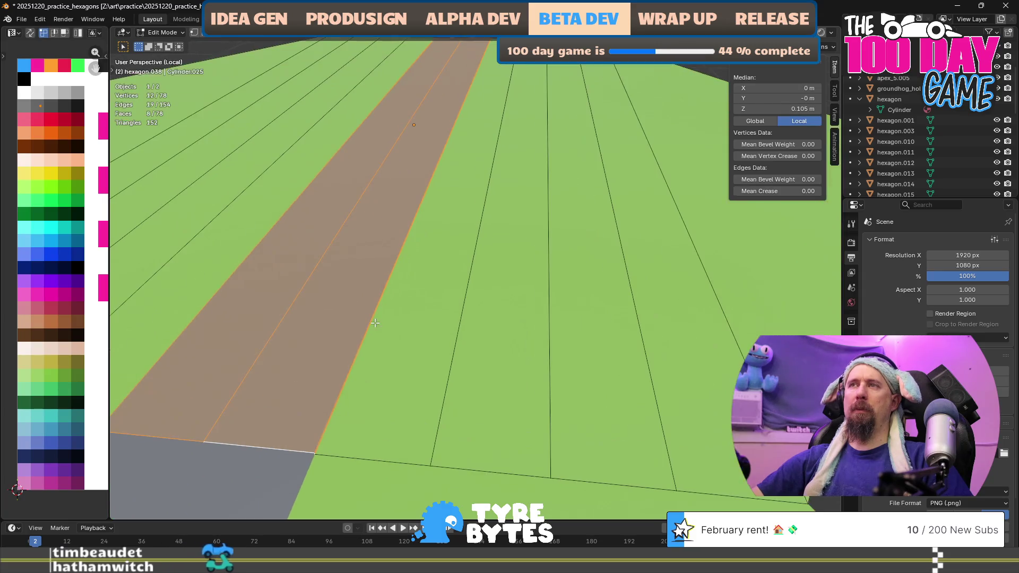
shift+middle_drag(374, 322, 429, 265)
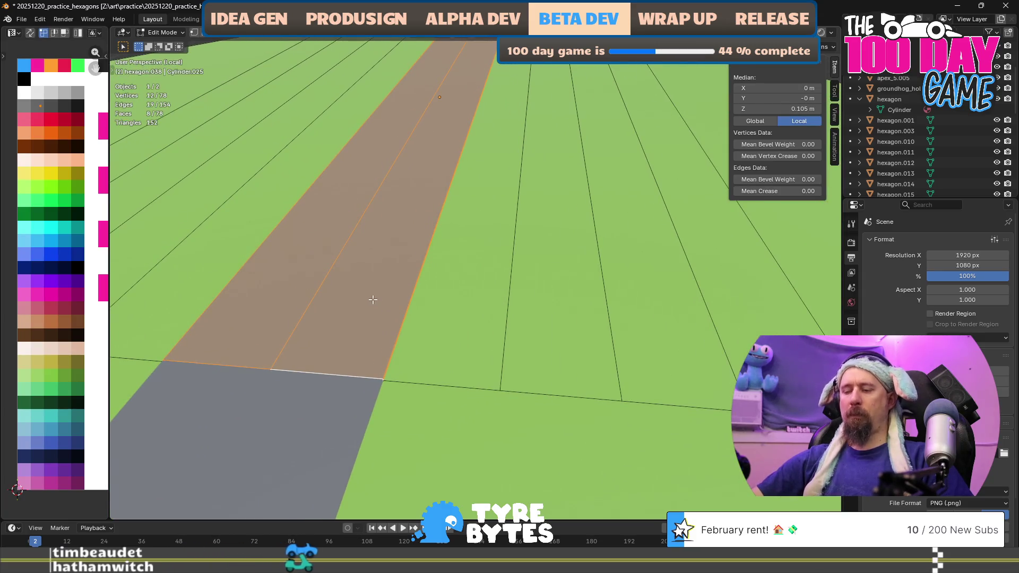
key(p)
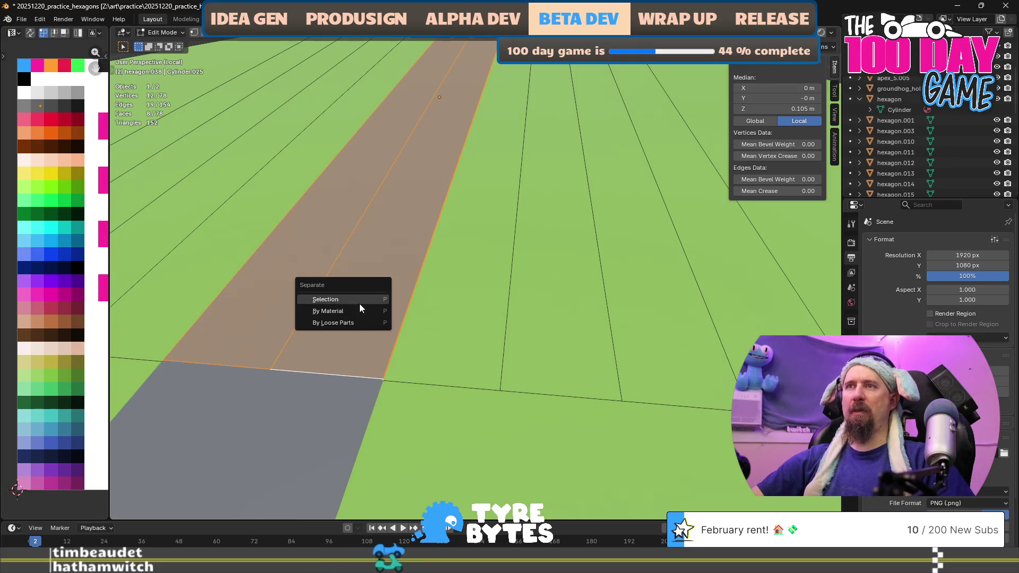
click(360, 303)
Add a nine-cut loop across the separated tile
mouse_move(357, 300)
middle_down()
mouse_move(414, 269)
mouse_move(501, 245)
mouse_move(457, 235)
mouse_move(430, 243)
mouse_move(700, 285)
middle_up()
middle_drag(701, 285, 659, 278)
scroll(583, 318, down, 4)
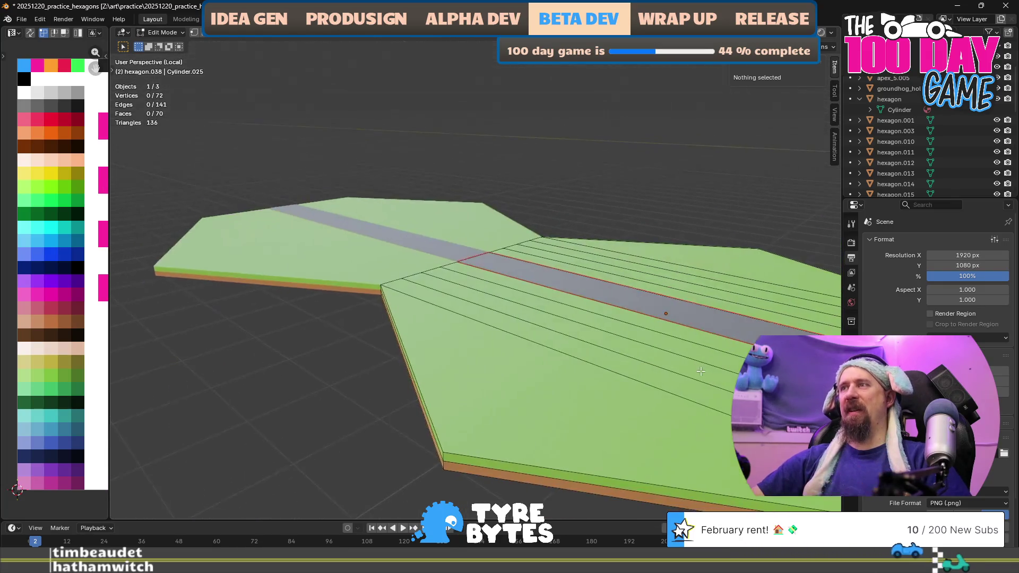
mouse_move(583, 318)
middle_down()
mouse_move(402, 369)
mouse_move(447, 371)
mouse_move(502, 352)
mouse_move(631, 372)
mouse_move(647, 363)
mouse_move(588, 366)
mouse_move(505, 332)
middle_up()
scroll(403, 369, up, 4)
key(ctrl+r)
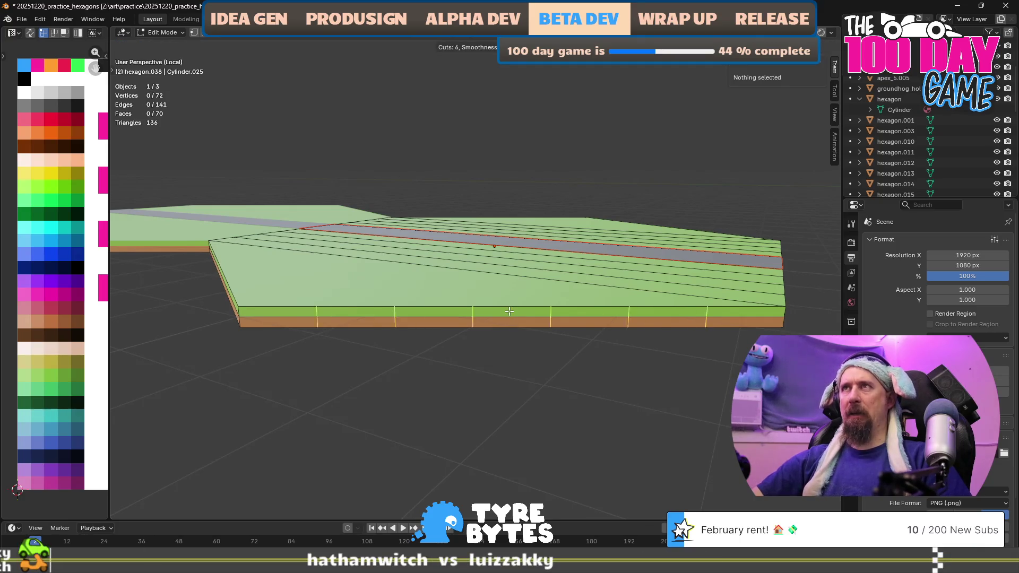
click(510, 311)
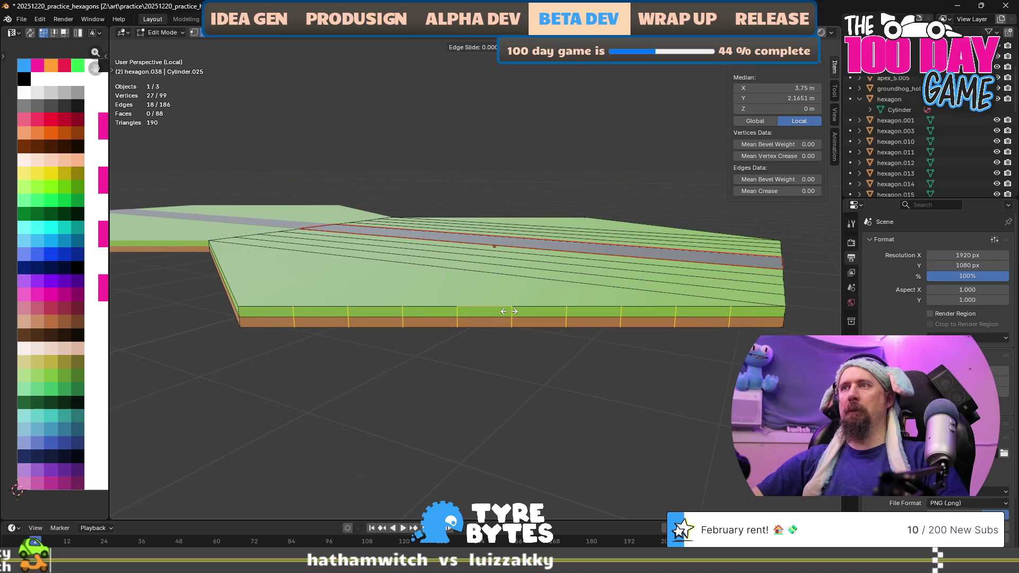
click(508, 311)
scroll(553, 308, up, 5)
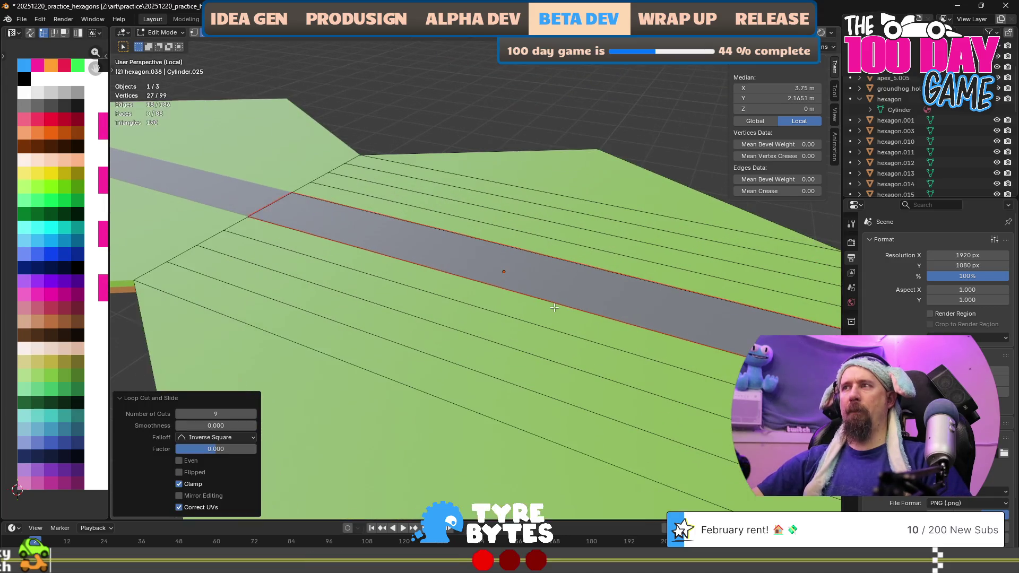
Add a single lengthwise loop cut running down the grey road
middle_drag(374, 265, 449, 263)
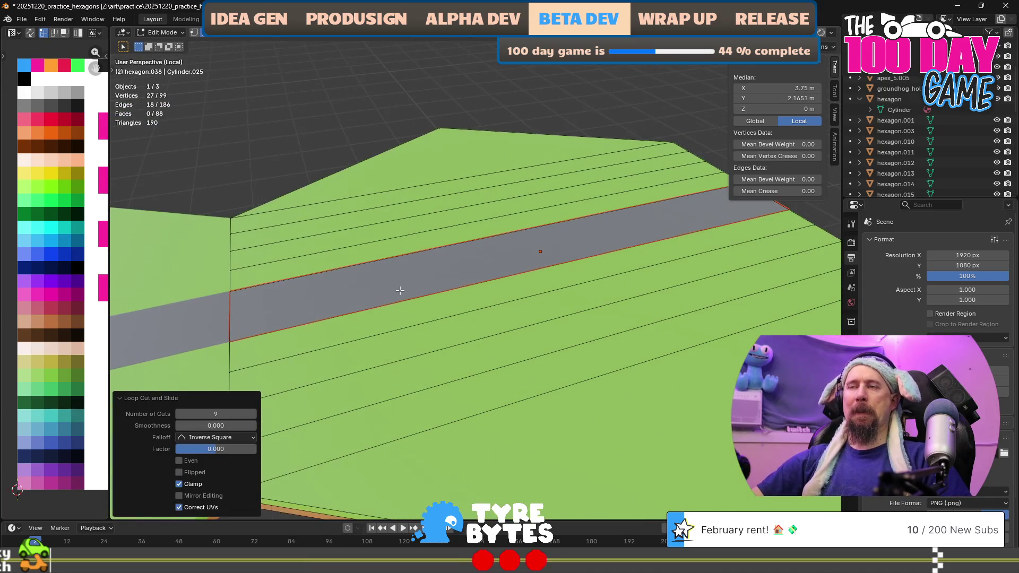
key(ctrl+r)
click(330, 301)
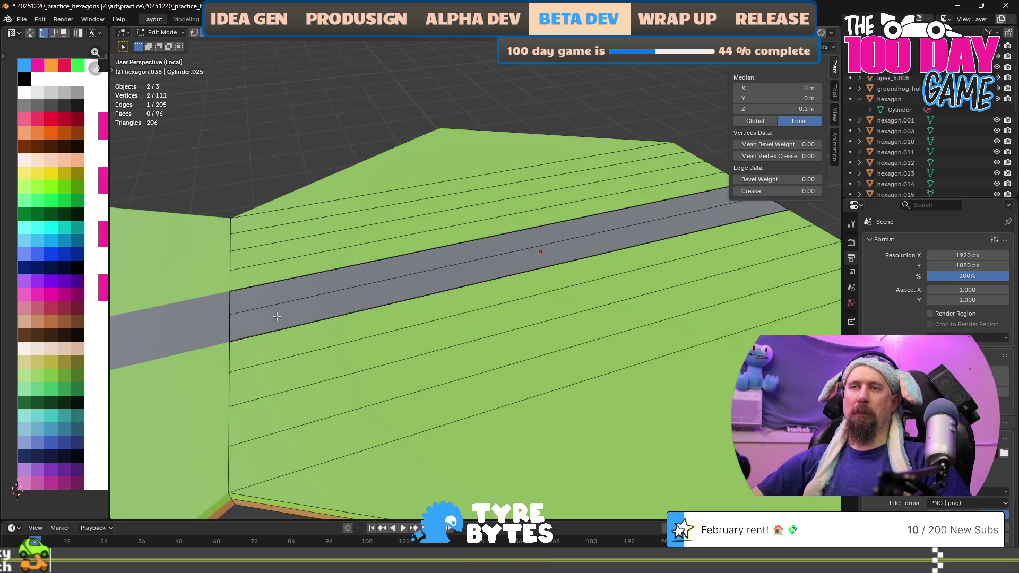
key(ctrl+r)
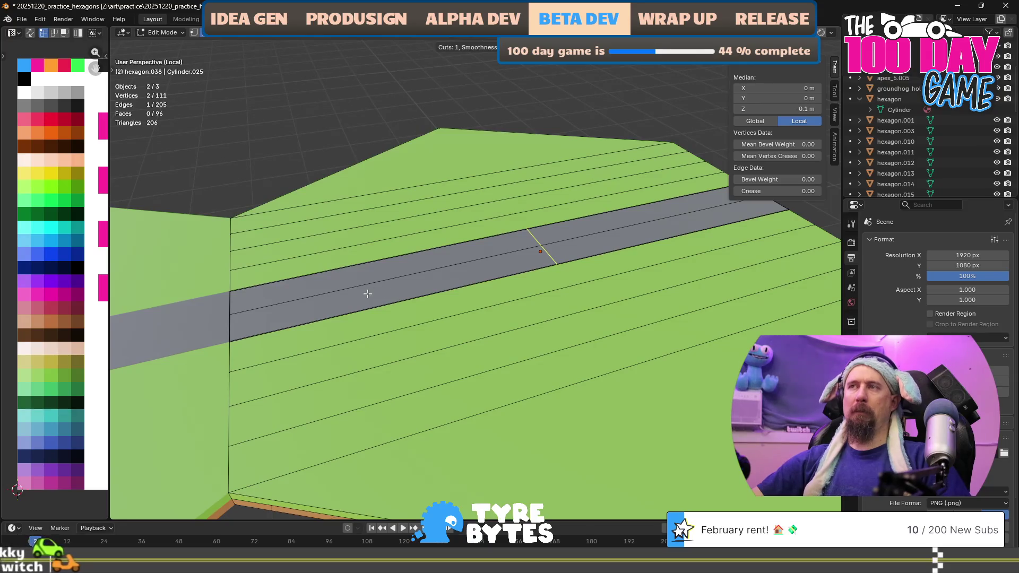
key(Escape)
Select the faces along both edge strips of the road
middle_drag(471, 275, 431, 283)
scroll(431, 282, up, 5)
scroll(432, 283, down, 3)
click(352, 318)
shift+click(342, 320)
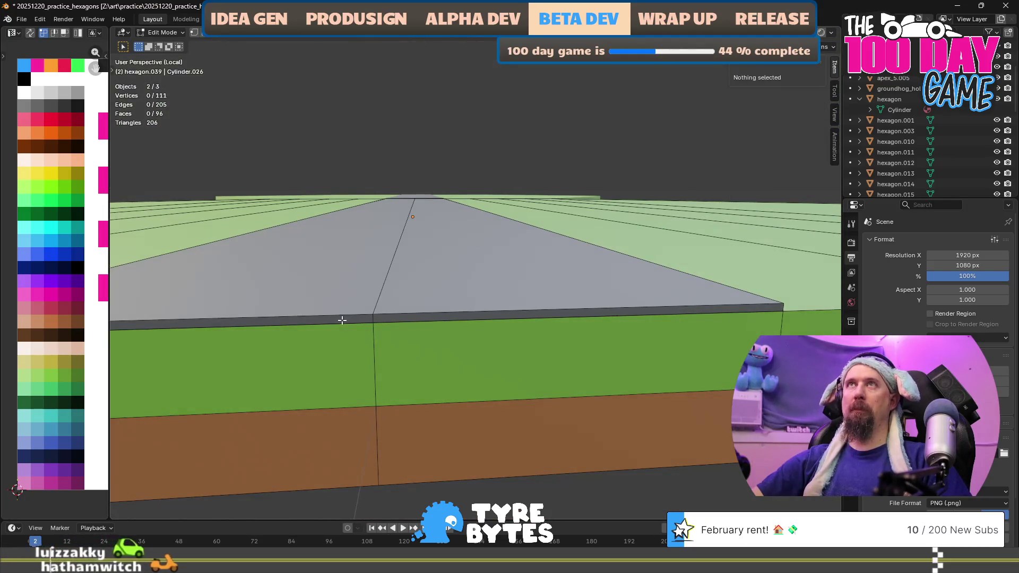
shift+click(409, 322)
shift+click(409, 322)
middle_drag(409, 322, 496, 257)
scroll(457, 286, down, 3)
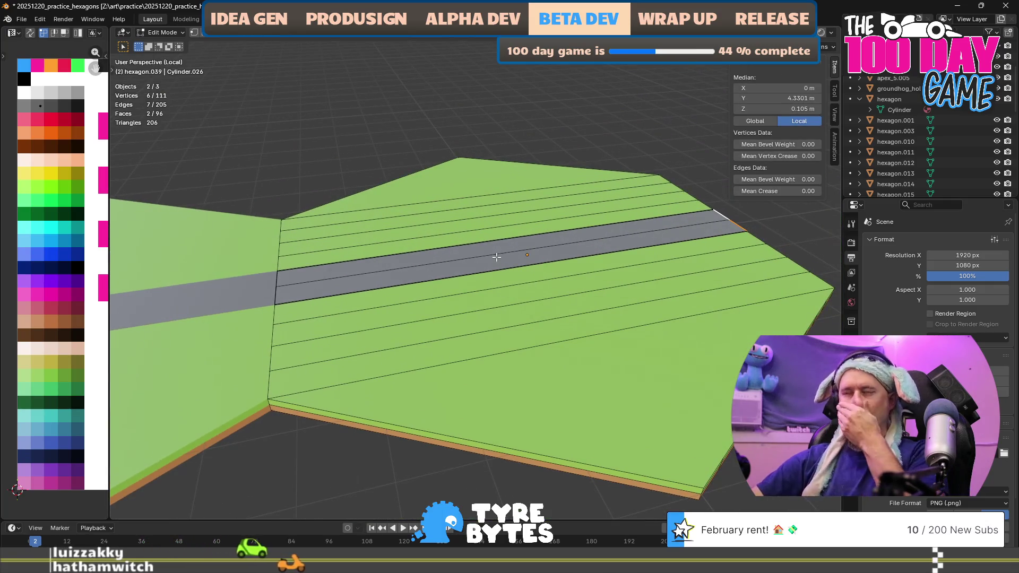
Slide the selected road faces along Y after cancelling a 7 m X move
key(g)
key(7)
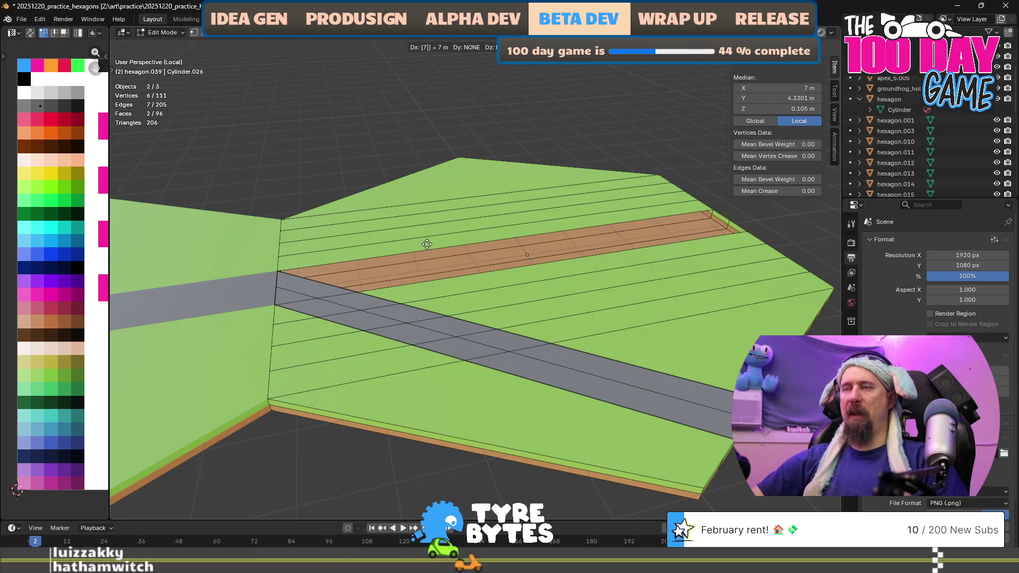
key(Escape)
scroll(427, 244, down, 6)
mouse_move(640, 321)
middle_down()
mouse_move(587, 298)
mouse_move(485, 323)
middle_up()
scroll(472, 335, up, 3)
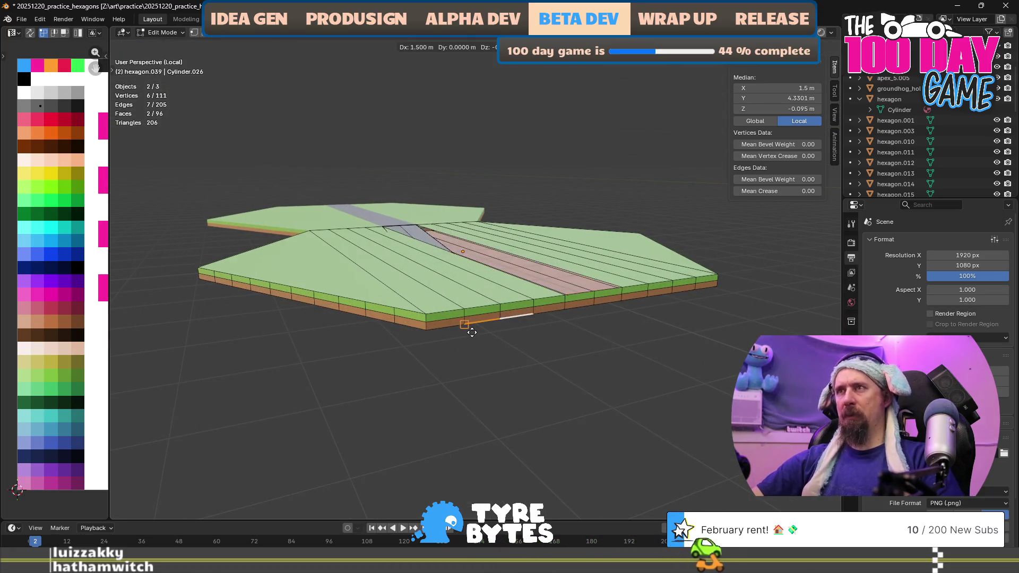
key(g)
key(y)
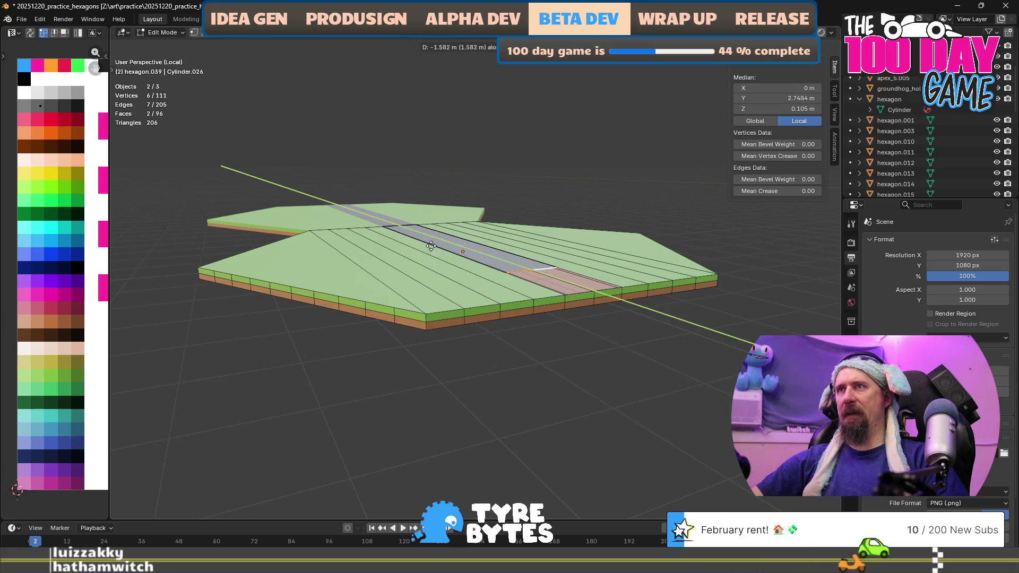
click(380, 234)
scroll(456, 363, up, 6)
middle_drag(456, 363, 603, 351)
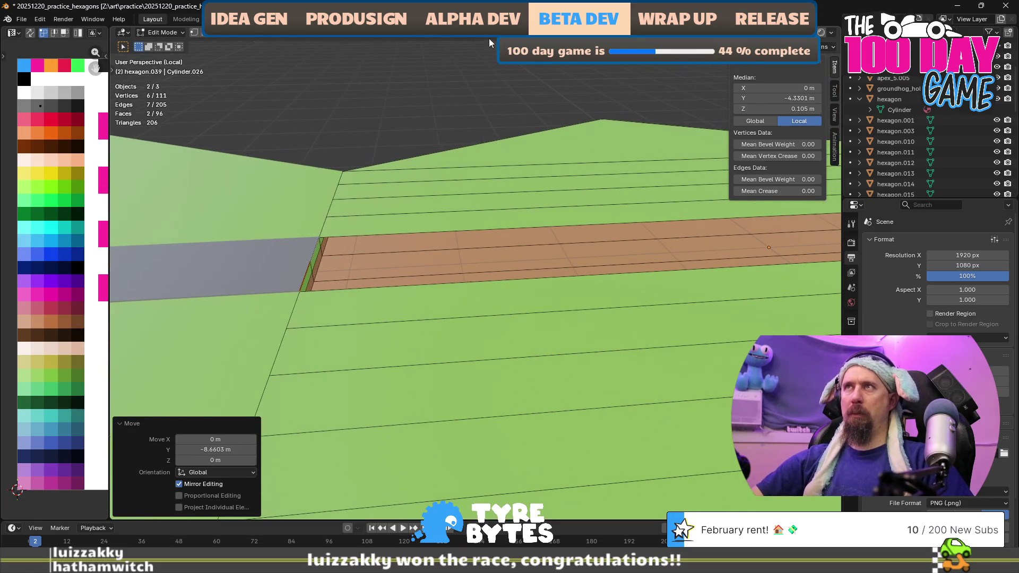
Move the selected band exactly 0.25 m along Y with G Y .25
text(gy)
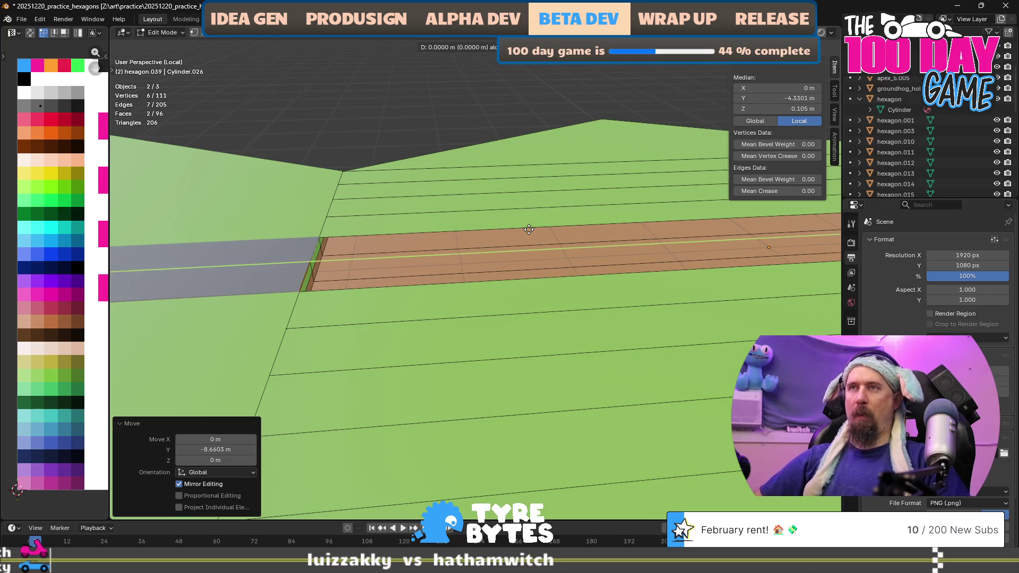
text(1)
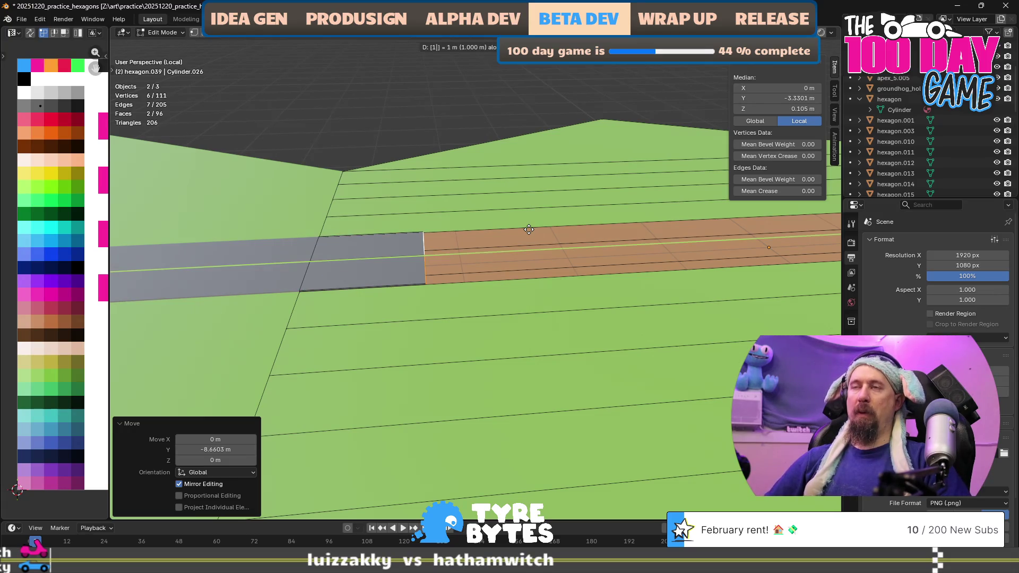
key(BackSpace)
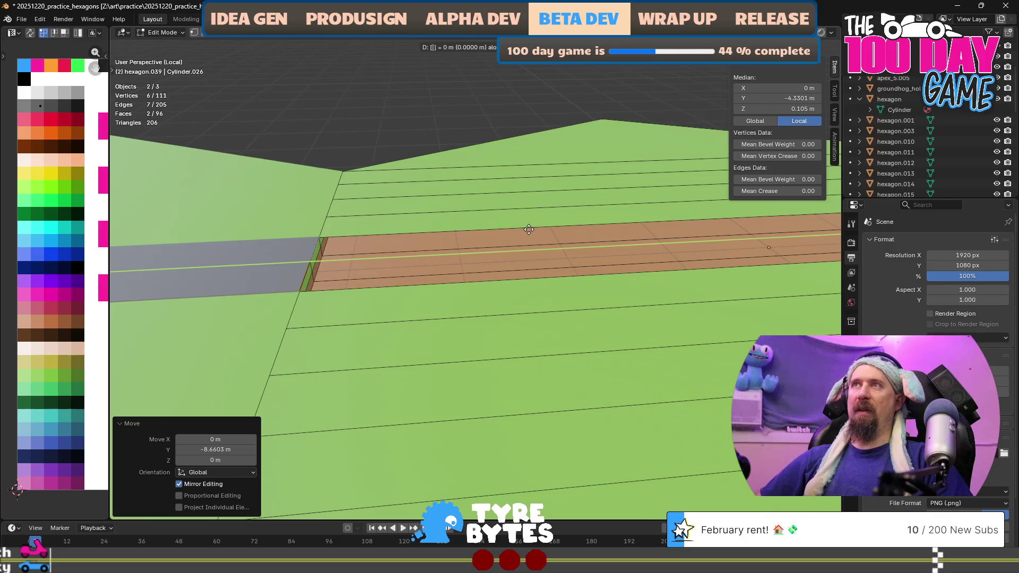
text(0.25)
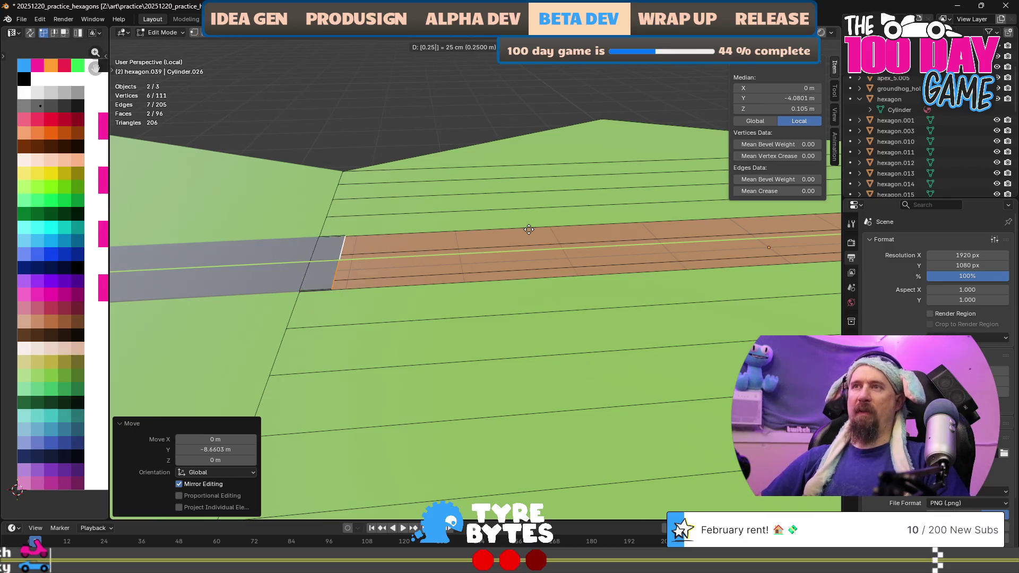
key(Return)
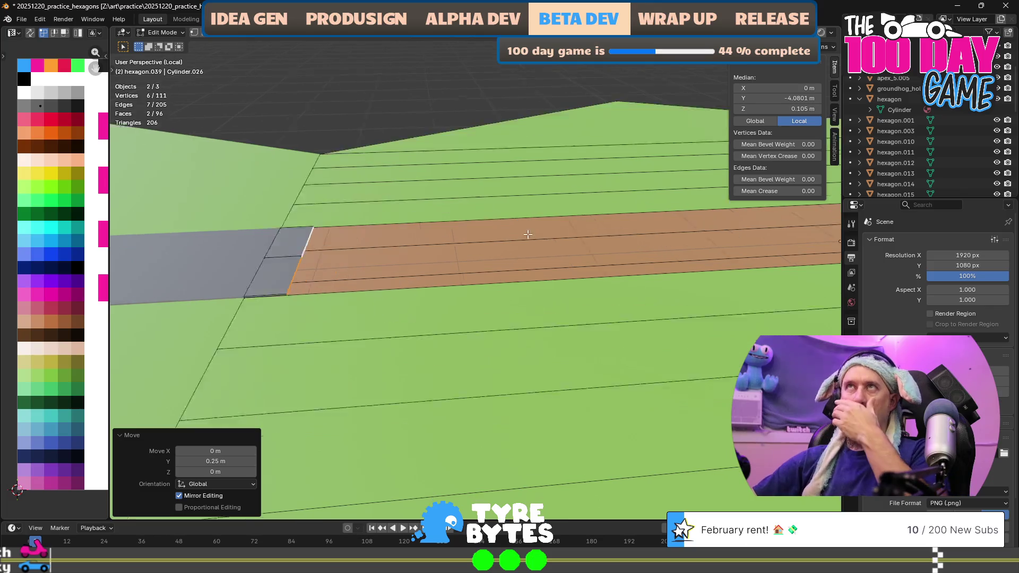
mouse_move(528, 229)
middle_down()
mouse_move(322, 211)
mouse_move(445, 235)
mouse_move(504, 267)
mouse_move(647, 270)
mouse_move(413, 326)
mouse_move(445, 330)
middle_up()
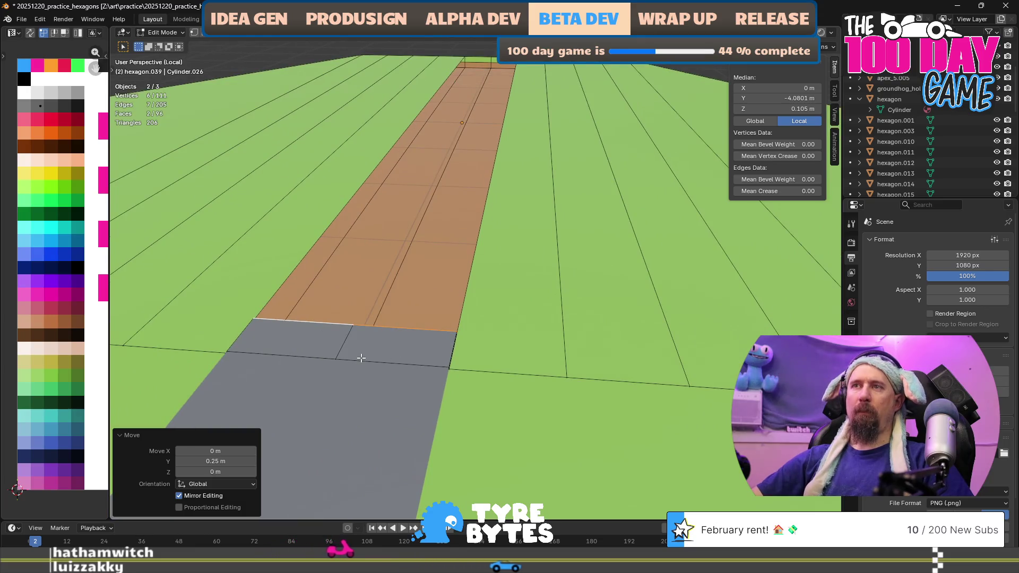
Cancel a stray grab and reorient the view down the road in Edit Mode
key(g)
key(Escape)
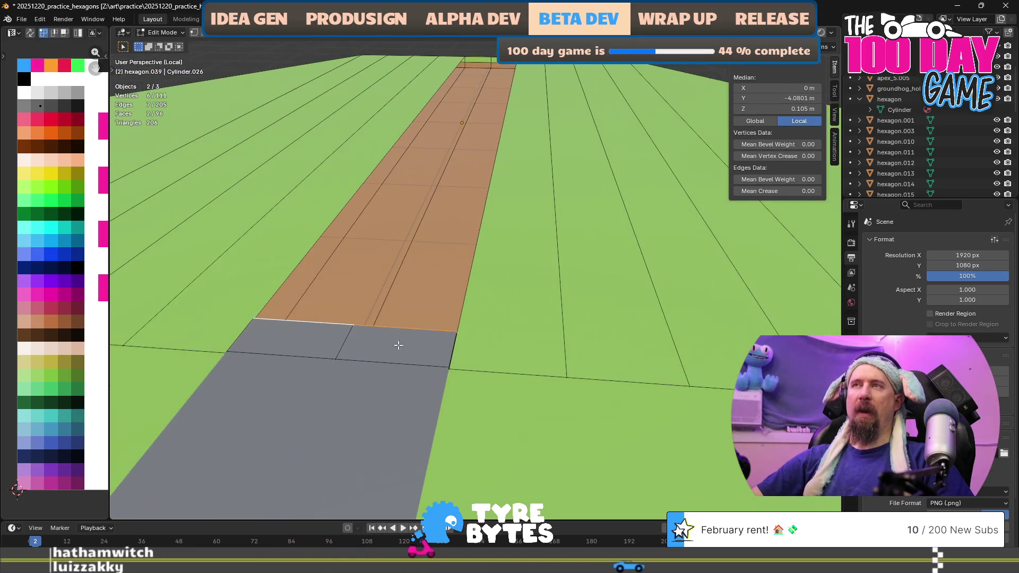
scroll(391, 348, down, 4)
middle_drag(641, 264, 574, 247)
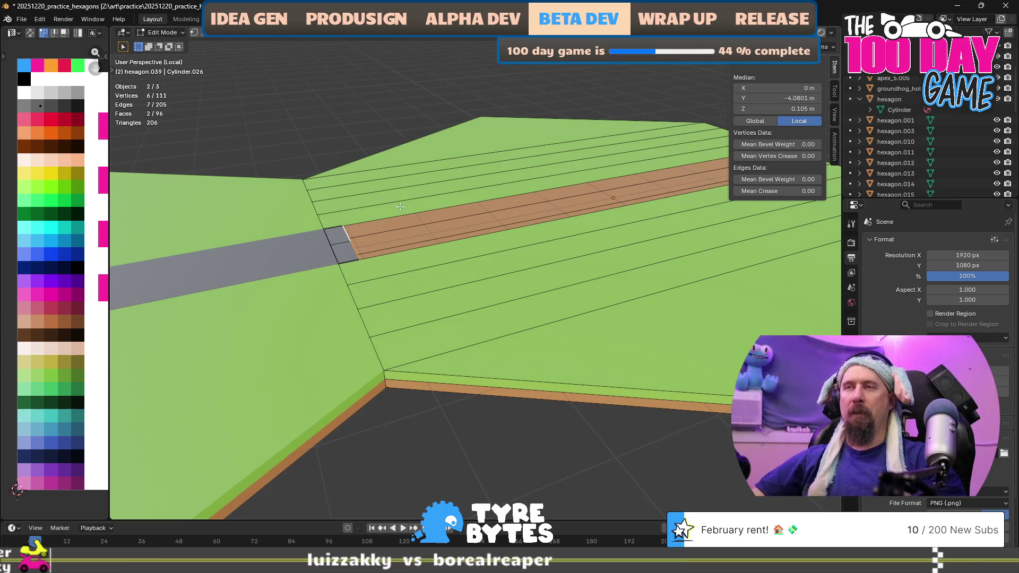
key(Tab)
mouse_move(405, 206)
middle_down()
mouse_move(284, 263)
mouse_move(389, 260)
mouse_move(510, 329)
mouse_move(428, 351)
mouse_move(322, 330)
middle_up()
key(Tab)
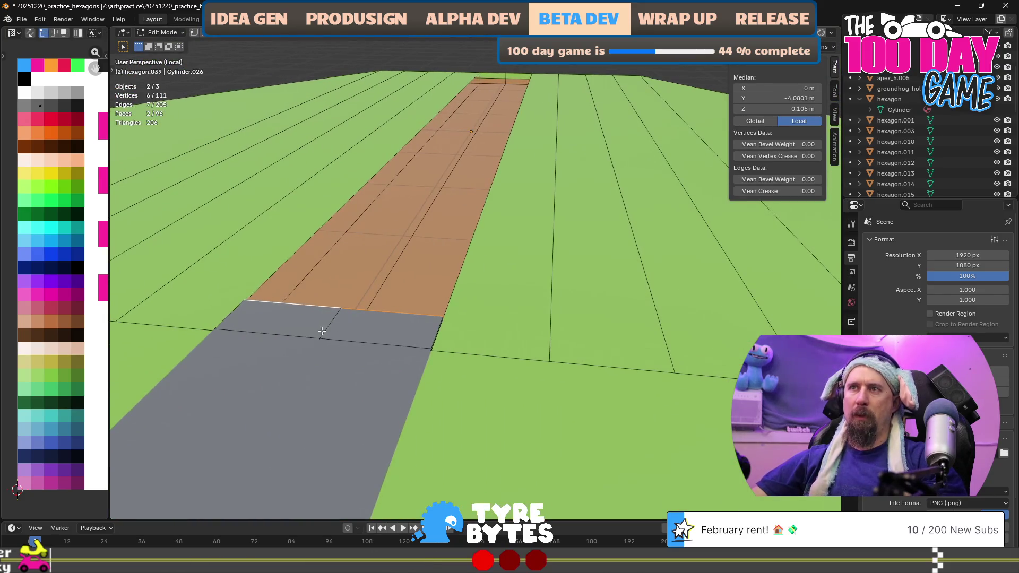
Isolate the tile and select the vertex at the middle of the road's grey end
click(320, 335)
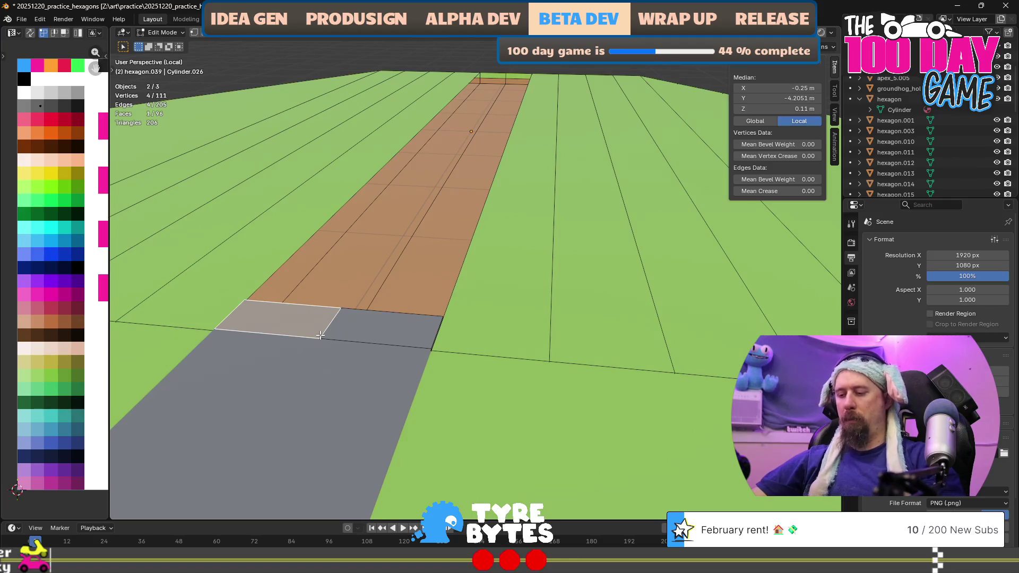
key(KP_Divide)
scroll(388, 302, up, 4)
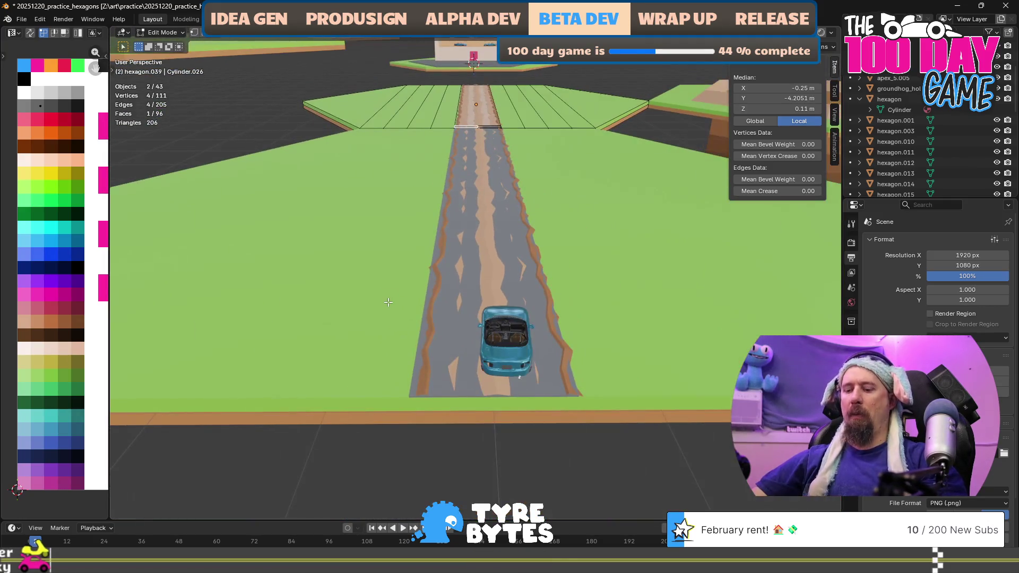
key(KP_Divide)
scroll(453, 364, up, 4)
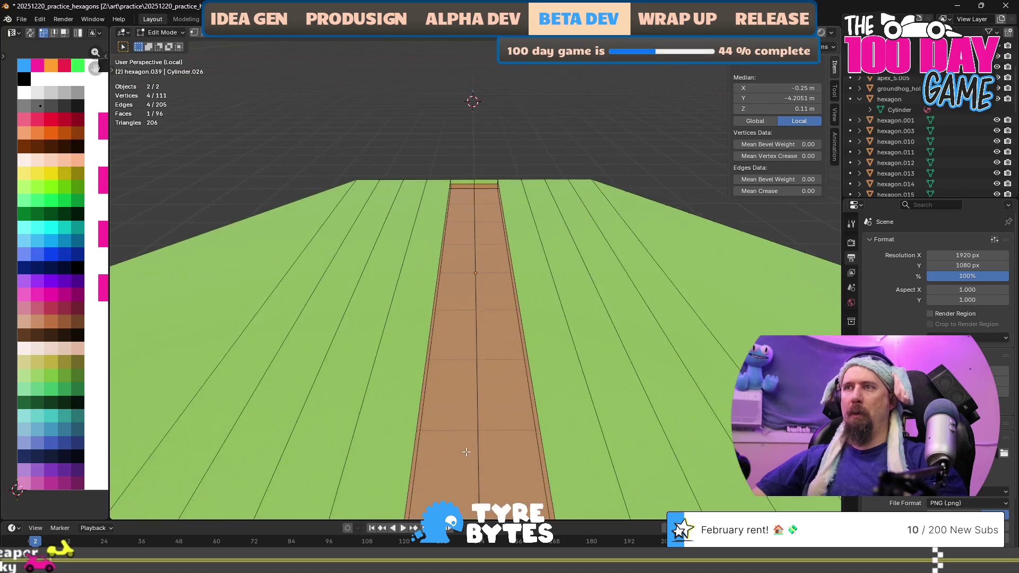
middle_drag(453, 363, 480, 340)
click(484, 336)
scroll(483, 336, up, 8)
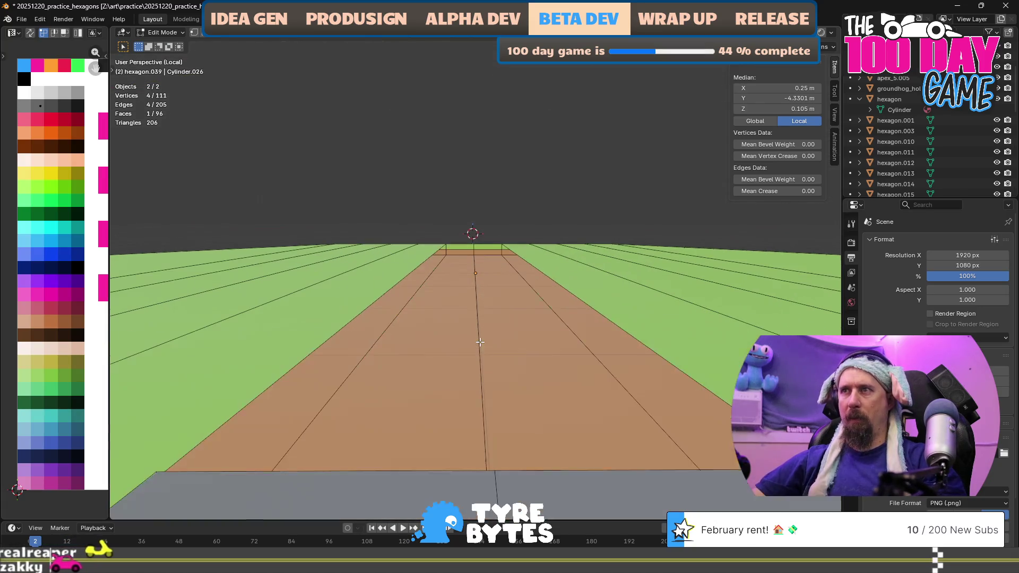
click(443, 300)
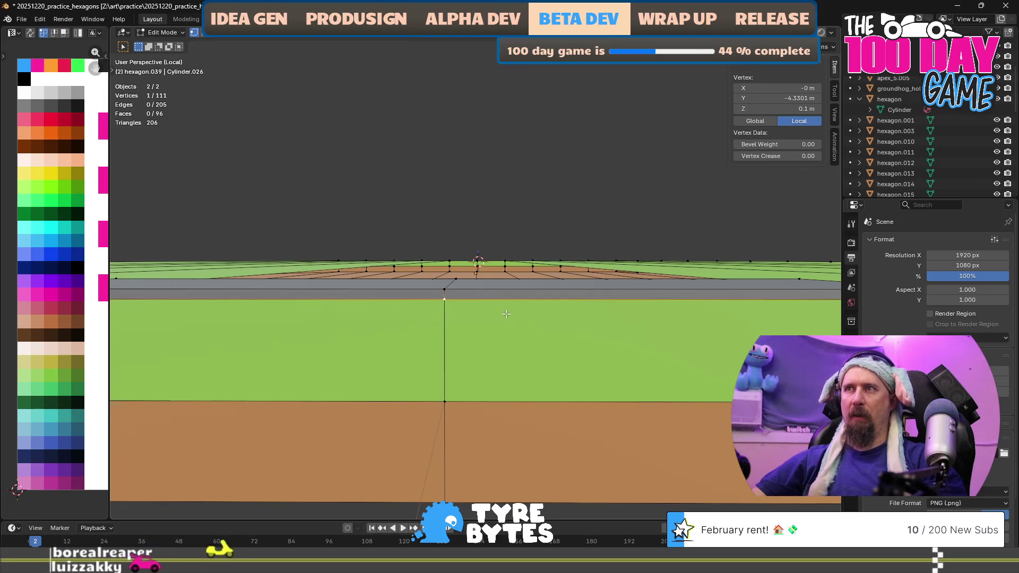
Snap the 3D cursor to the selected road-end vertex
key(shift+s)
click(511, 375)
middle_drag(511, 375, 519, 278)
key(shift+a)
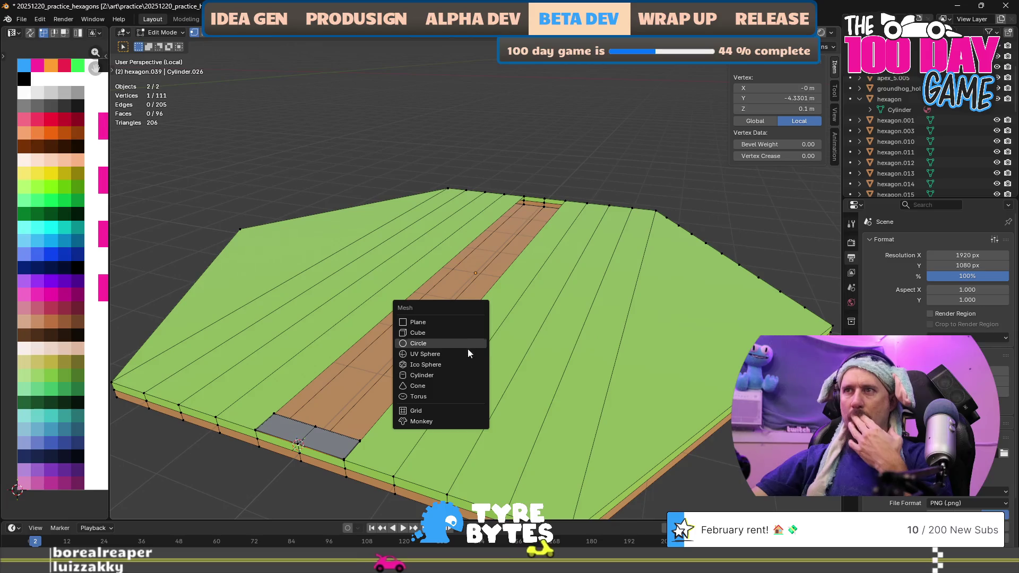
key(Escape)
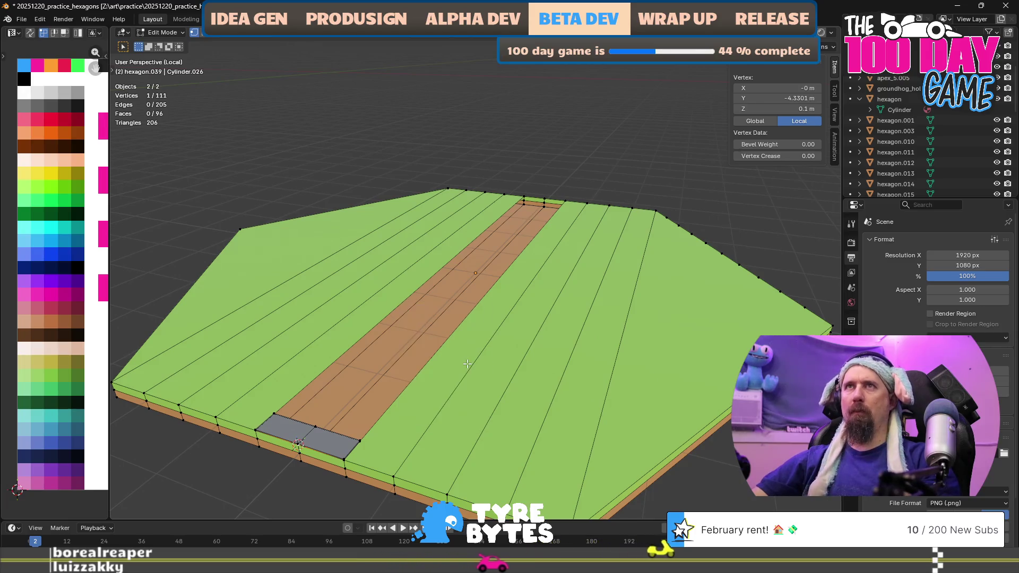
Add a Bézier curve at the 3D cursor on the road end
key(Tab)
key(shift+a)
mouse_move(467, 364)
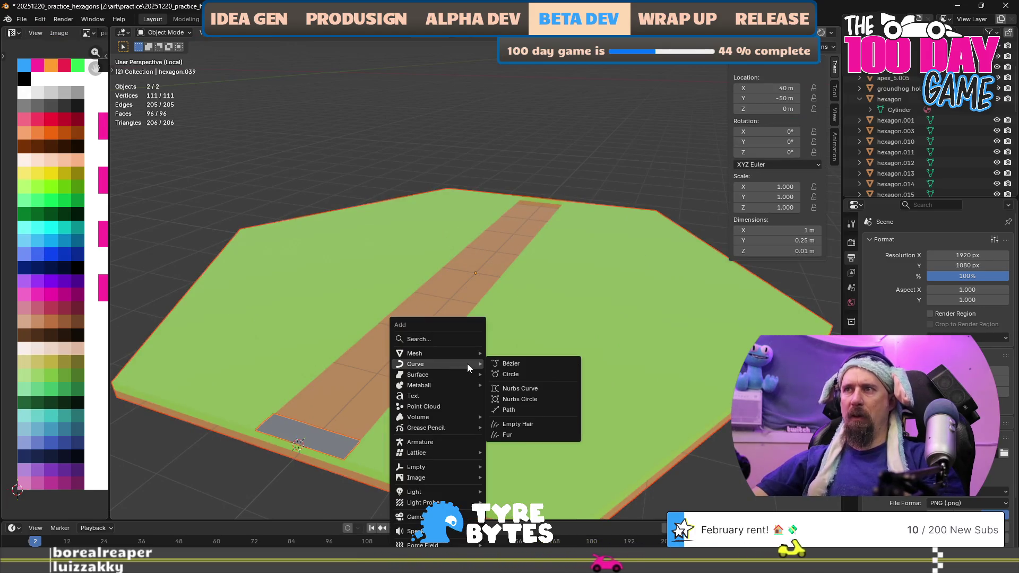
click(564, 363)
scroll(327, 376, up, 3)
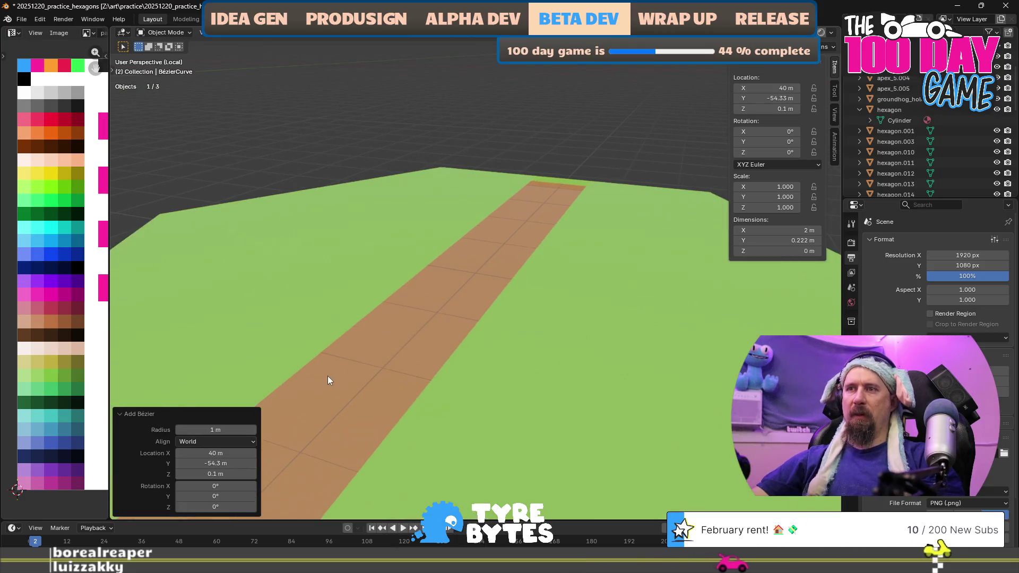
scroll(326, 375, down, 5)
scroll(419, 295, up, 8)
scroll(504, 263, down, 5)
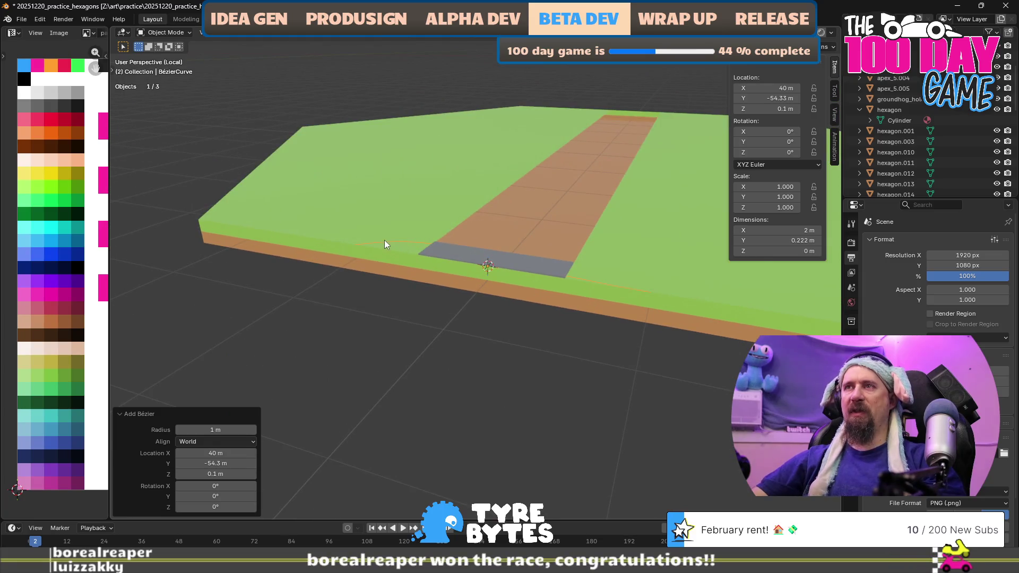
Check the tile's mesh, then select the Bézier curve and enter its Edit Mode
click(380, 244)
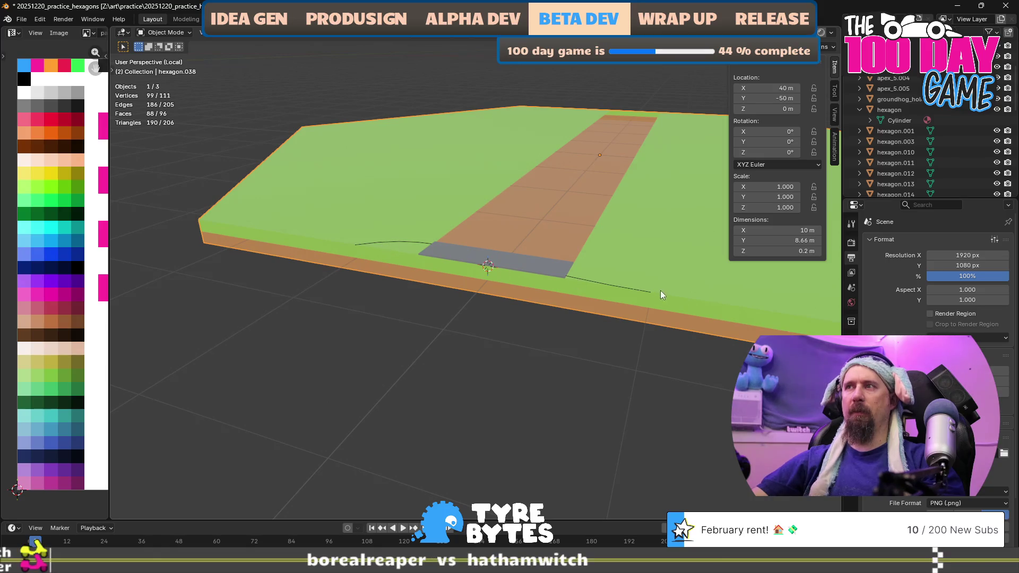
key(Tab)
key(Tab)
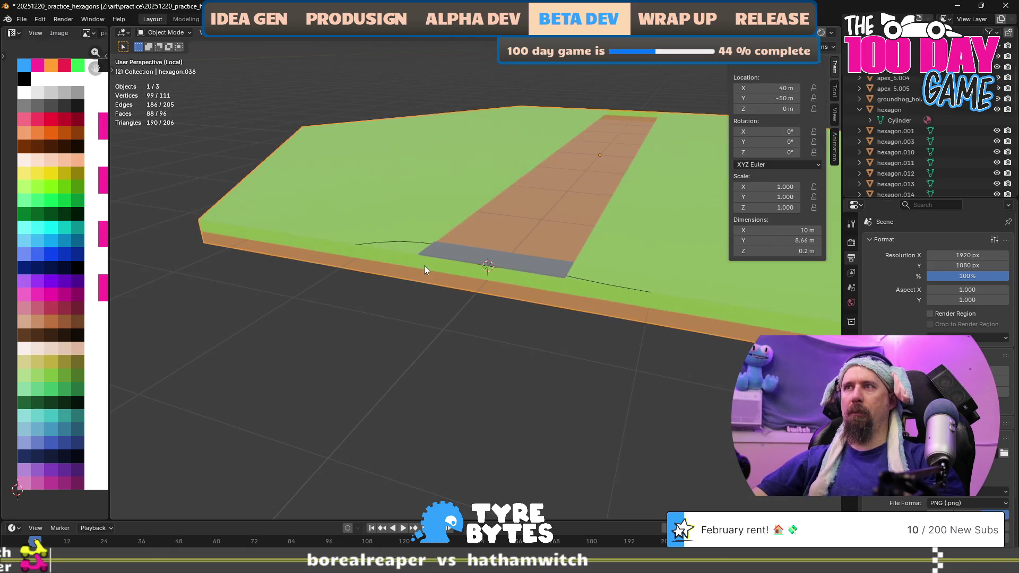
click(387, 243)
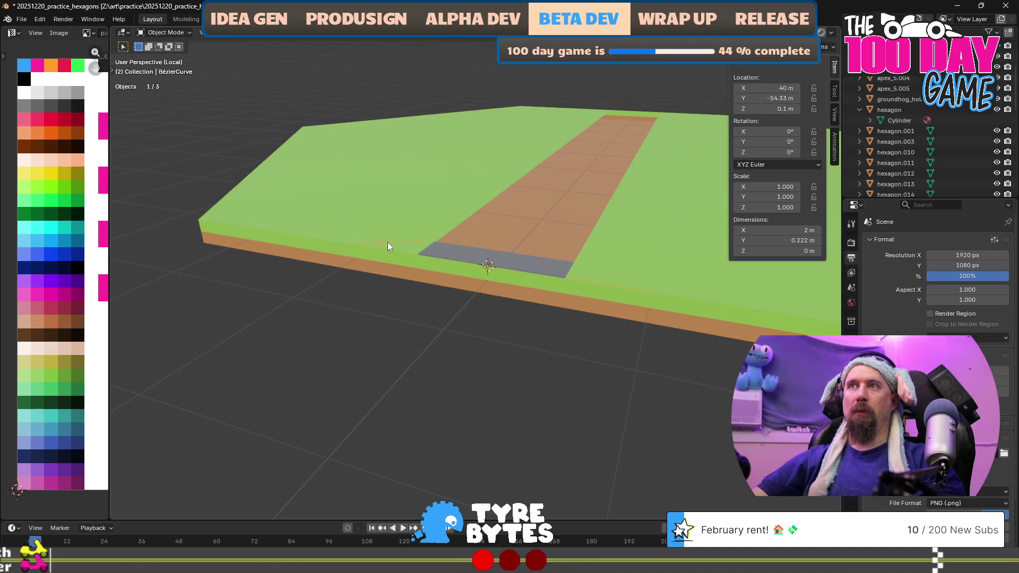
key(Tab)
scroll(387, 241, up, 3)
scroll(387, 242, down, 3)
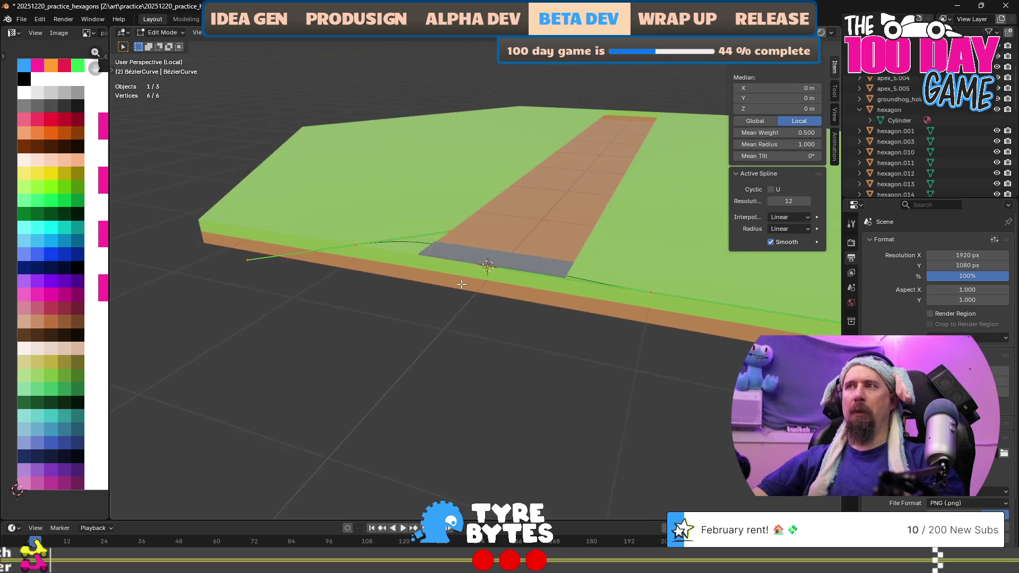
middle_drag(387, 242, 367, 299)
Move a curve control point and zero its X, Y and Z in the Item panel
click(305, 315)
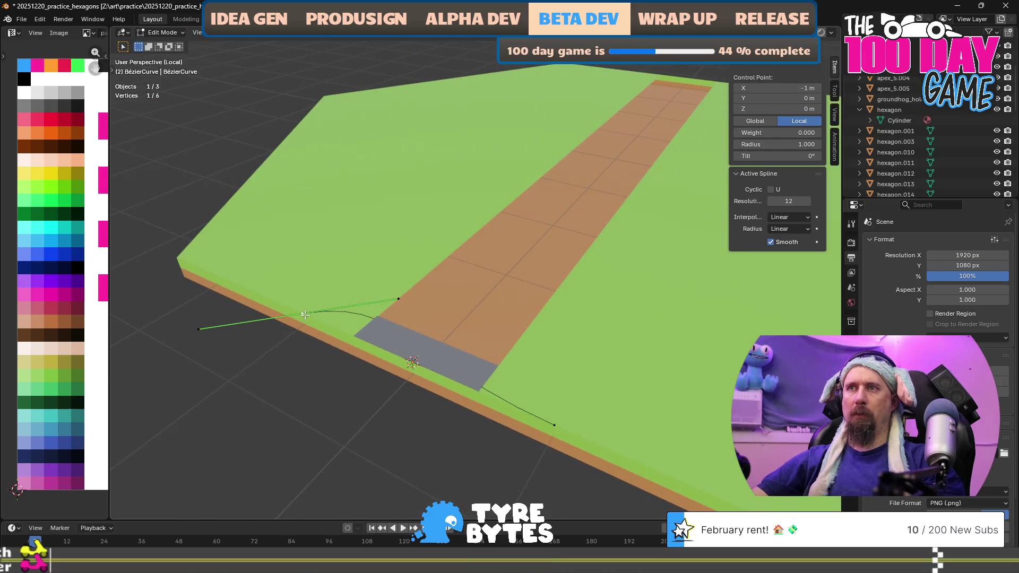
key(g)
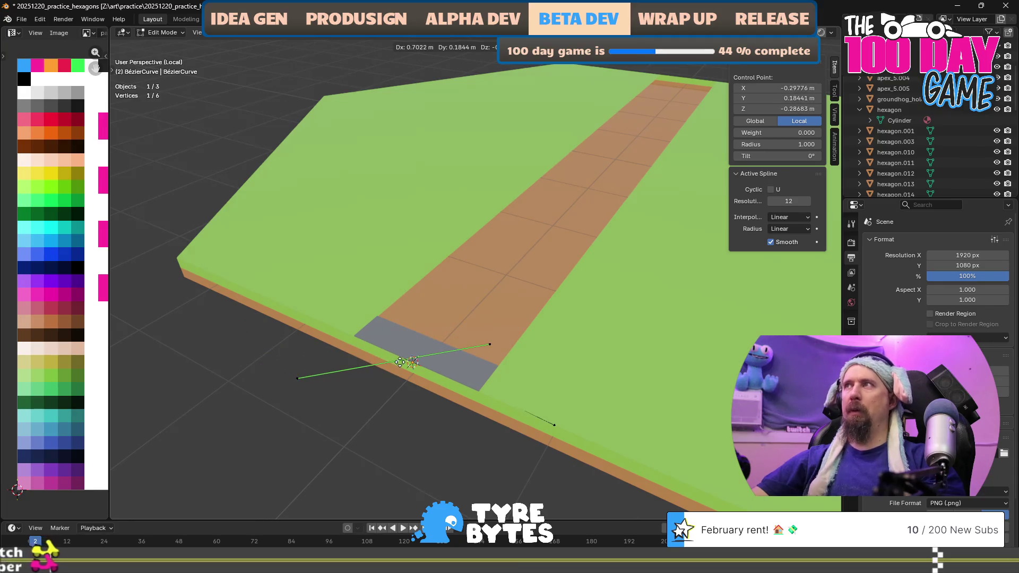
click(399, 362)
click(786, 89)
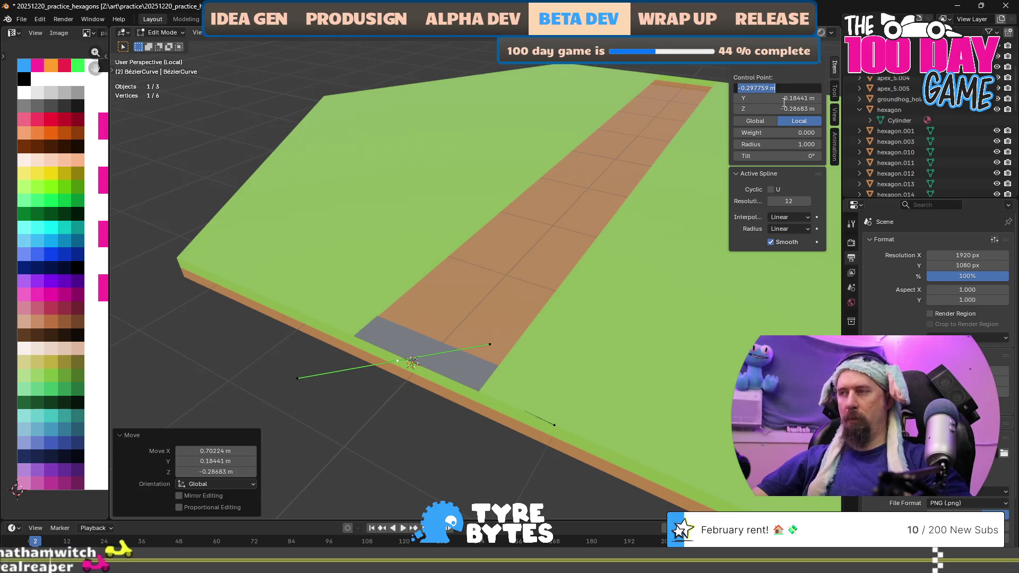
key(Return)
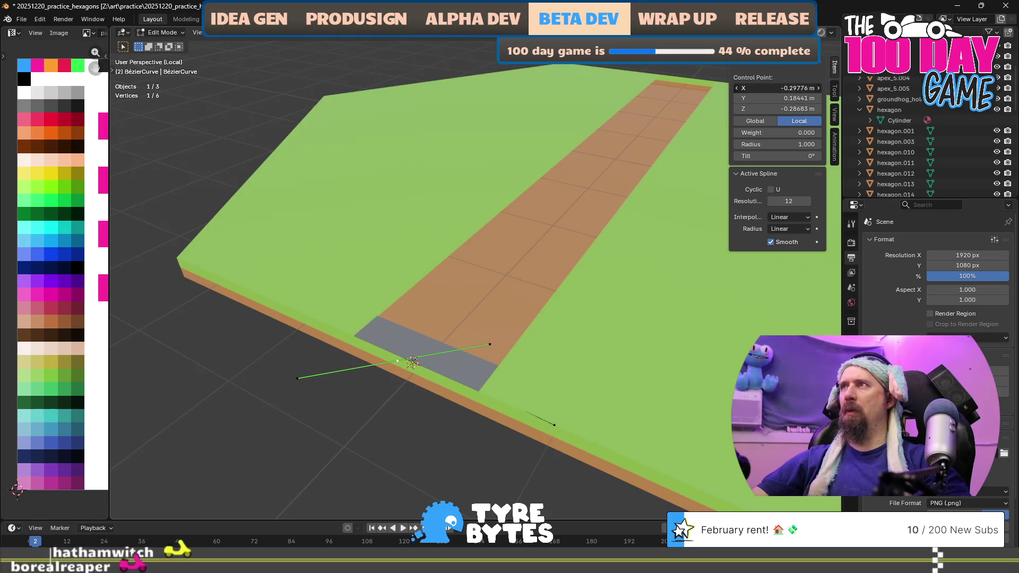
key(BackSpace)
click(779, 99)
key(Return)
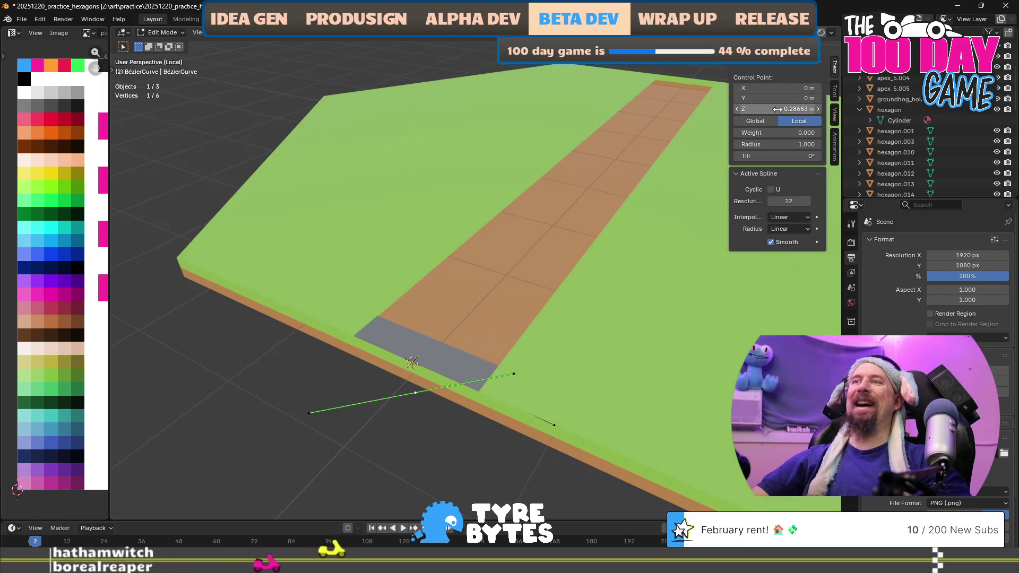
click(775, 109)
text(0)
key(Return)
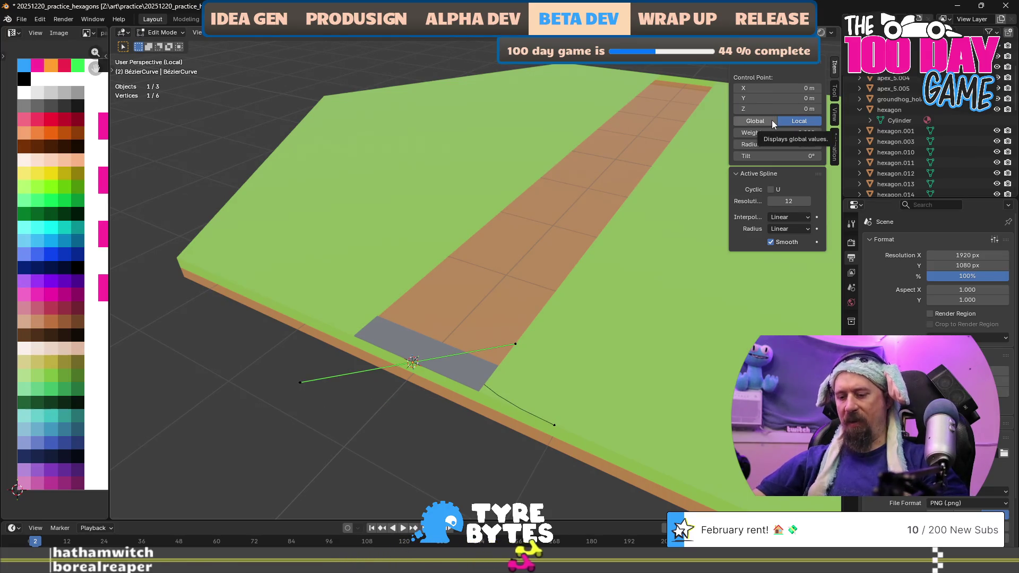
Set the curve's left handle to X 0 m
scroll(457, 294, up, 3)
mouse_move(453, 378)
middle_down()
mouse_move(470, 350)
mouse_move(477, 369)
middle_up()
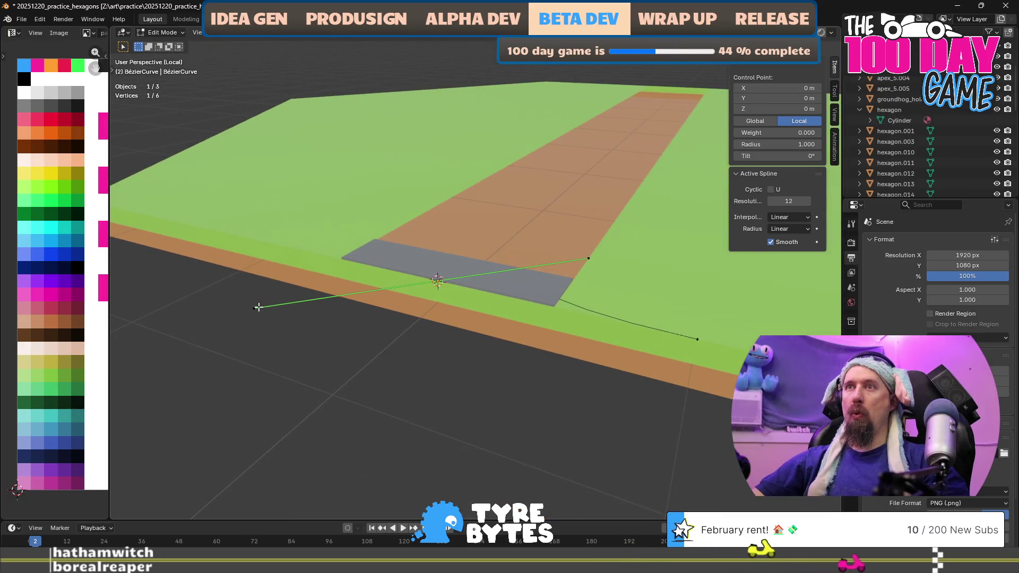
click(256, 308)
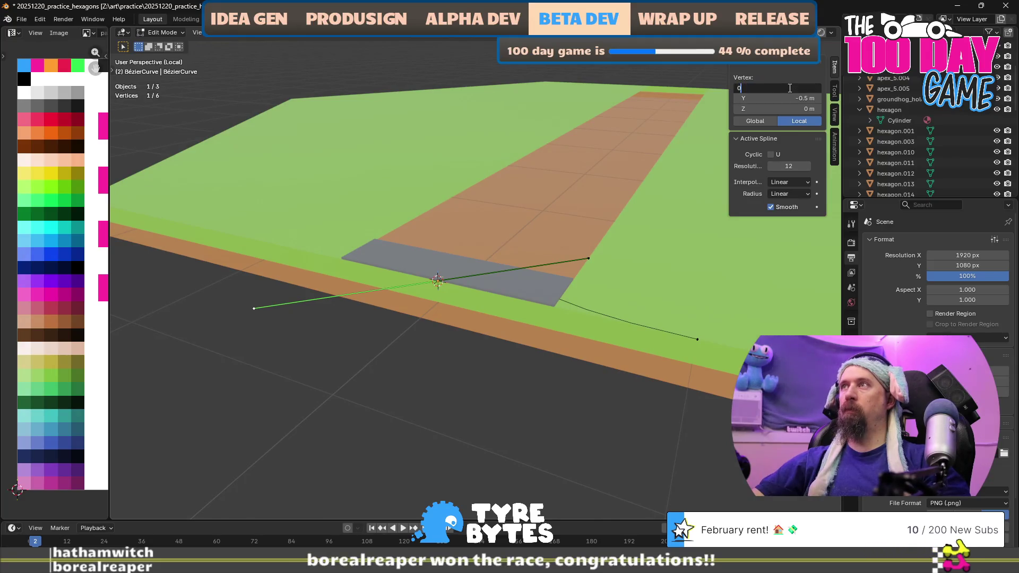
key(Return)
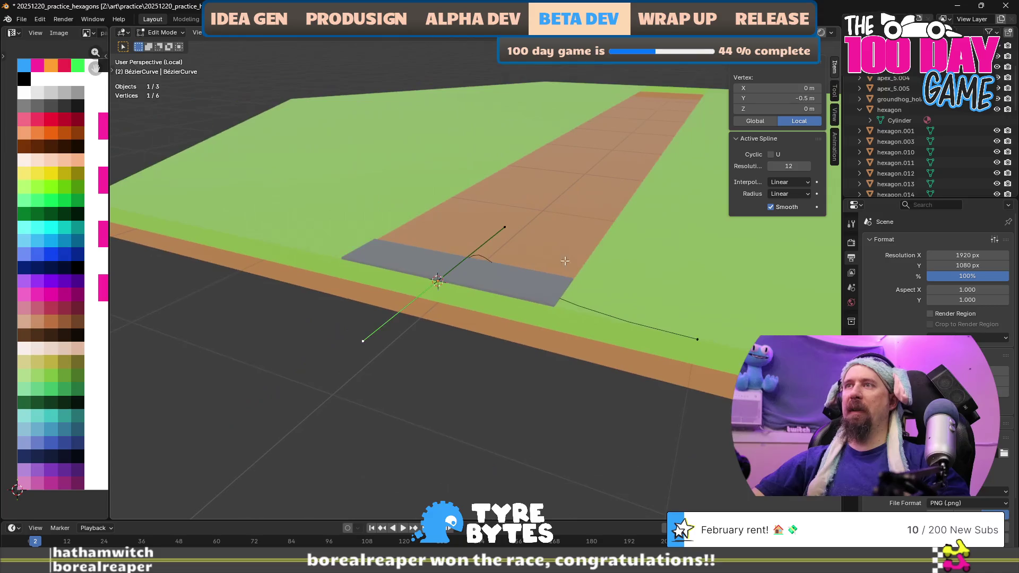
Select the Bézier curve's end control point
middle_drag(561, 253, 581, 287)
scroll(581, 286, down, 5)
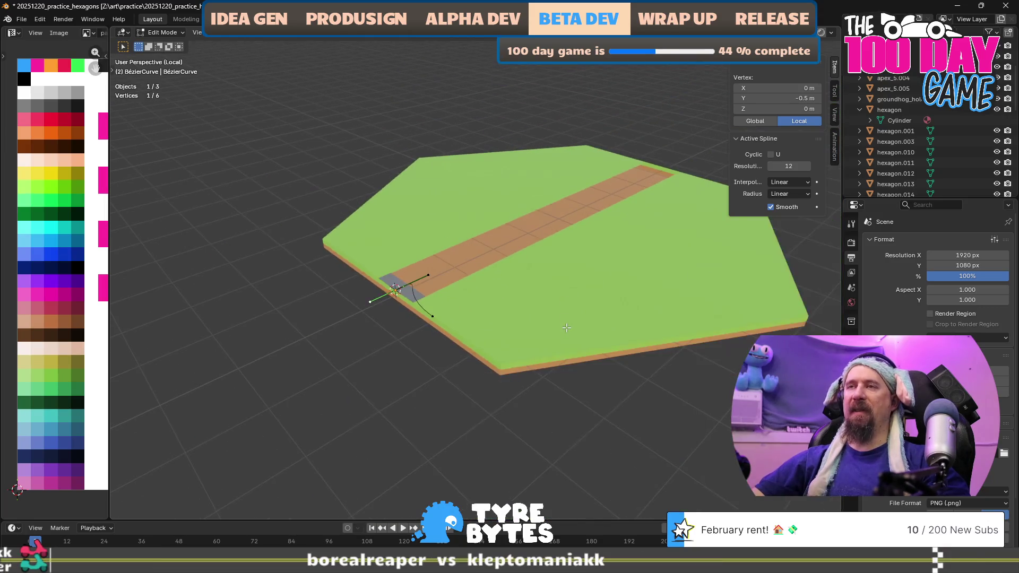
scroll(493, 333, up, 5)
scroll(493, 333, down, 5)
scroll(599, 250, up, 5)
middle_drag(599, 249, 563, 257)
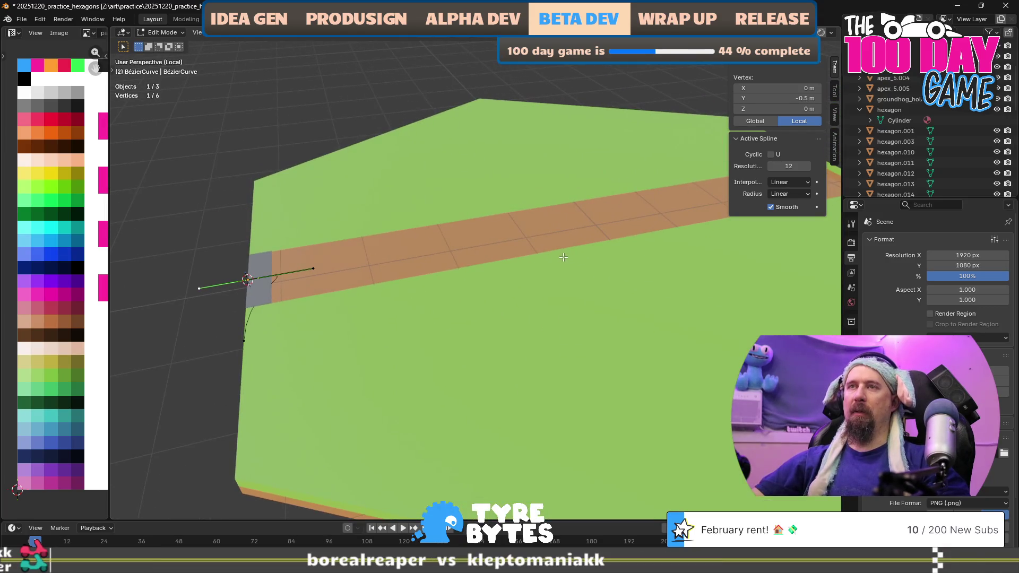
click(243, 341)
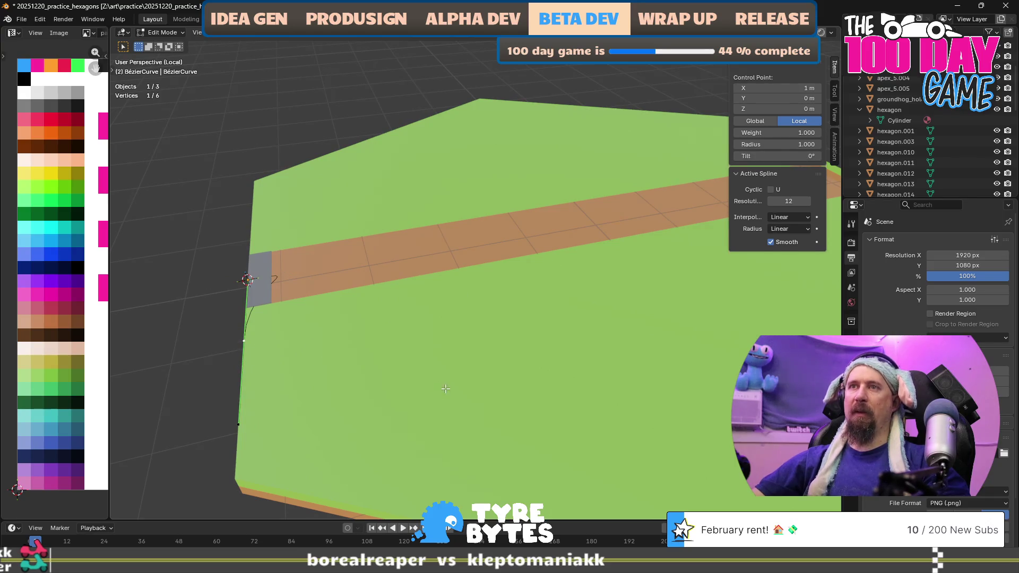
scroll(243, 341, down, 4)
middle_drag(371, 345, 596, 352)
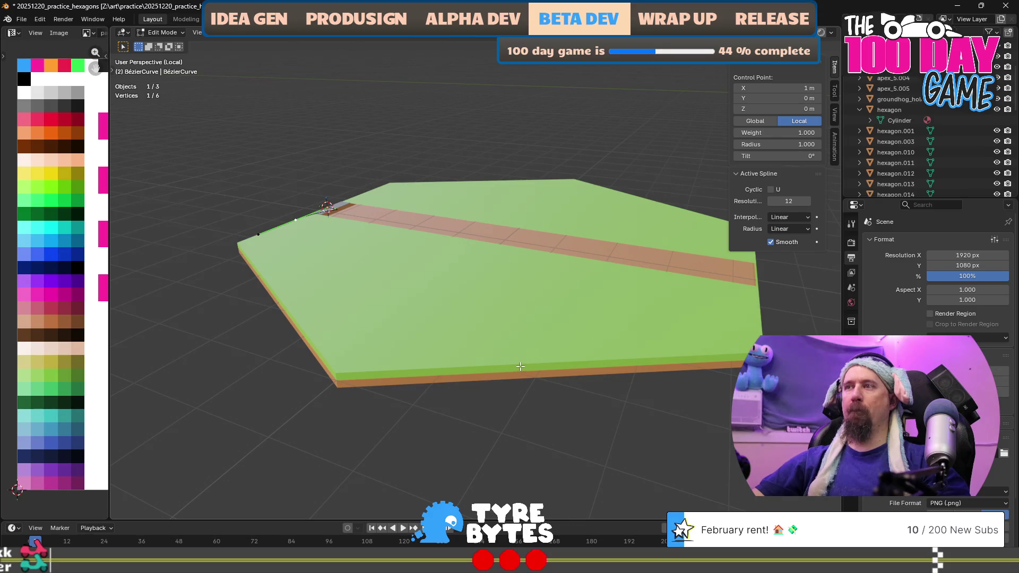
Snap the 3D cursor to a hexagon corner vertex at X 3.75, Y 2.1651, Z 0.1 m
key(alt+q)
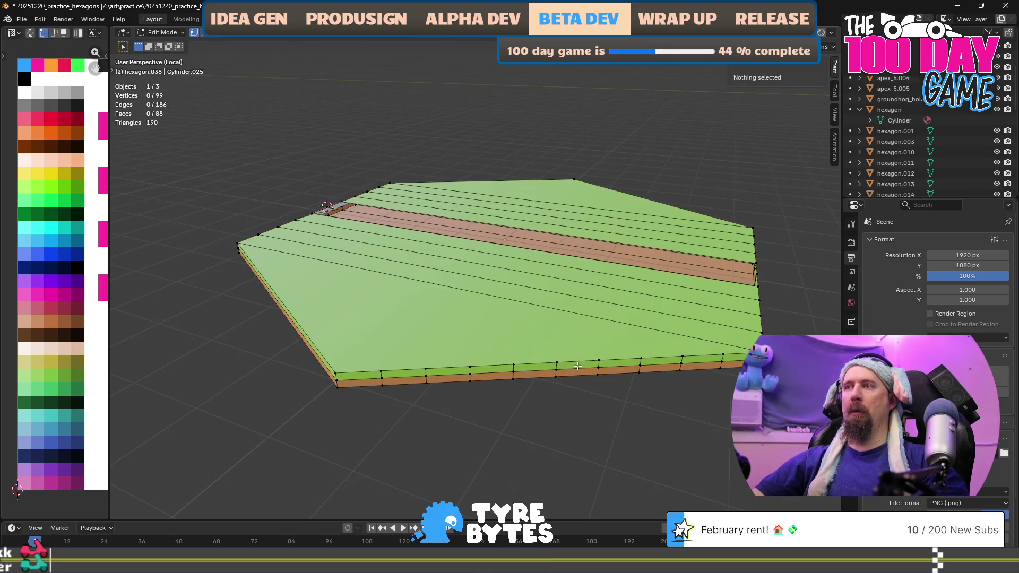
click(555, 360)
key(shift+s)
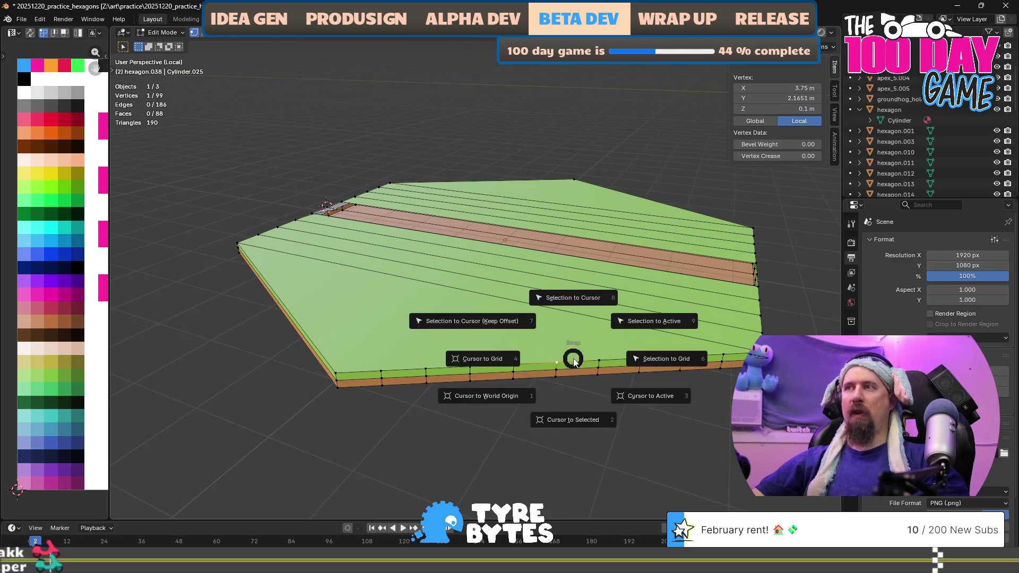
click(580, 412)
middle_drag(305, 281, 389, 302)
Snap the curve's control point onto the 3D cursor with Selection to Cursor
key(Tab)
click(381, 295)
click(382, 304)
key(Tab)
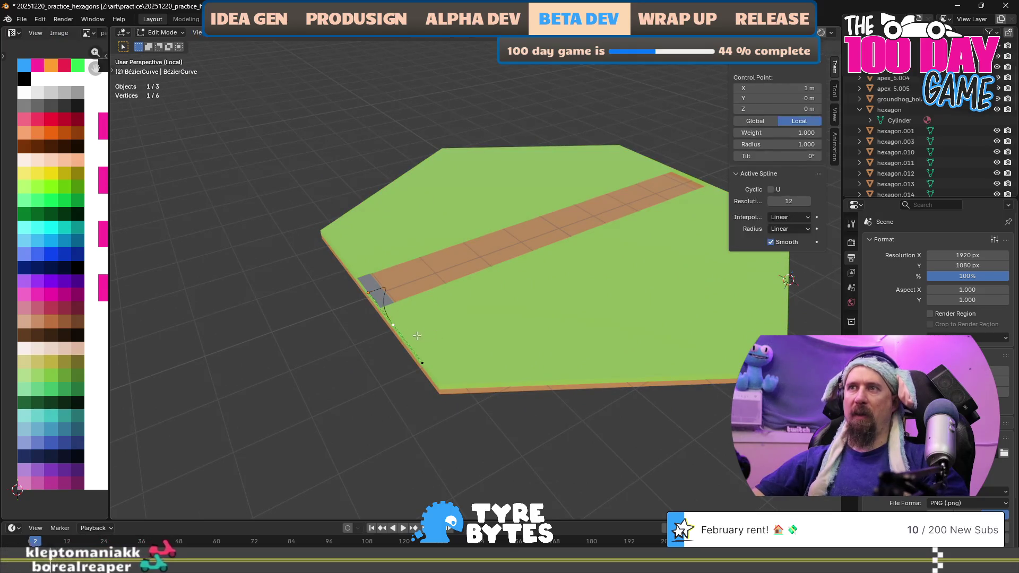
key(shift+s)
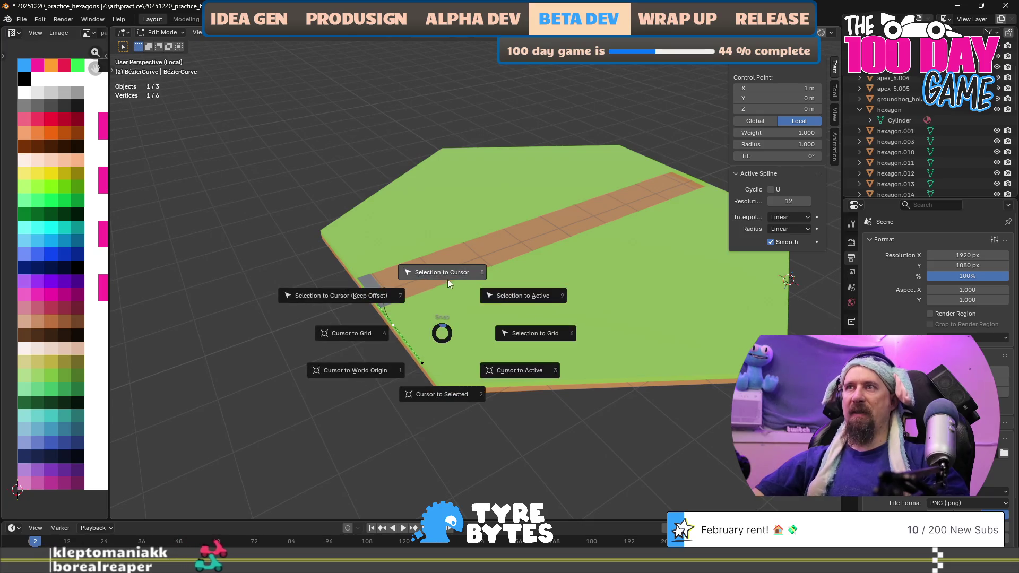
click(447, 274)
Move the curve's far handle near the tile's front edge, flat at Z 0 m
middle_drag(625, 366, 526, 344)
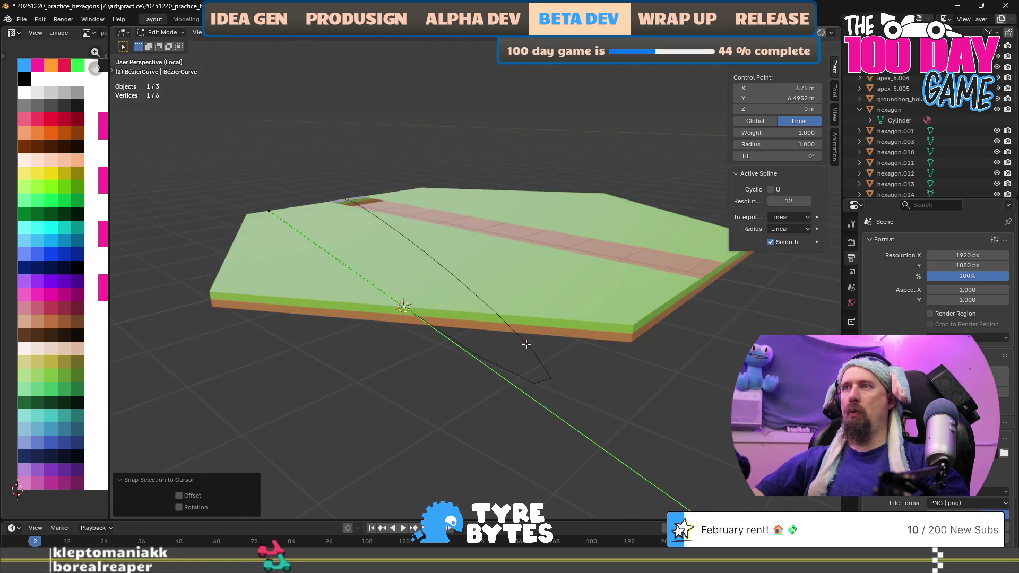
scroll(518, 366, down, 4)
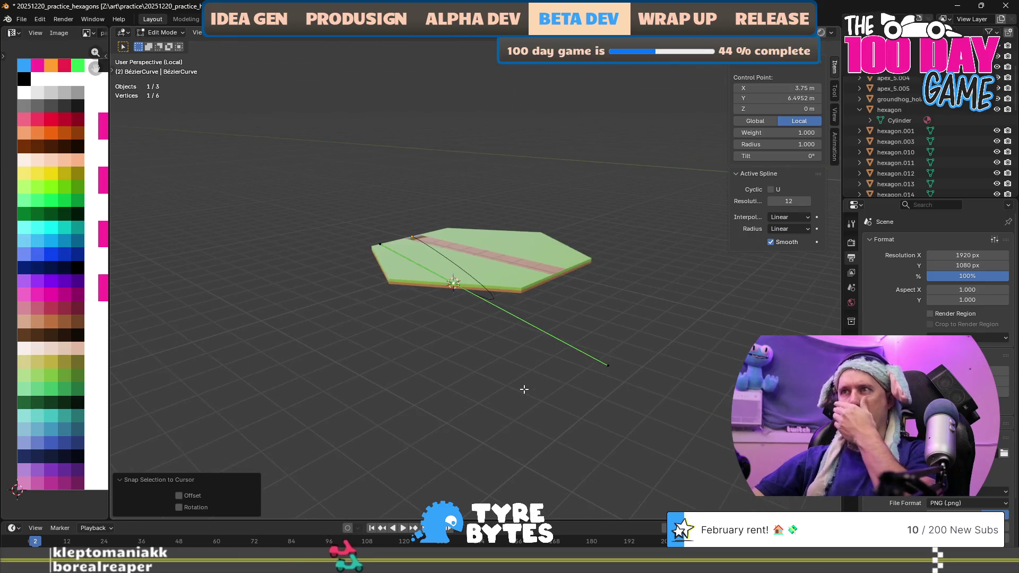
click(608, 367)
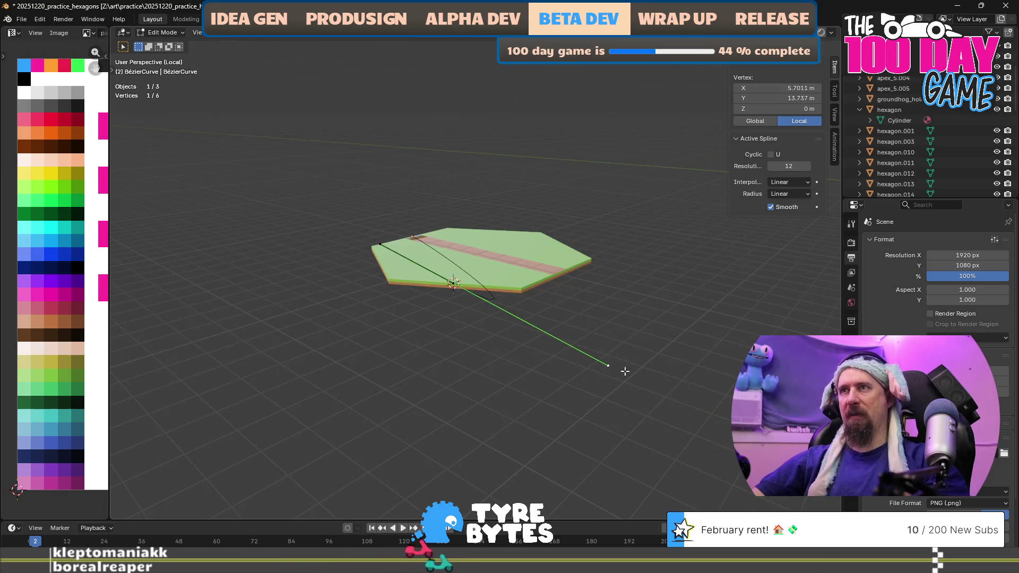
key(g)
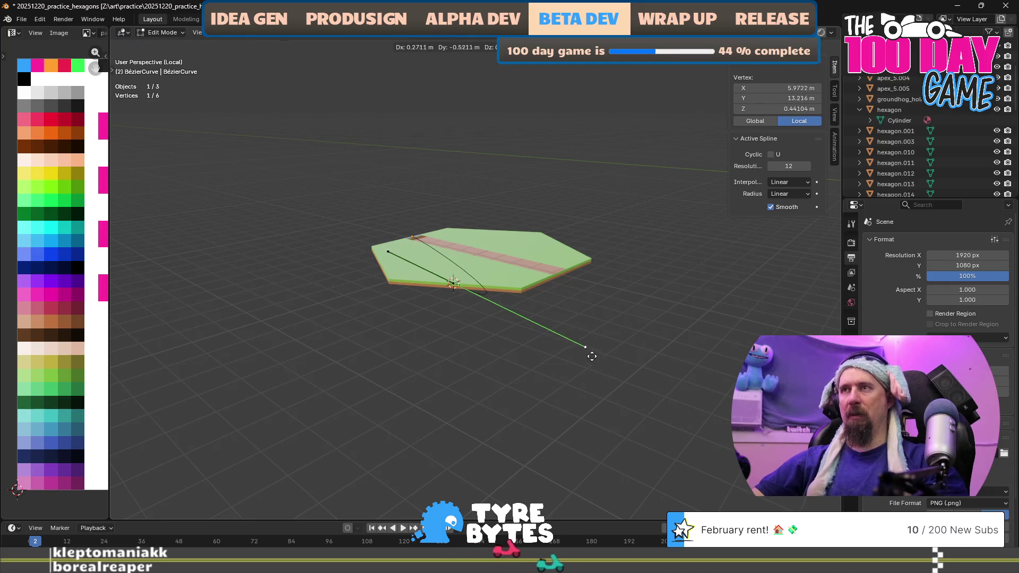
click(462, 285)
scroll(391, 326, up, 6)
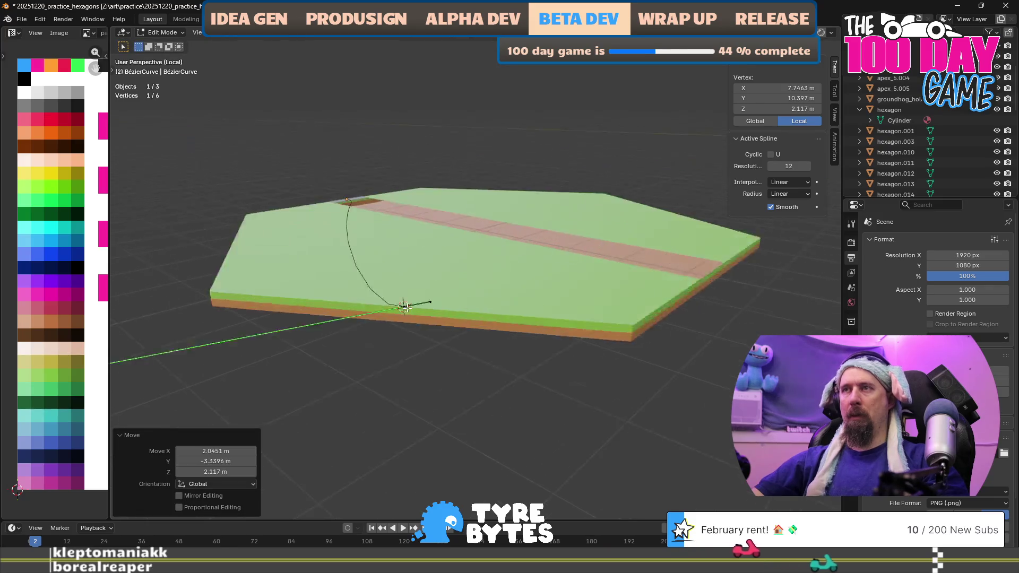
scroll(456, 350, down, 5)
middle_drag(472, 341, 554, 332)
middle_drag(621, 347, 592, 301)
text(0)
key(Return)
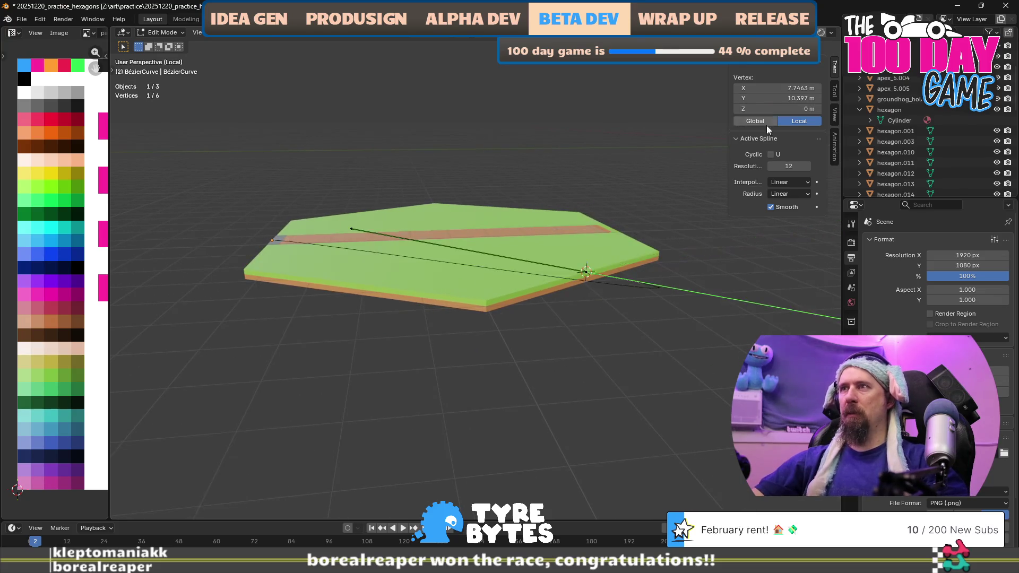
Select the left endpoint's outer handle and enter a new Y value in the Item panel
click(271, 240)
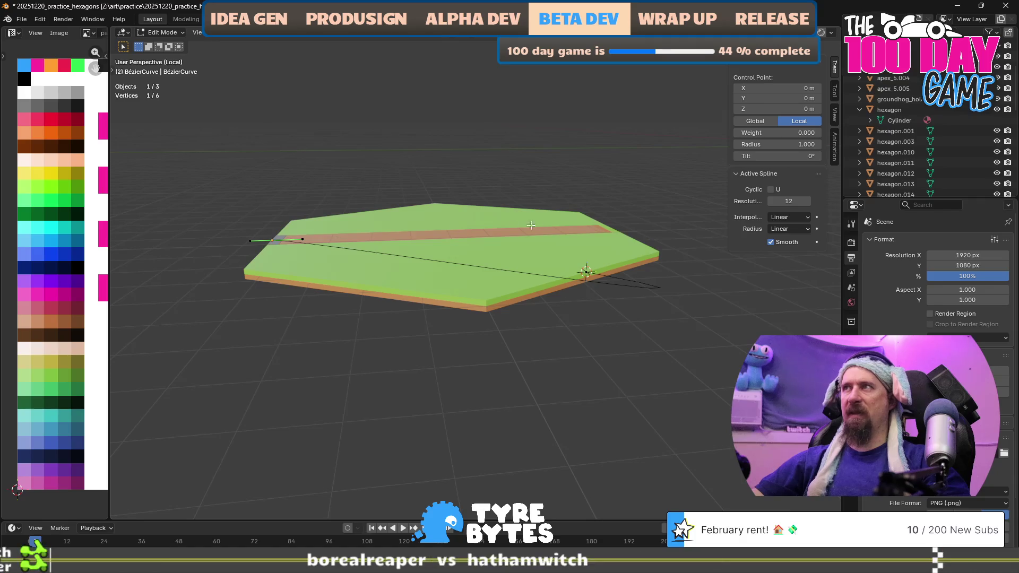
middle_drag(283, 242, 359, 276)
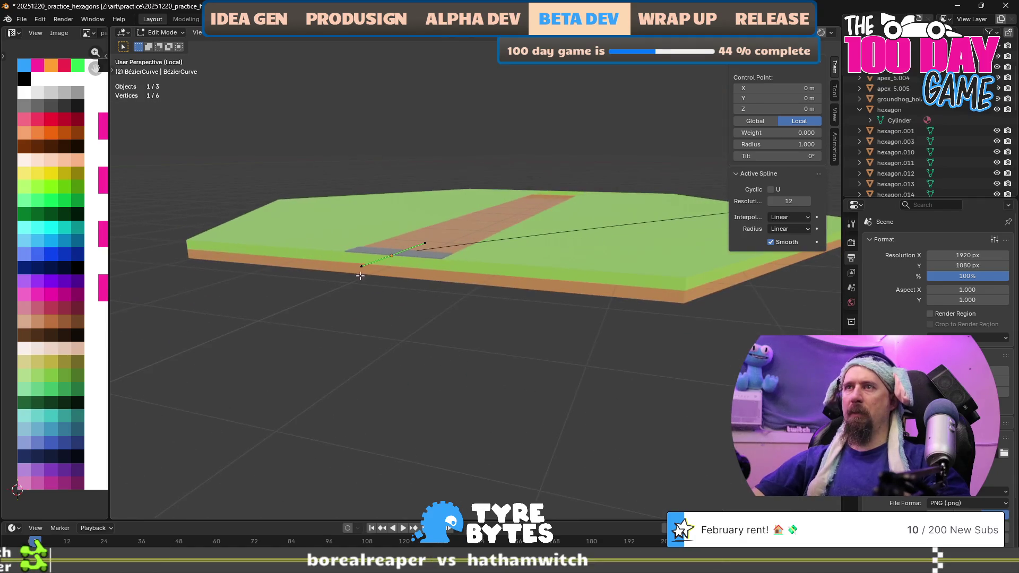
click(363, 265)
scroll(457, 301, down, 3)
scroll(495, 294, up, 3)
click(788, 97)
text(0.5)
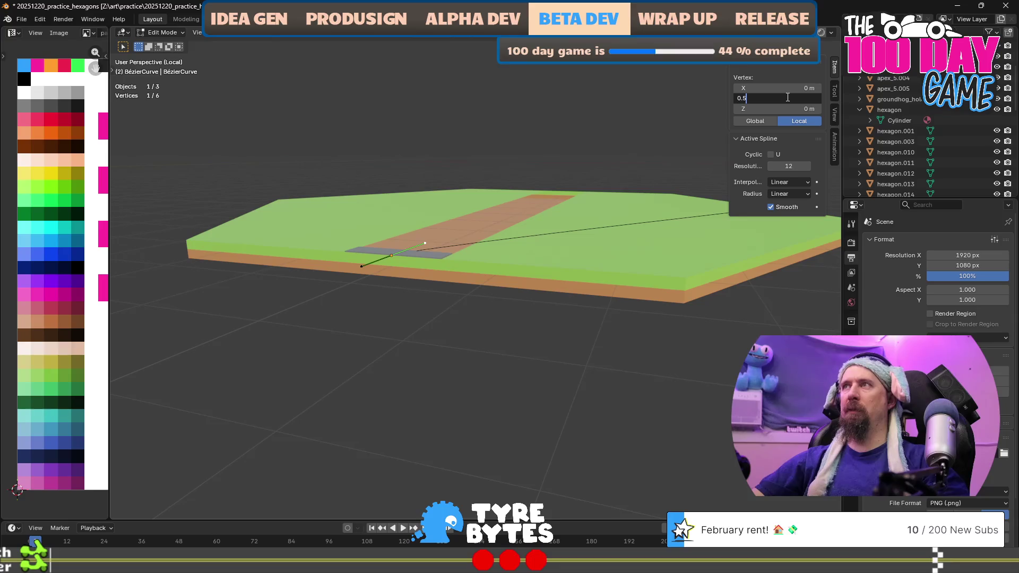
Select the curve's other endpoint, viewing the road running vertically
mouse_move(373, 265)
middle_down()
mouse_move(531, 329)
mouse_move(682, 365)
mouse_move(565, 350)
middle_up()
scroll(682, 366, up, 2)
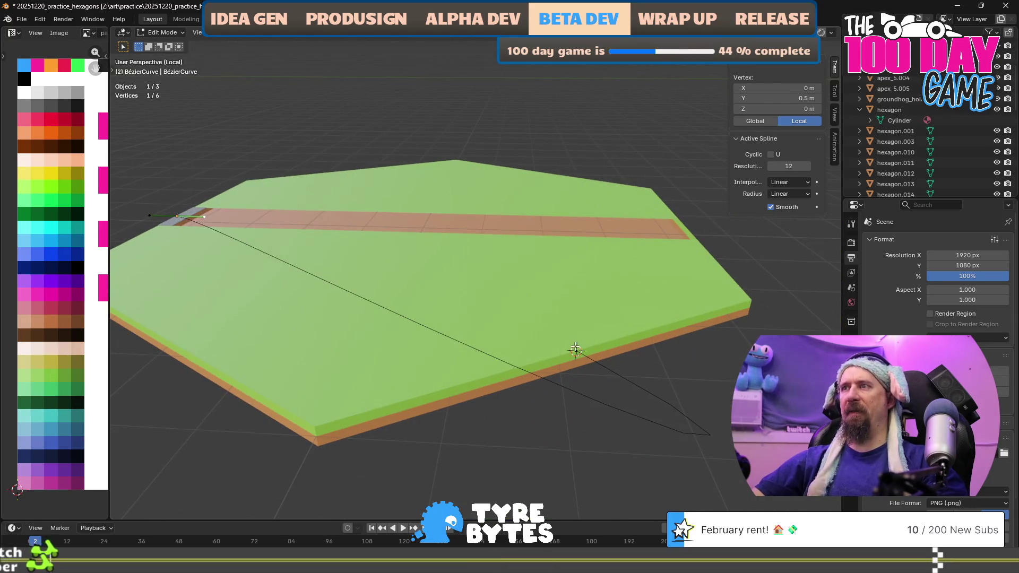
click(575, 349)
scroll(577, 353, down, 2)
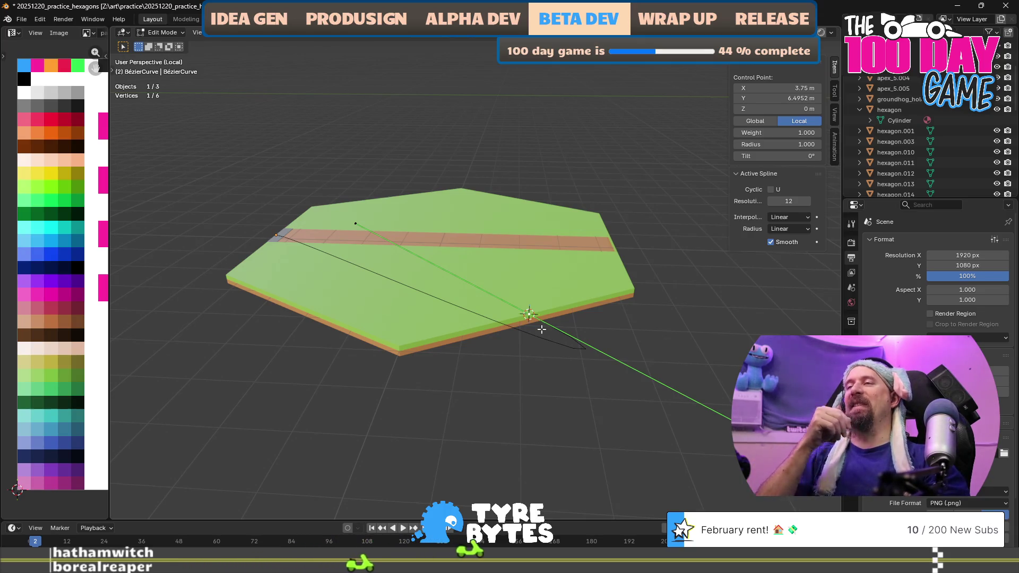
middle_drag(541, 329, 558, 361)
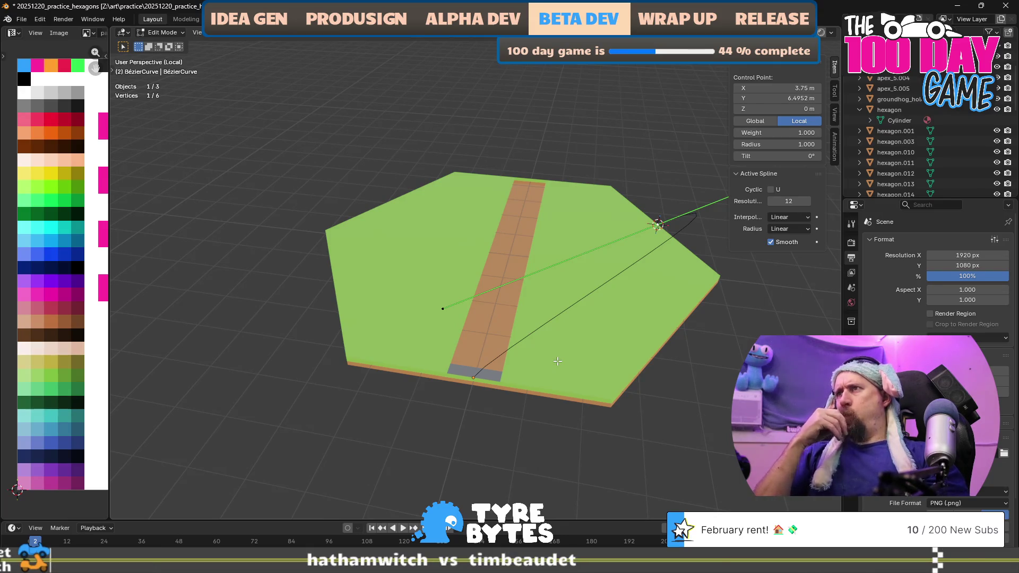
scroll(609, 301, down, 1)
key(super)
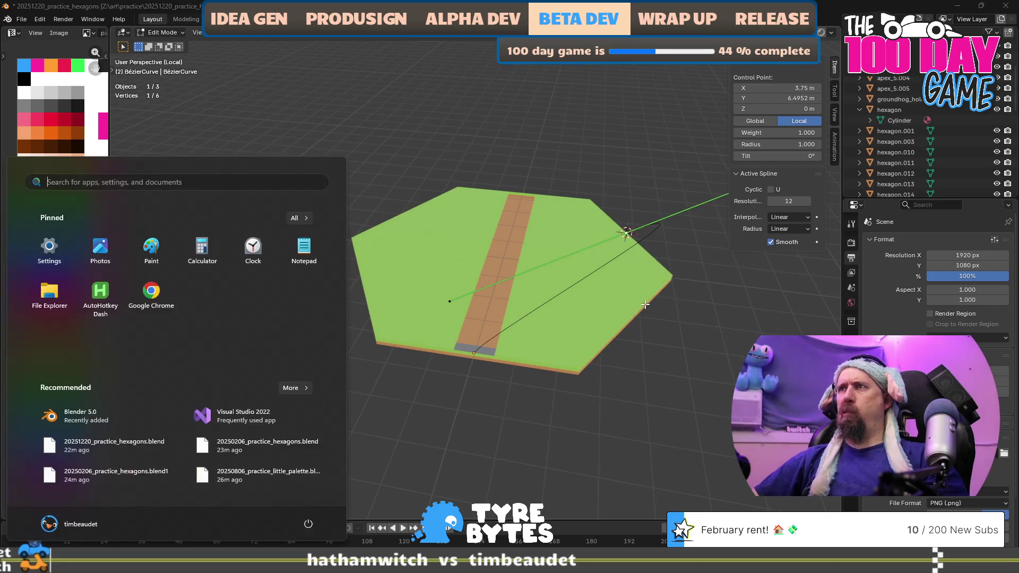
key(super)
shift+middle_drag(649, 301, 554, 315)
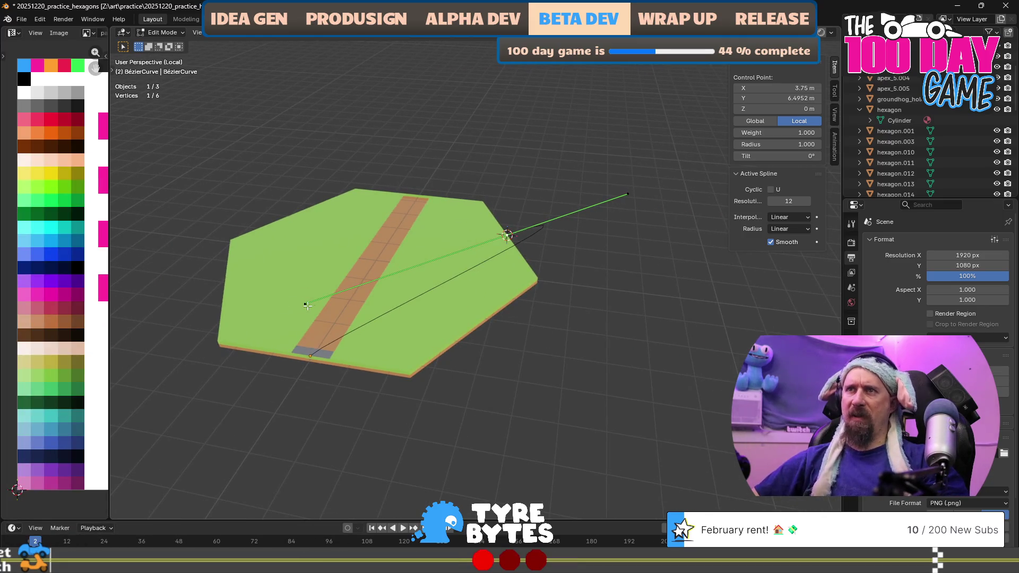
click(308, 302)
key(g)
key(shift+z)
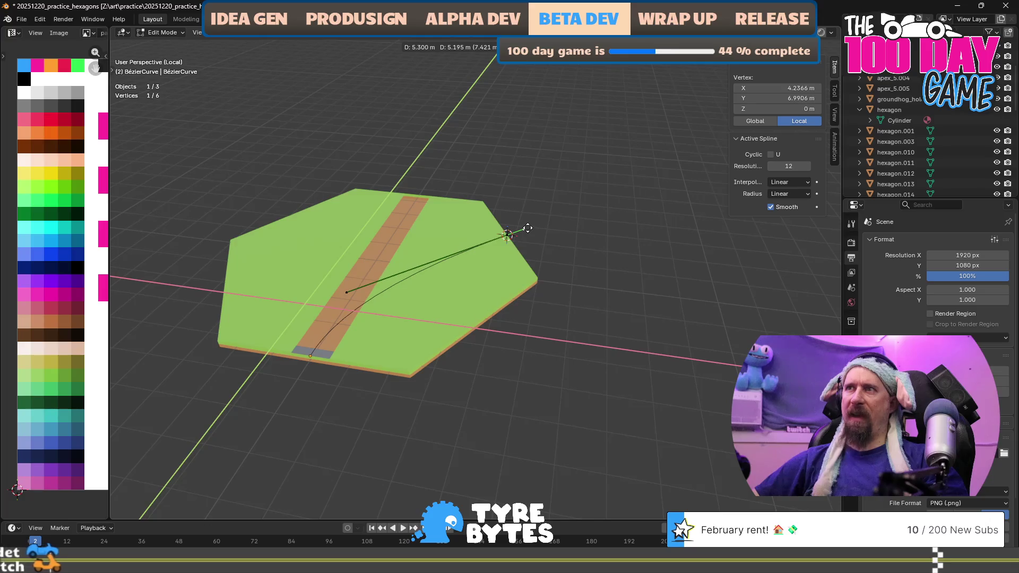
click(526, 231)
scroll(529, 256, up, 3)
middle_drag(528, 256, 287, 110)
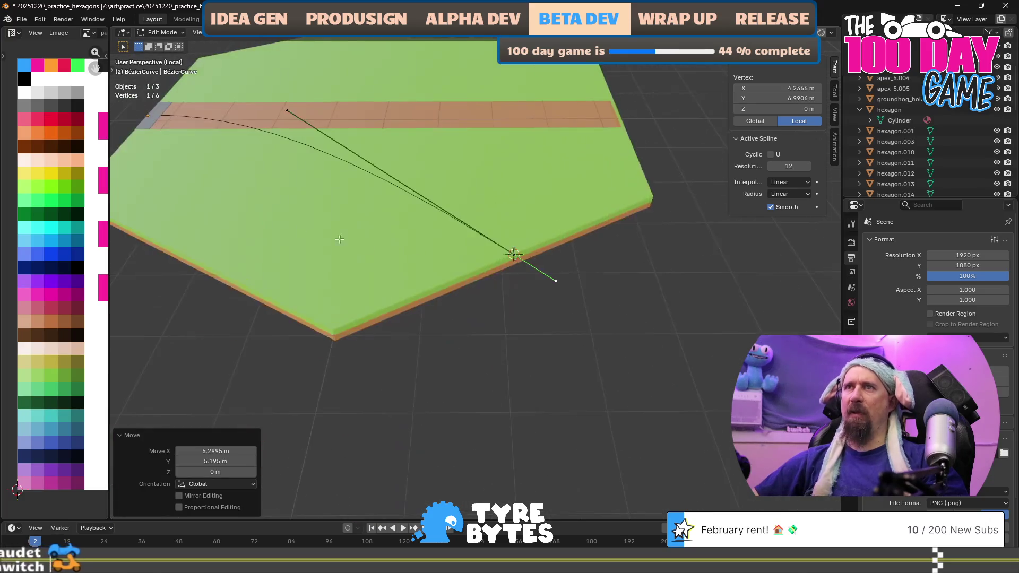
key(g)
key(shift+z)
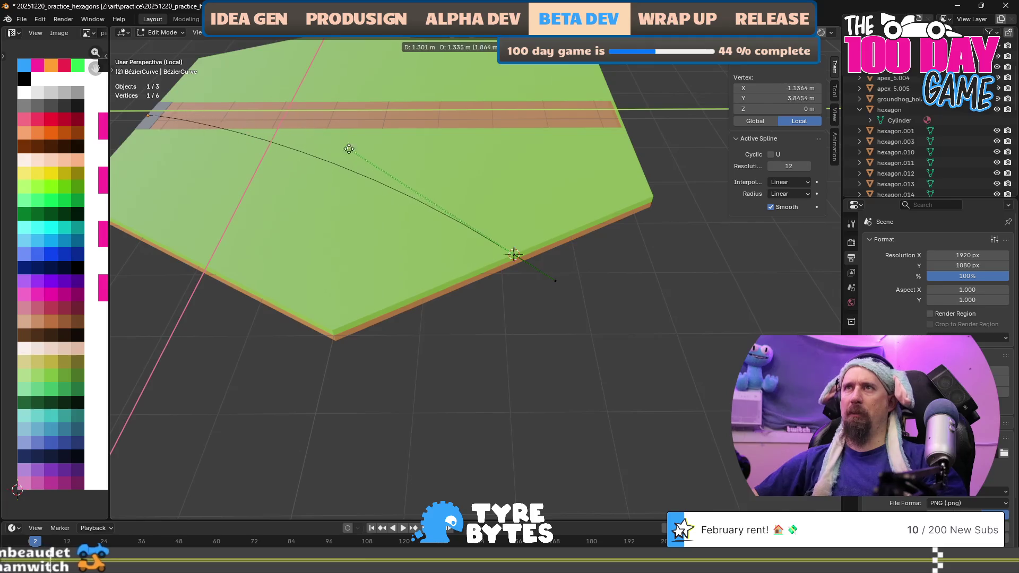
click(486, 233)
mouse_move(510, 308)
middle_down()
mouse_move(531, 254)
mouse_move(578, 296)
middle_up()
scroll(540, 202, up, 3)
mouse_move(540, 201)
middle_down()
mouse_move(667, 155)
mouse_move(474, 318)
mouse_move(483, 291)
middle_up()
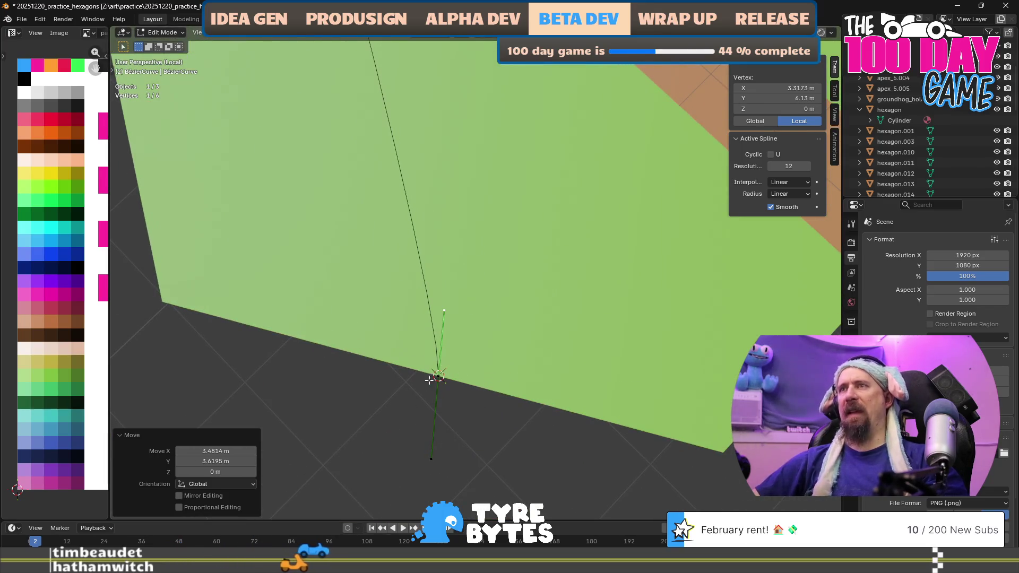
middle_drag(424, 384, 526, 302)
scroll(529, 293, down, 3)
click(500, 238)
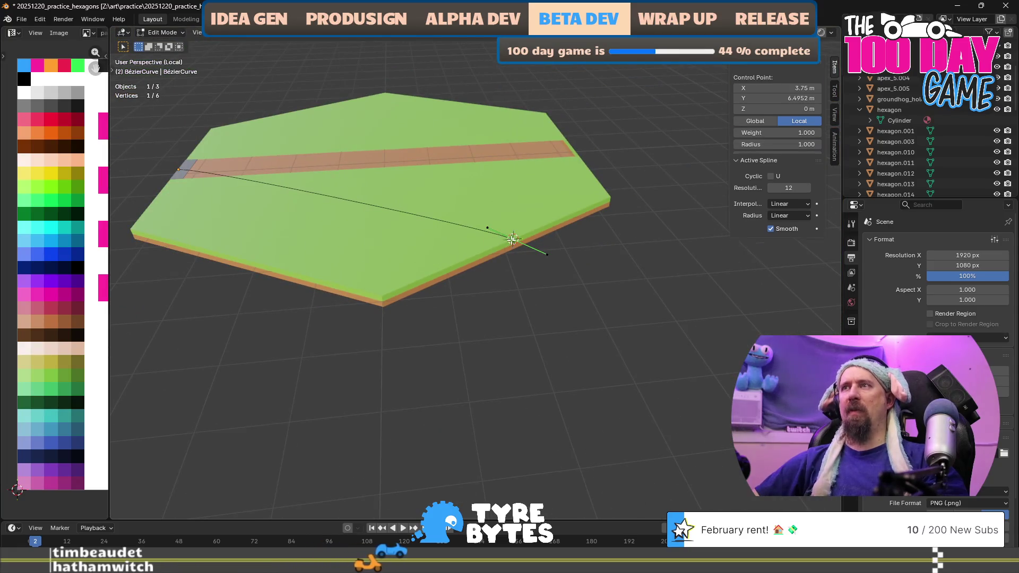
shift+click(182, 170)
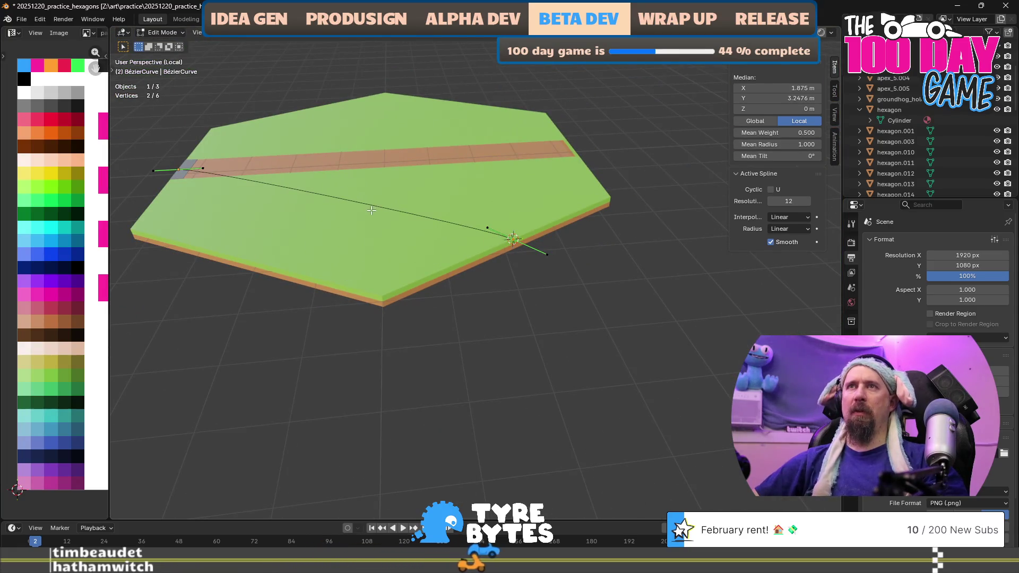
key(e)
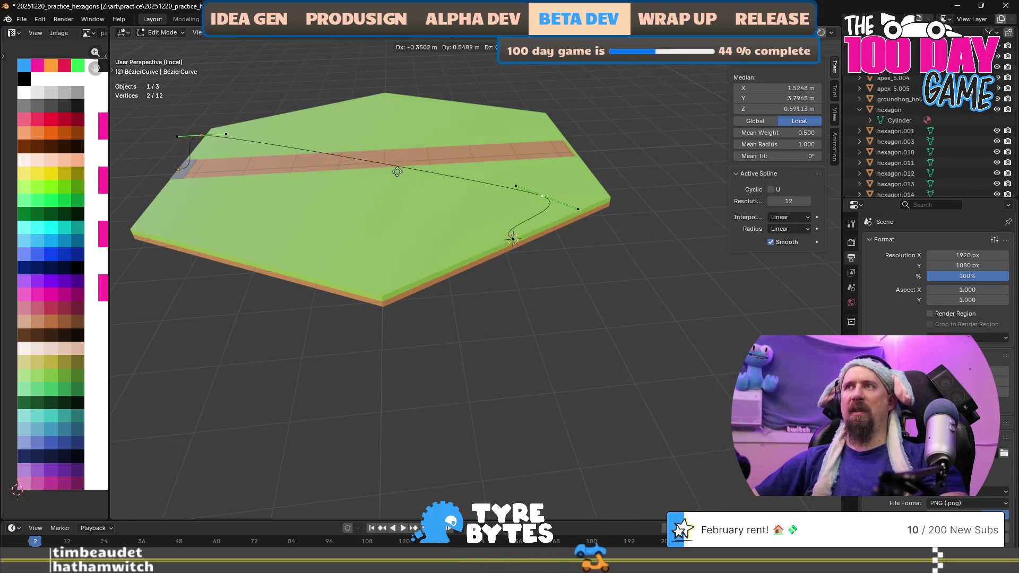
right_click(399, 174)
key(ctrl+z)
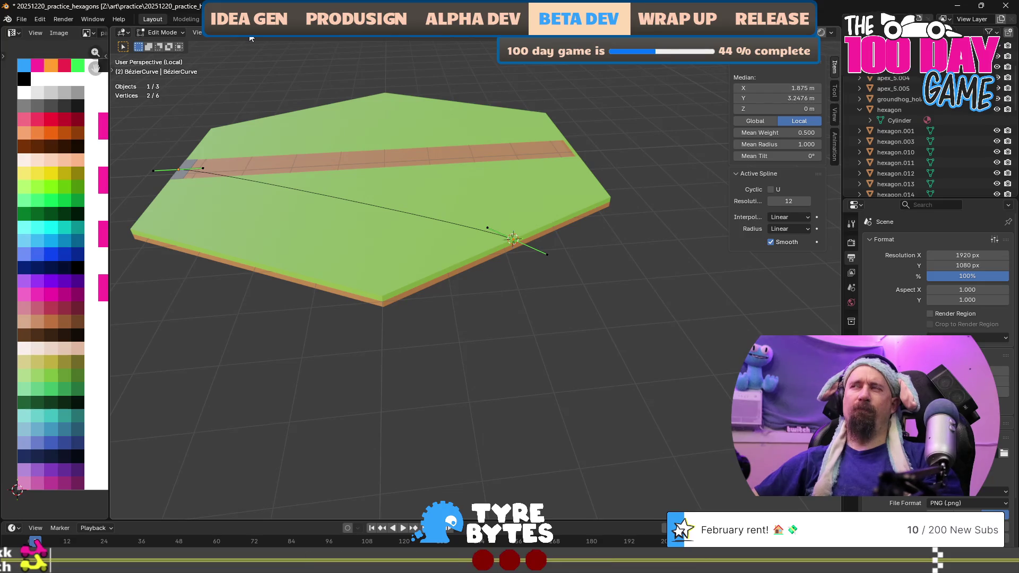
Join the curve's two end points with Make Segment, then undo that join
click(251, 38)
click(263, 37)
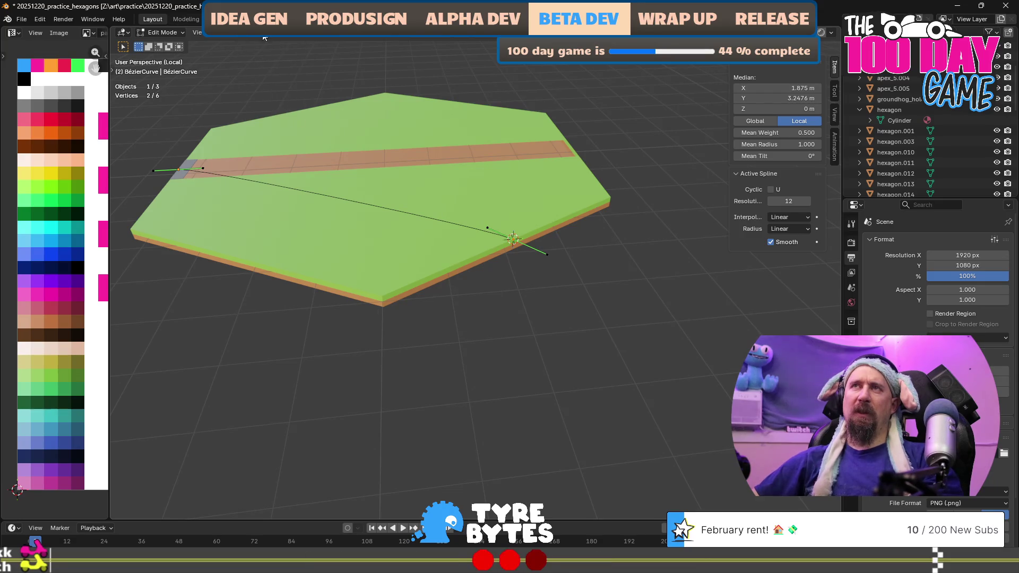
click(251, 37)
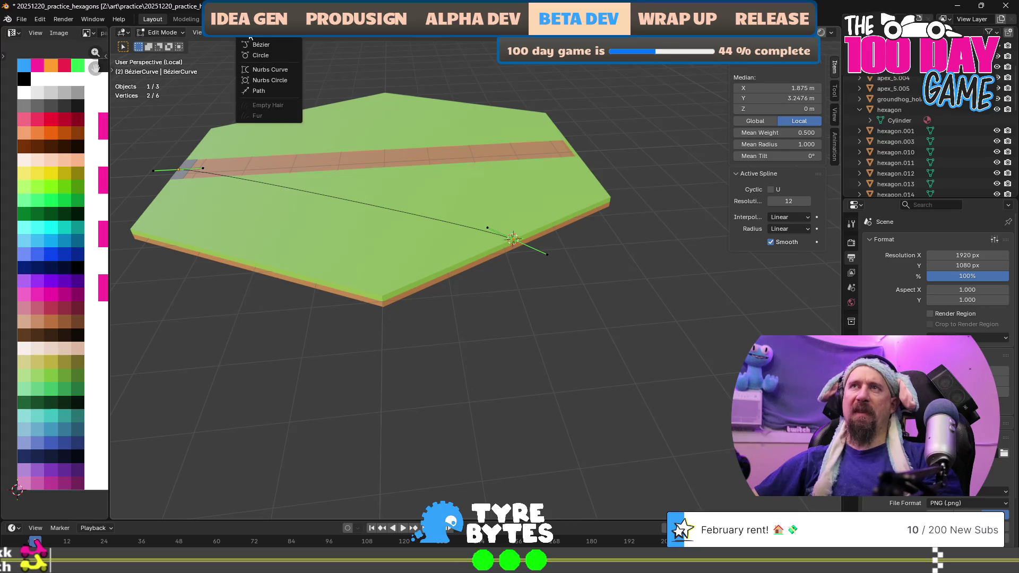
click(271, 37)
click(273, 33)
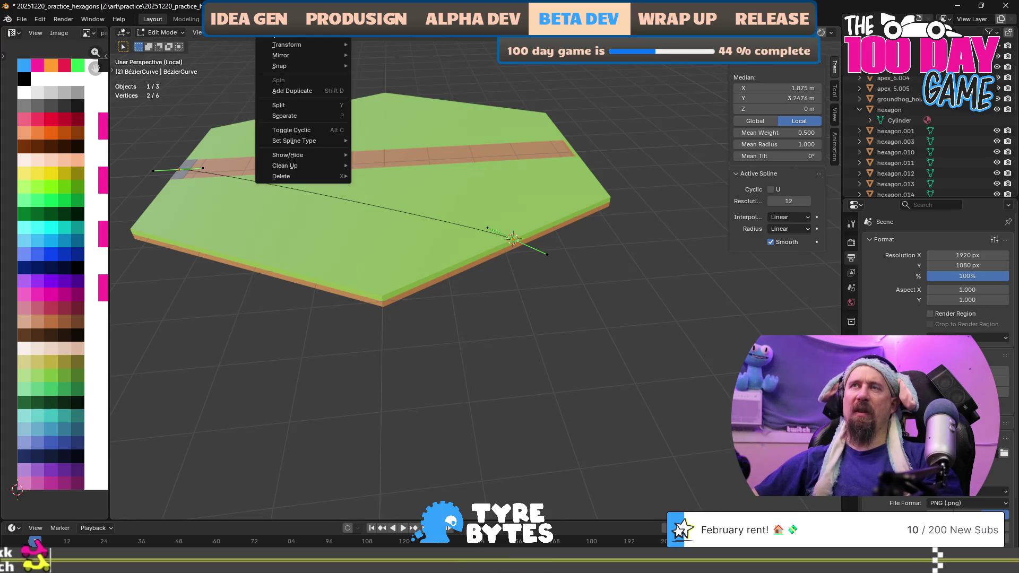
mouse_move(299, 37)
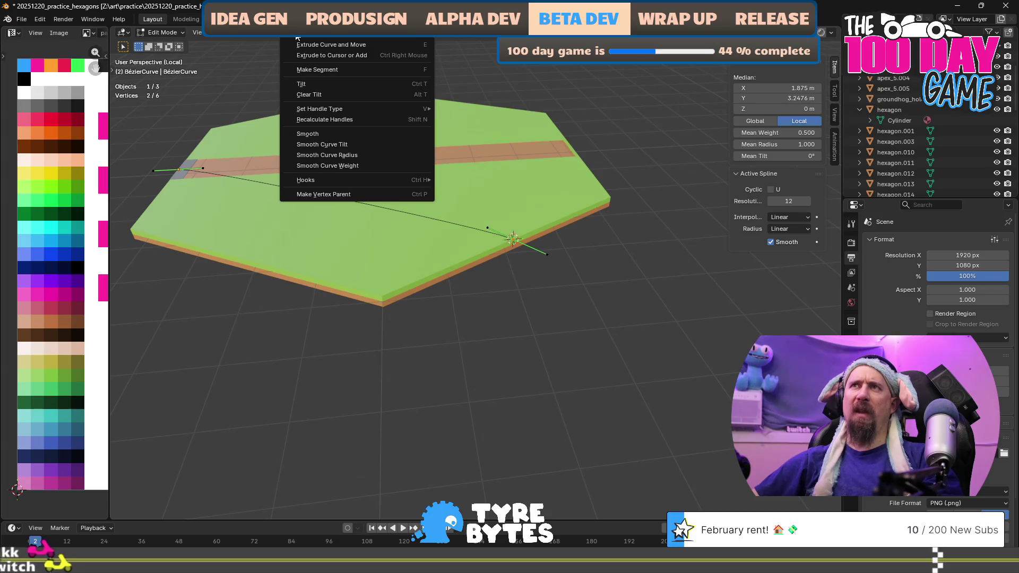
click(326, 69)
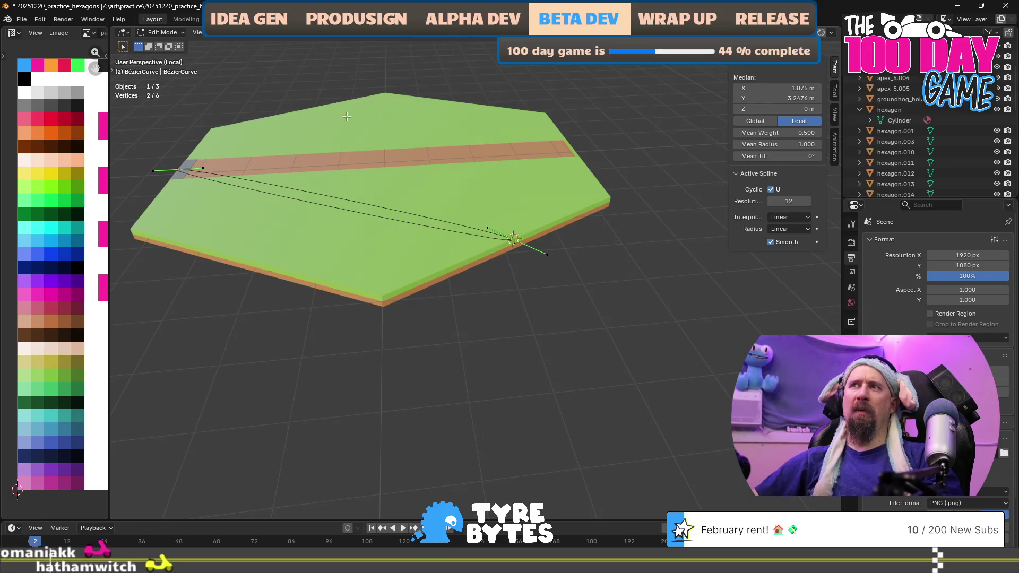
key(ctrl+z)
Deselect all, pick one control point, and close the curve into a loop with Alt+C
scroll(355, 197, up, 1)
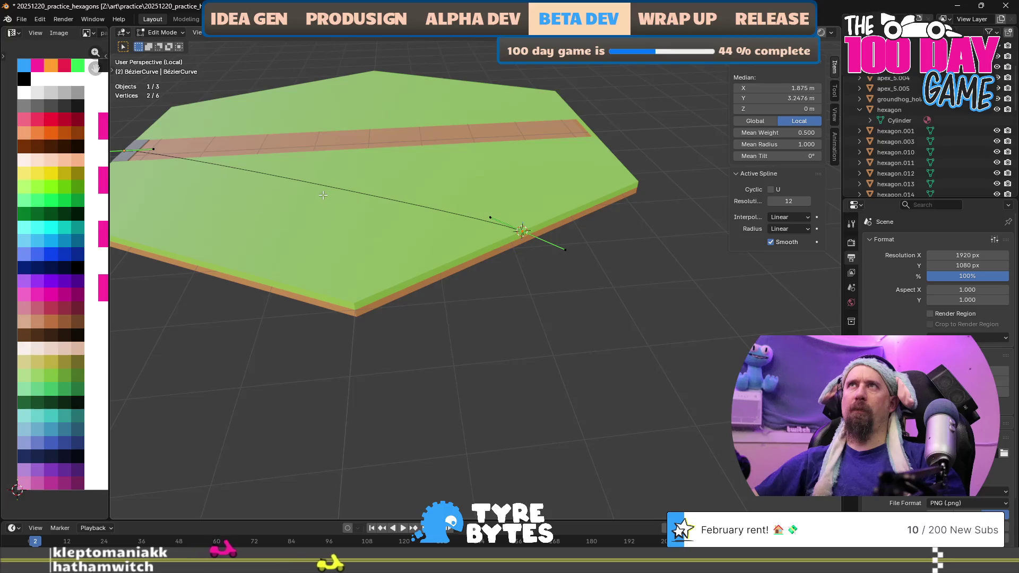
scroll(323, 195, up, 1)
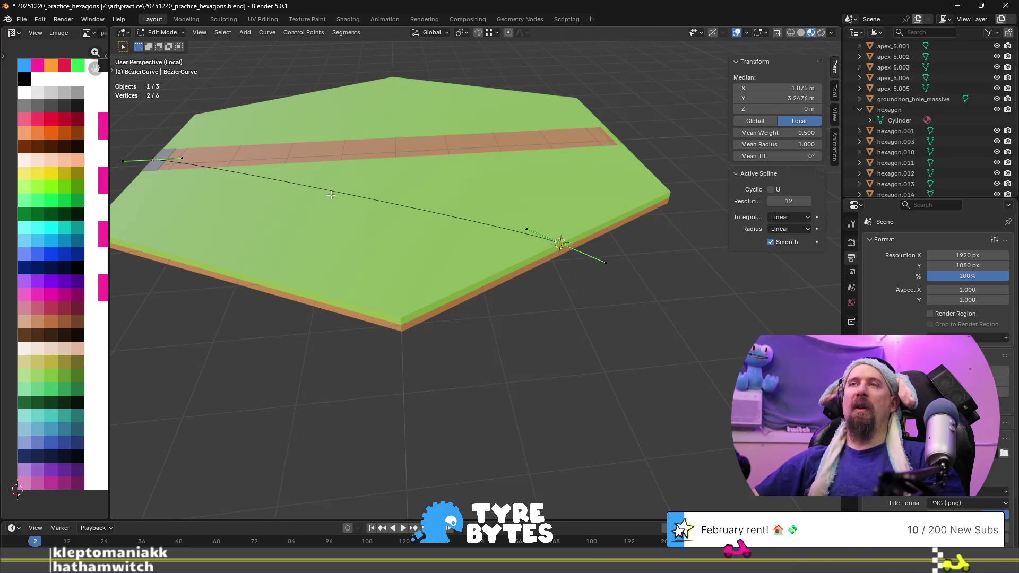
key(c)
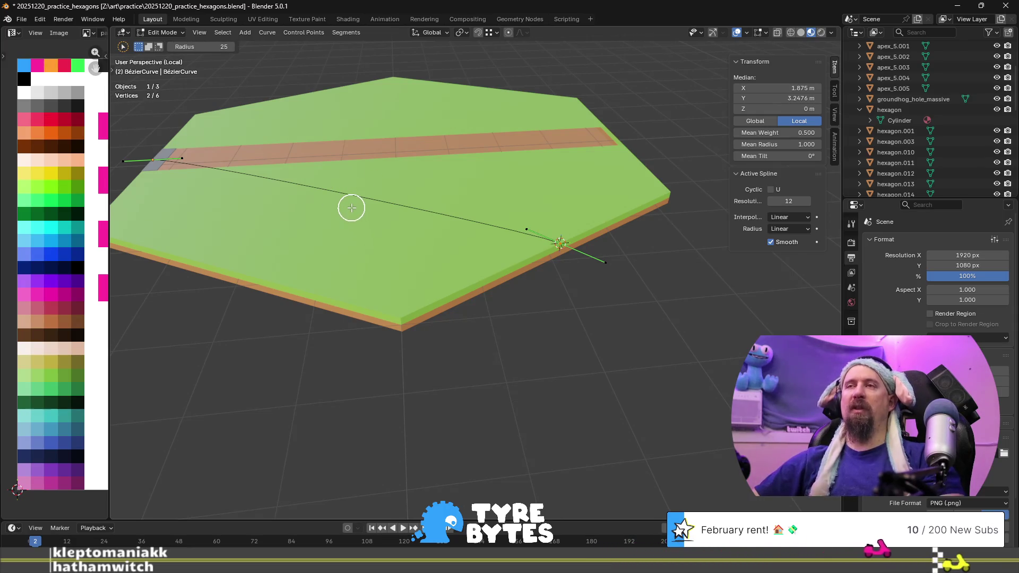
key(Escape)
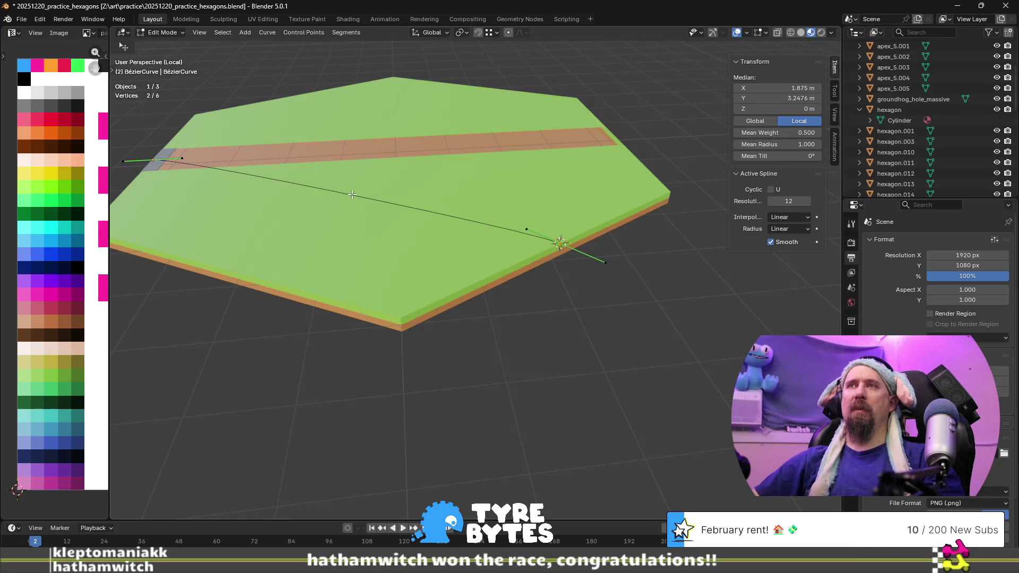
key(alt+a)
click(559, 243)
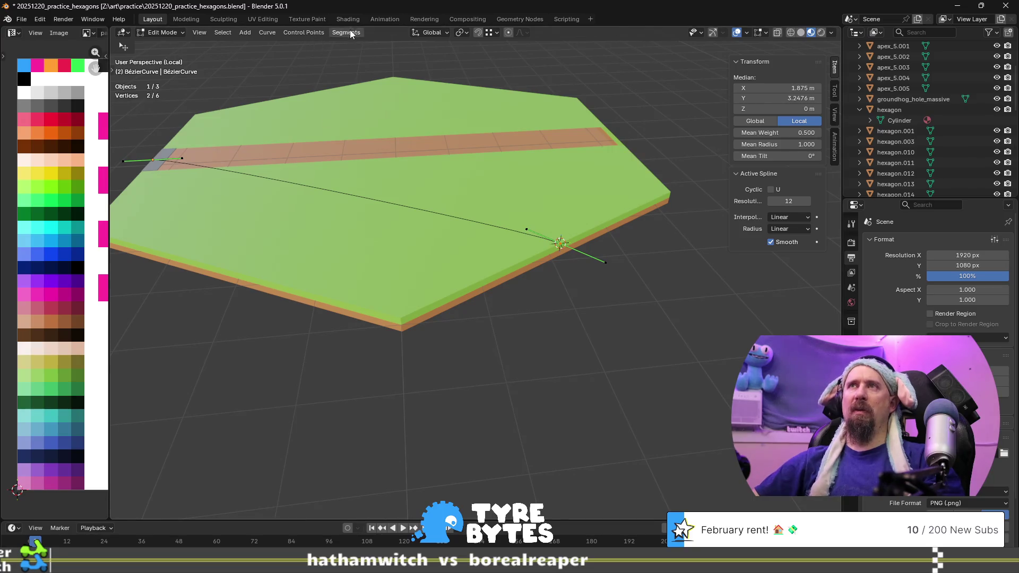
key(alt+c)
Undo the loop closure and select both of the curve's end points
key(ctrl+z)
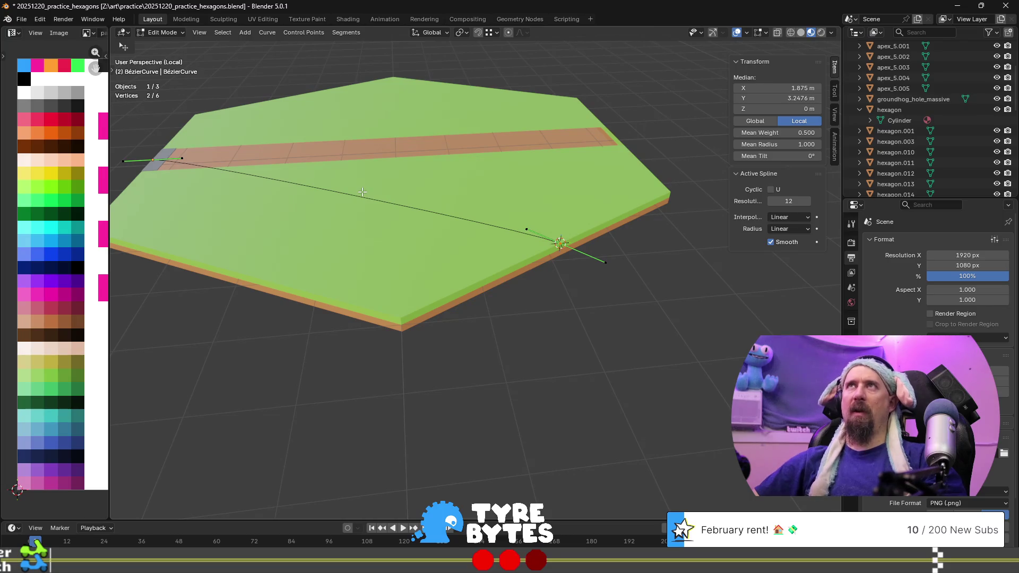
middle_drag(344, 168, 499, 186)
scroll(392, 174, up, 4)
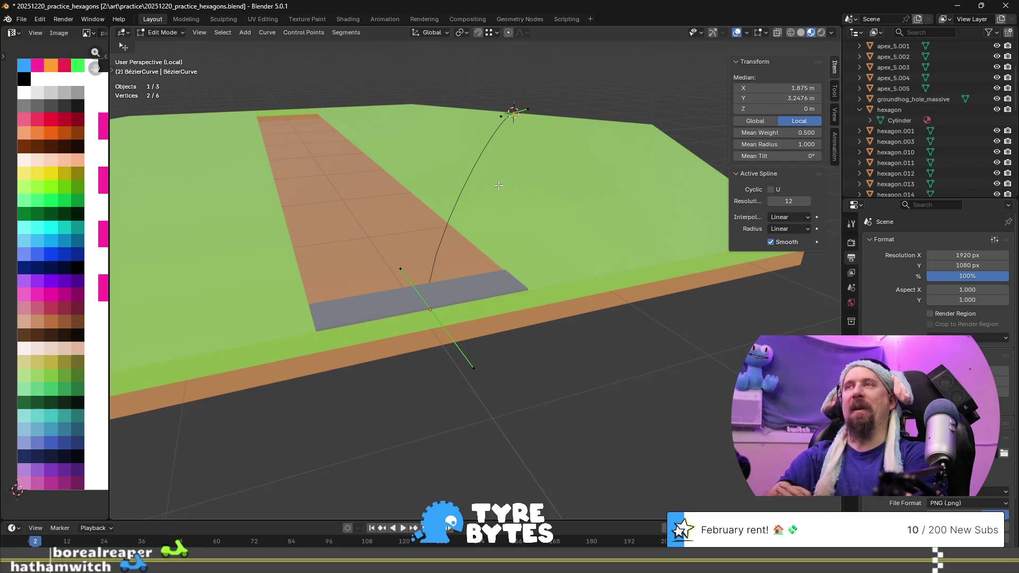
middle_drag(517, 146, 437, 183)
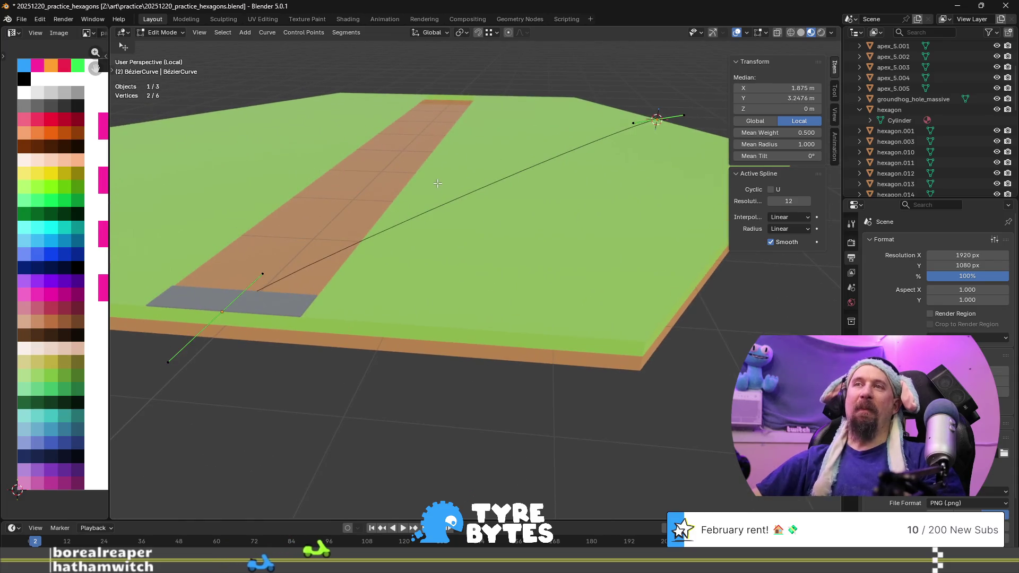
key(alt+a)
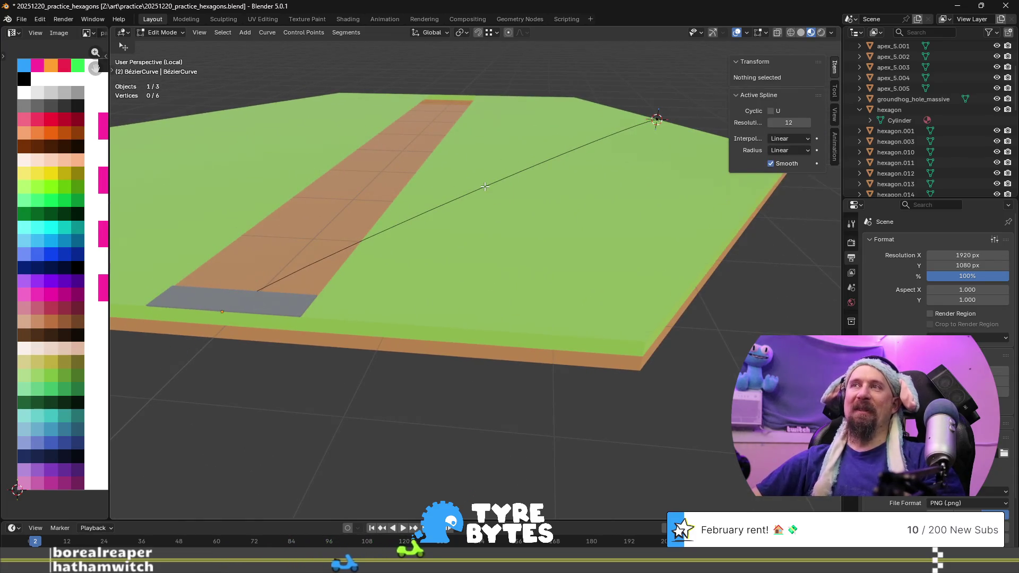
key(l)
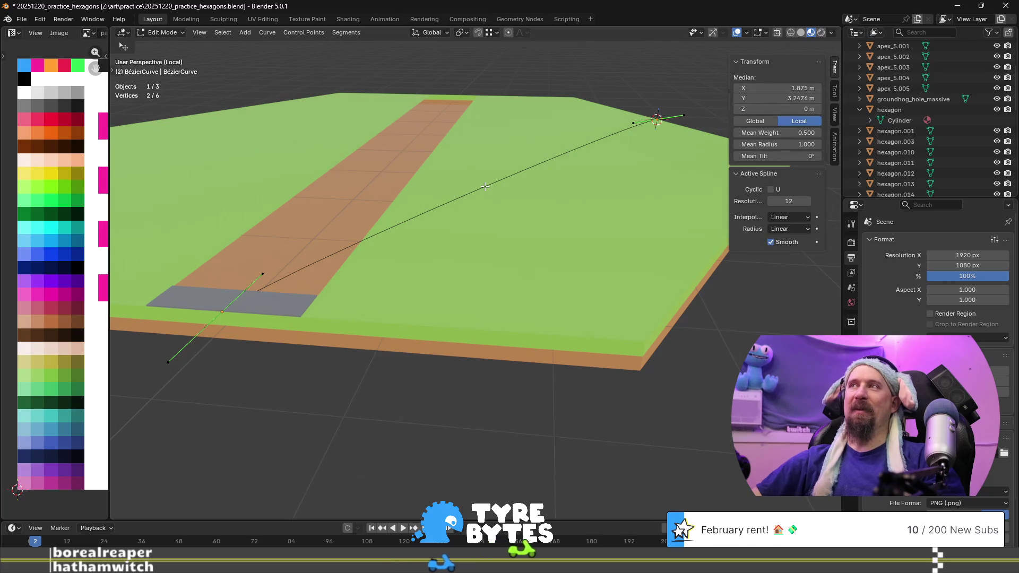
middle_drag(484, 186, 342, 214)
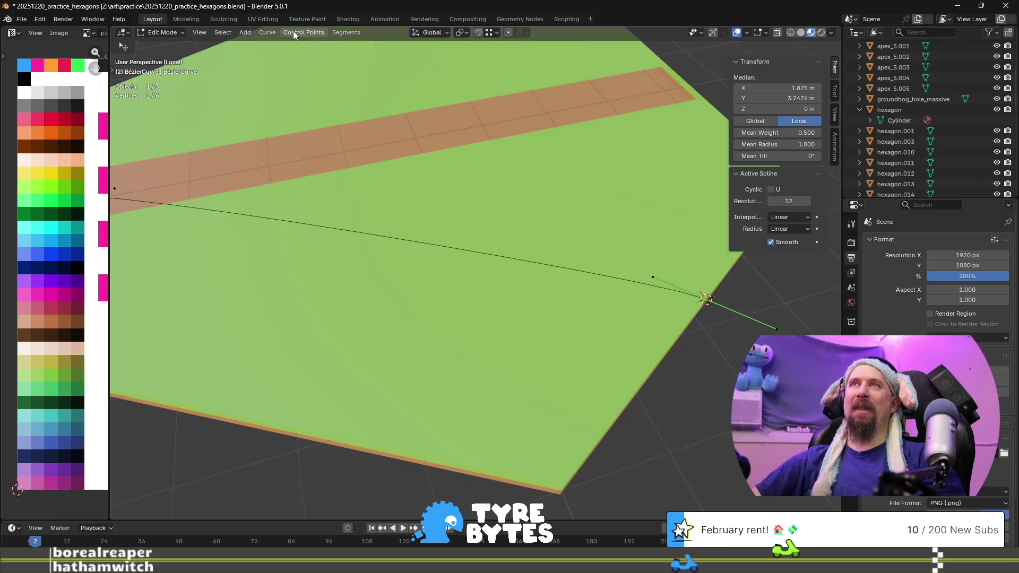
Subdivide the curve to add a midpoint and start moving it on the ground plane
click(334, 33)
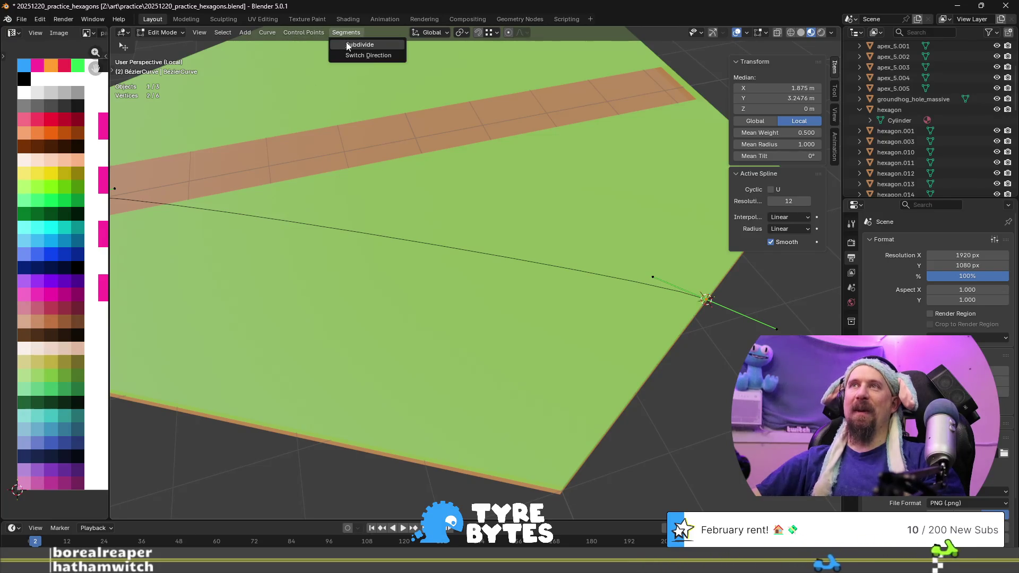
click(347, 43)
scroll(354, 223, down, 3)
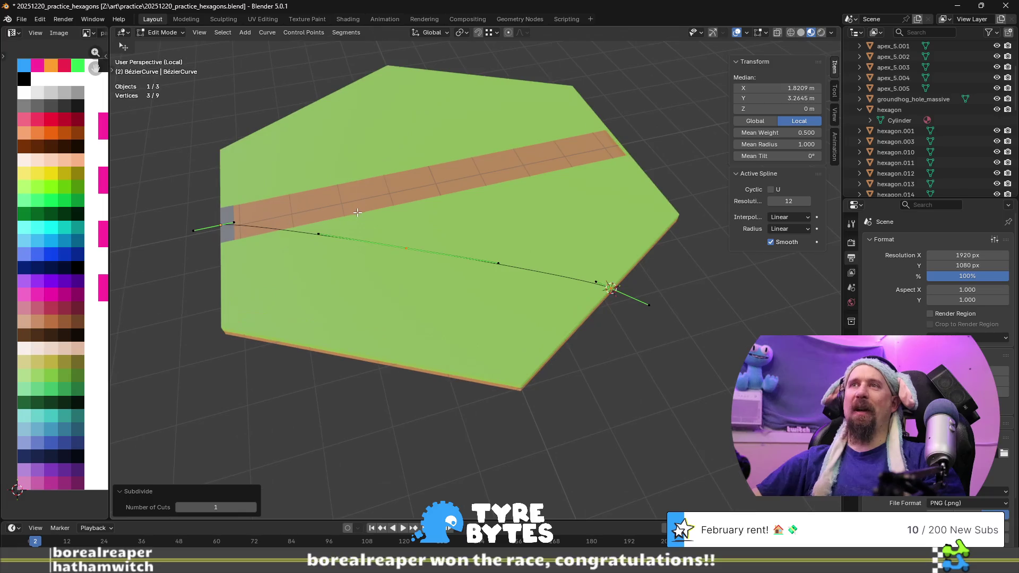
click(405, 245)
key(g)
key(shift+z)
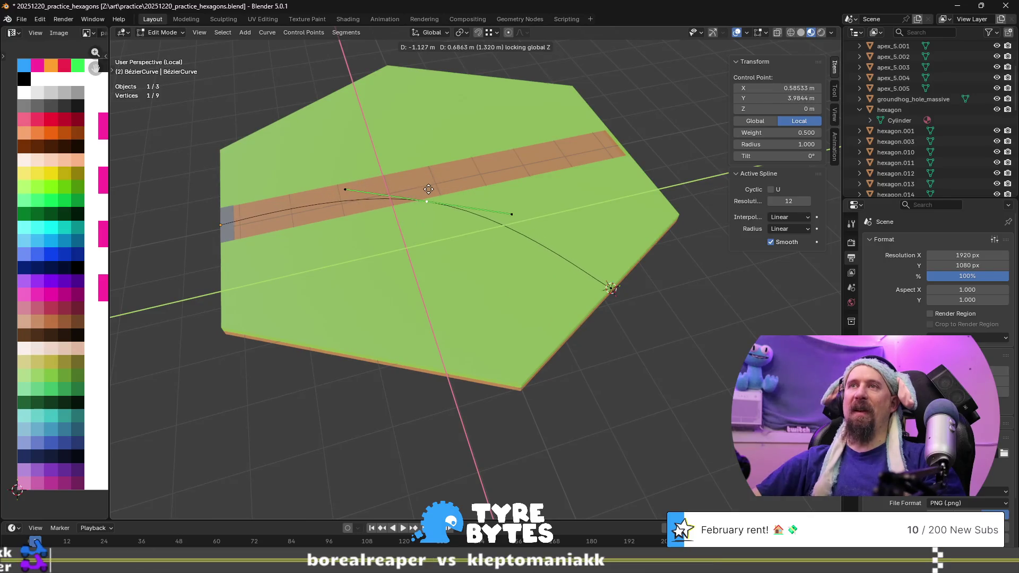
Set the midpoint so the curve arcs across the road, subdivide again, and return to object mode
click(439, 190)
mouse_move(438, 190)
middle_down()
mouse_move(479, 172)
mouse_move(456, 212)
mouse_move(443, 193)
mouse_move(339, 186)
mouse_move(456, 177)
mouse_move(478, 196)
mouse_move(519, 197)
middle_up()
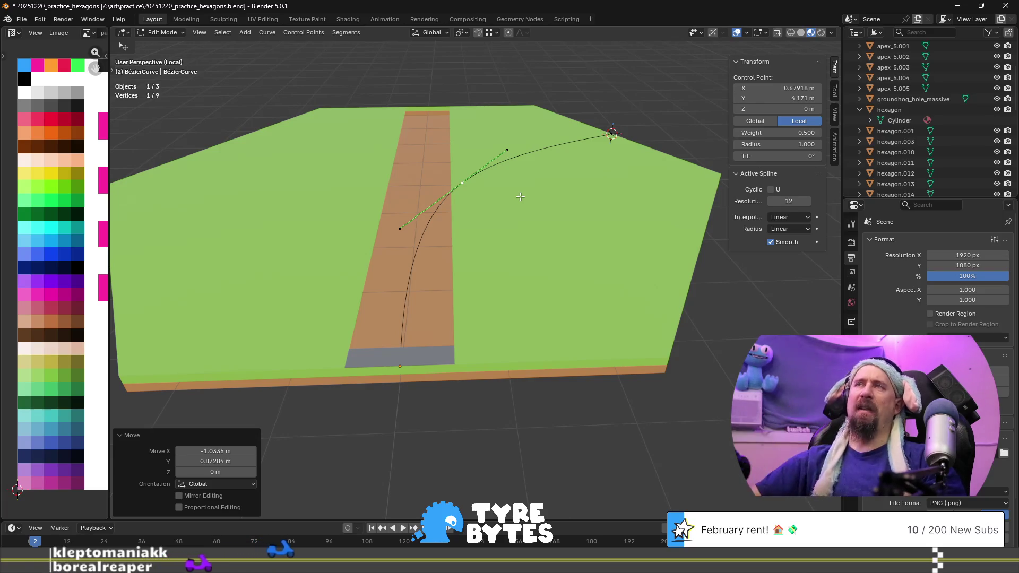
click(348, 37)
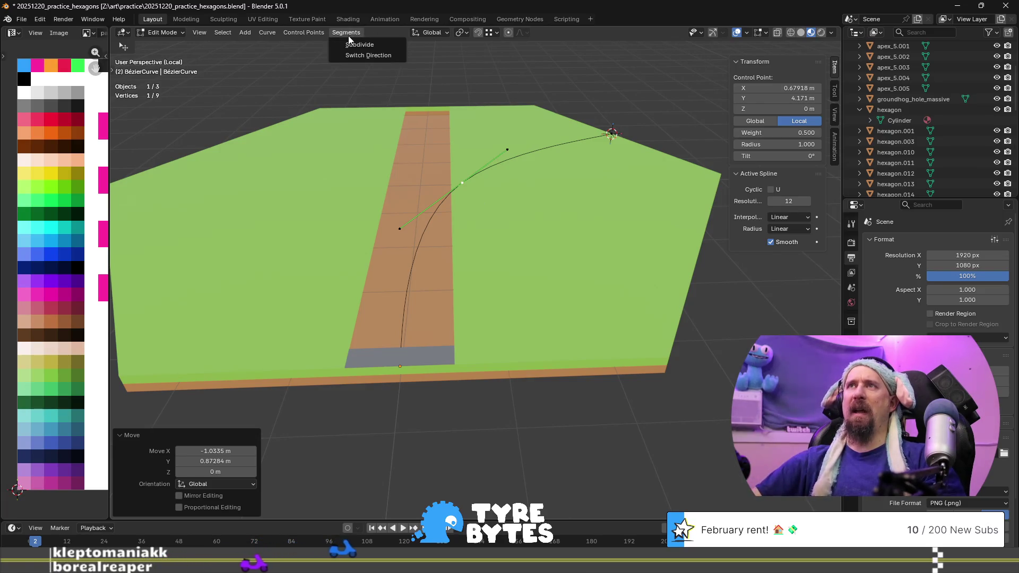
click(383, 46)
mouse_move(538, 213)
middle_down()
mouse_move(438, 212)
mouse_move(366, 238)
mouse_move(339, 275)
middle_up()
key(Tab)
Select the grey road end piece, frame it in view, and enter its mesh edit mode
click(264, 340)
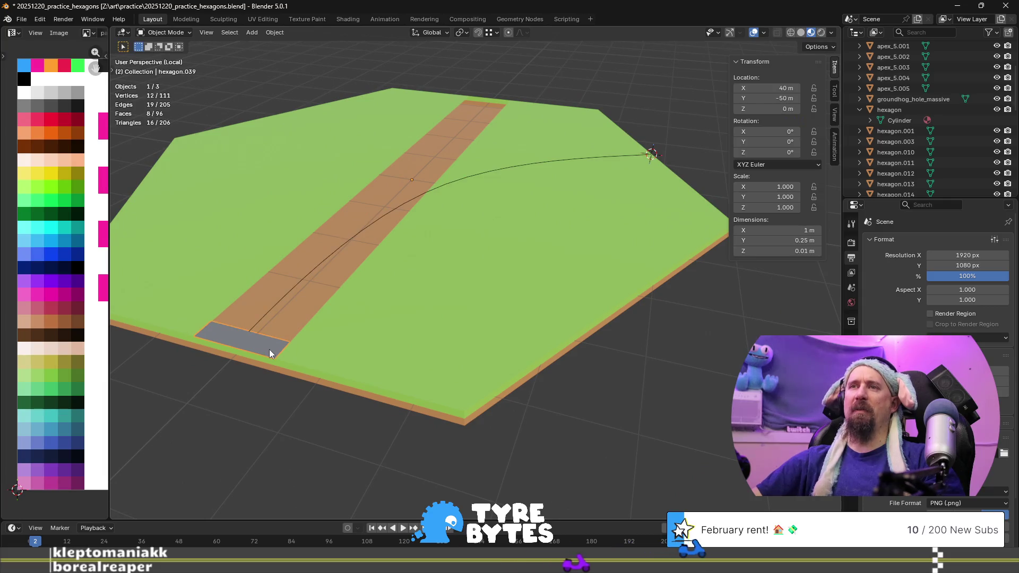
key(g)
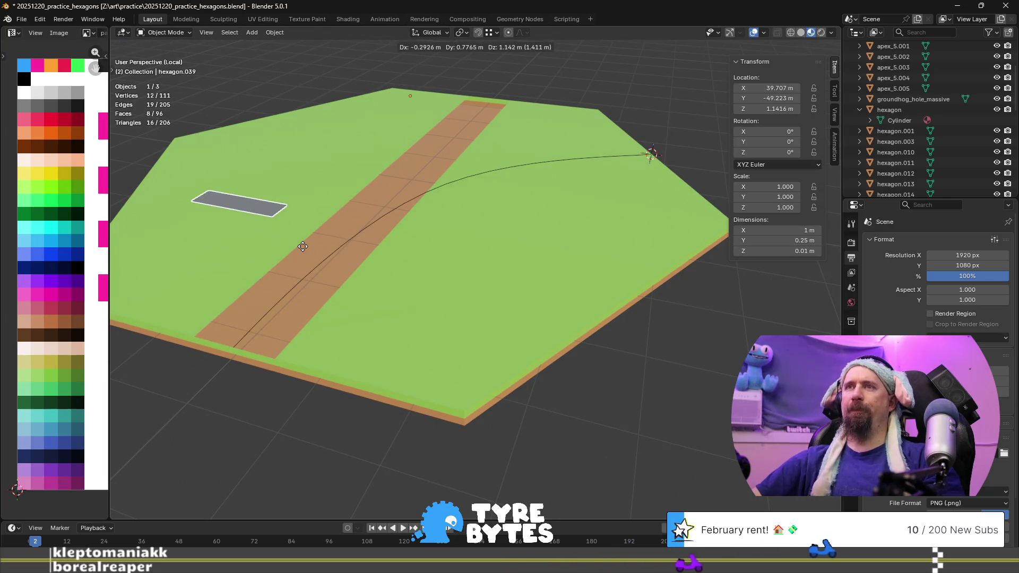
key(Escape)
scroll(321, 325, up, 3)
mouse_move(322, 324)
middle_down()
mouse_move(329, 305)
mouse_move(396, 310)
mouse_move(297, 310)
mouse_move(385, 287)
mouse_move(349, 301)
middle_up()
key(KP_Decimal)
middle_drag(418, 331, 597, 309)
key(Tab)
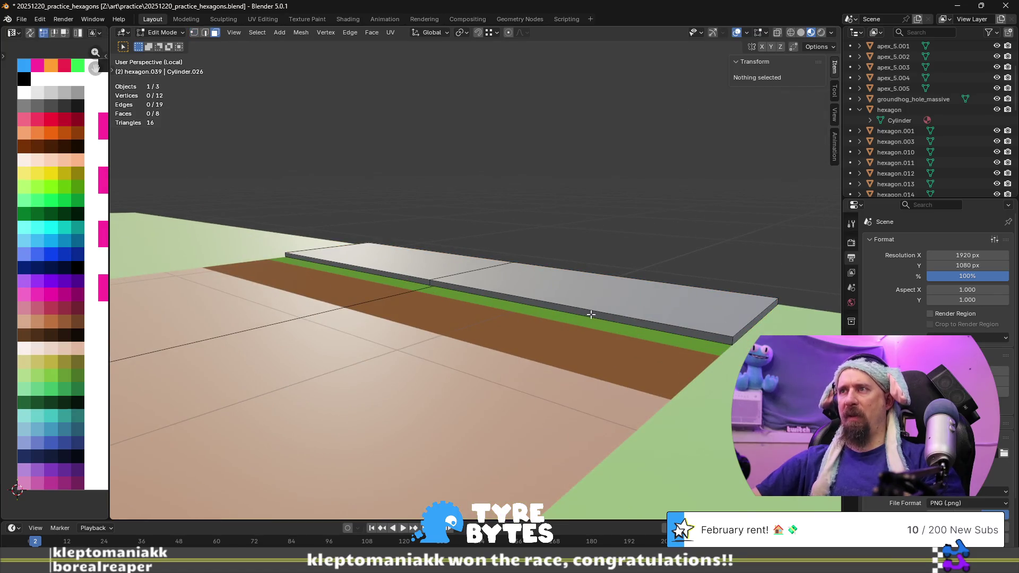
Delete the edges of the side faces where the two grey slabs meet
click(589, 314)
shift+click(393, 274)
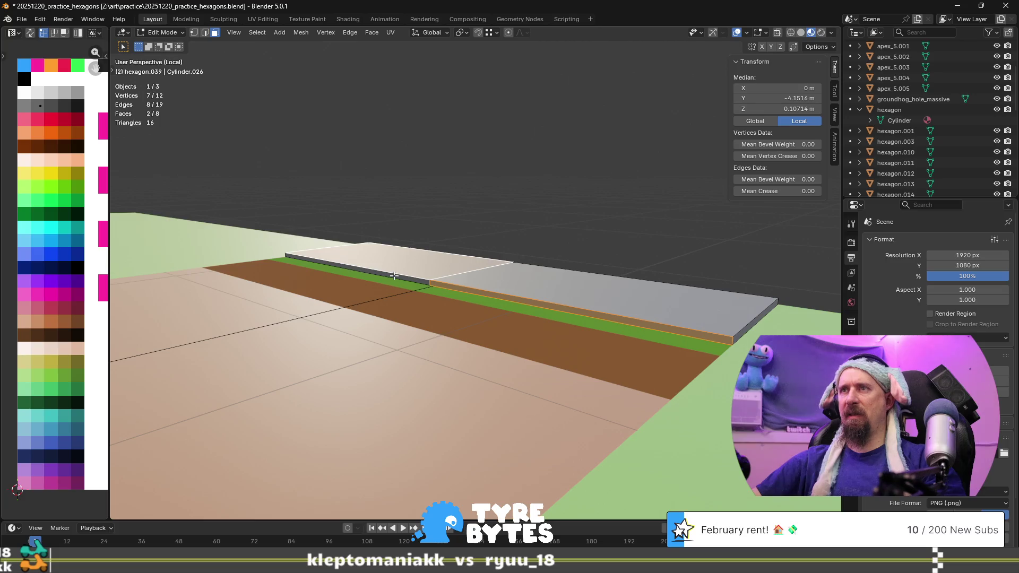
key(ctrl+z)
shift+click(394, 276)
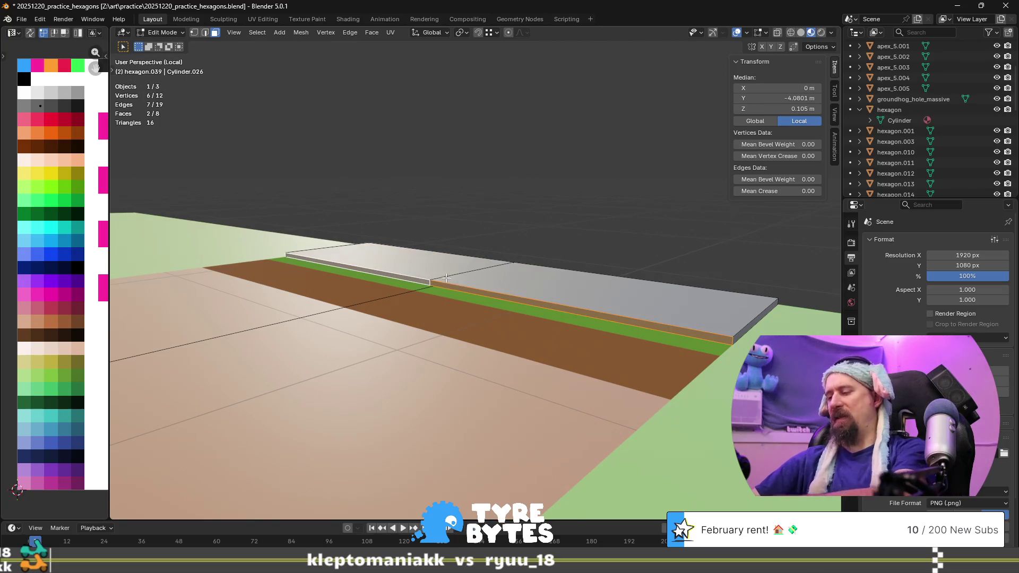
key(x)
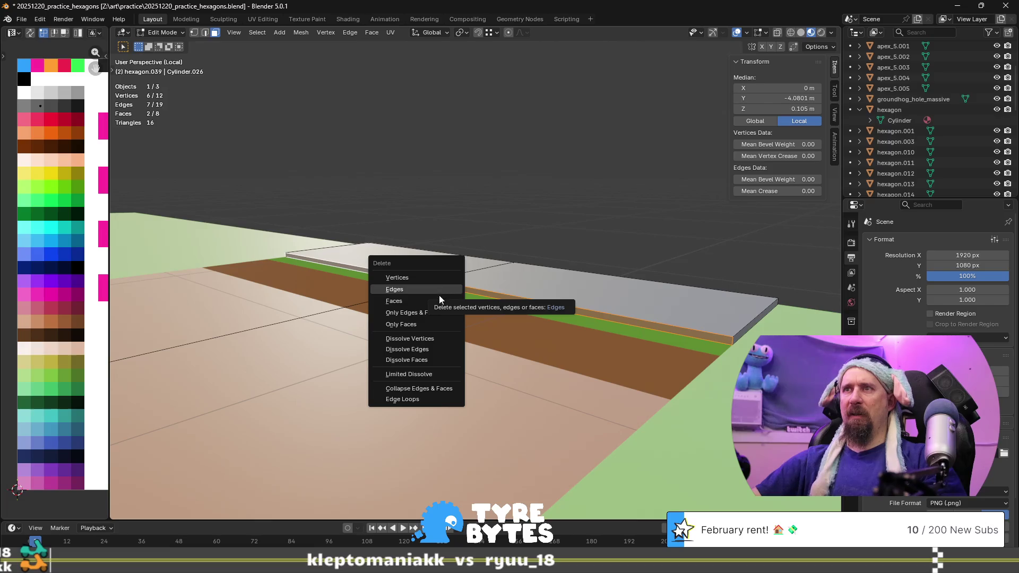
click(438, 293)
scroll(479, 249, up, 5)
scroll(479, 249, down, 6)
Delete the two remaining upright side faces, leaving a flat two-part grey strip
mouse_move(496, 271)
middle_down()
mouse_move(453, 262)
mouse_move(388, 282)
mouse_move(411, 295)
middle_up()
click(410, 295)
shift+click(540, 277)
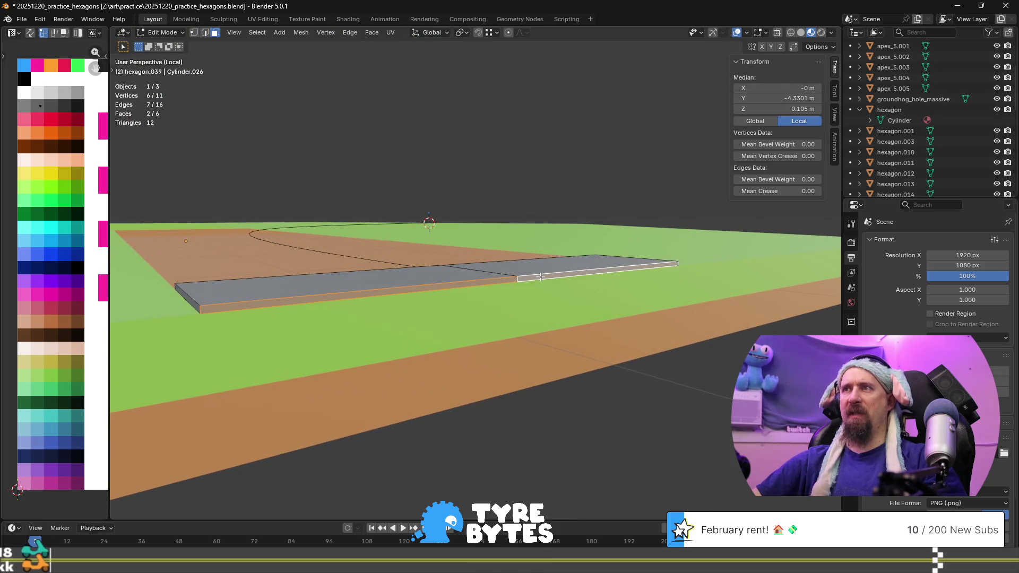
key(x)
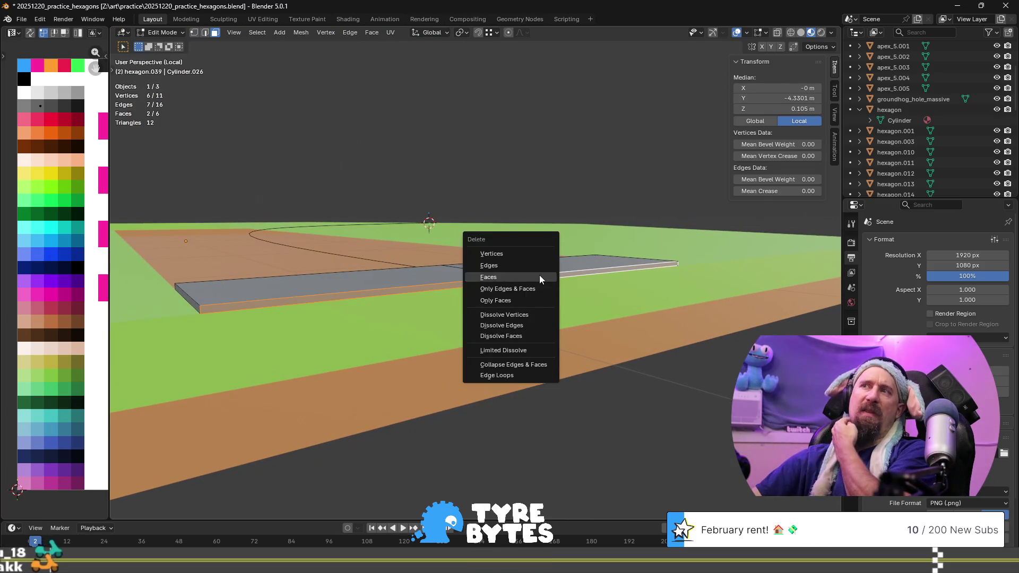
click(539, 274)
mouse_move(313, 284)
middle_down()
mouse_move(437, 296)
mouse_move(469, 287)
mouse_move(379, 318)
mouse_move(226, 289)
middle_up()
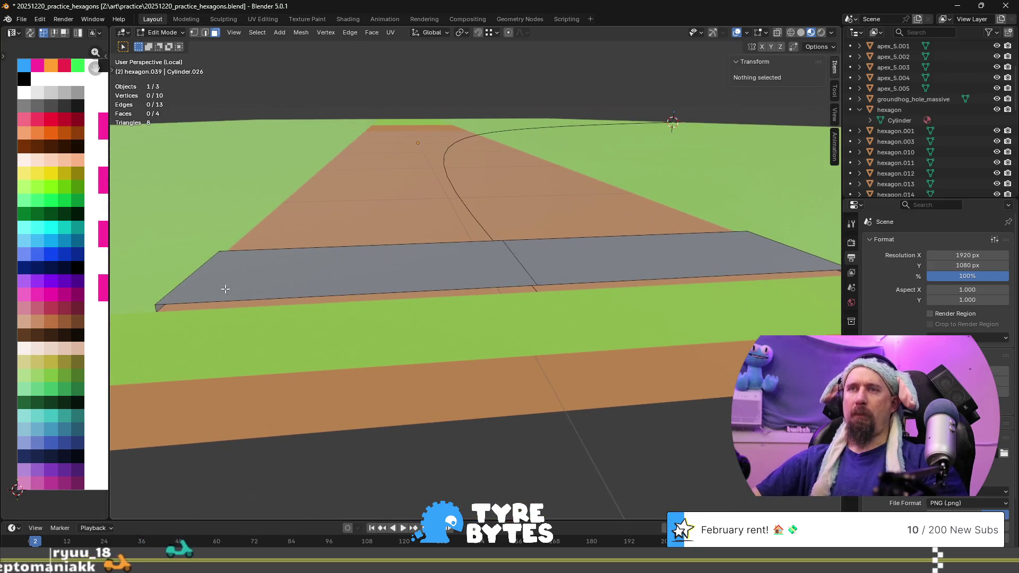
key(ctrl+r)
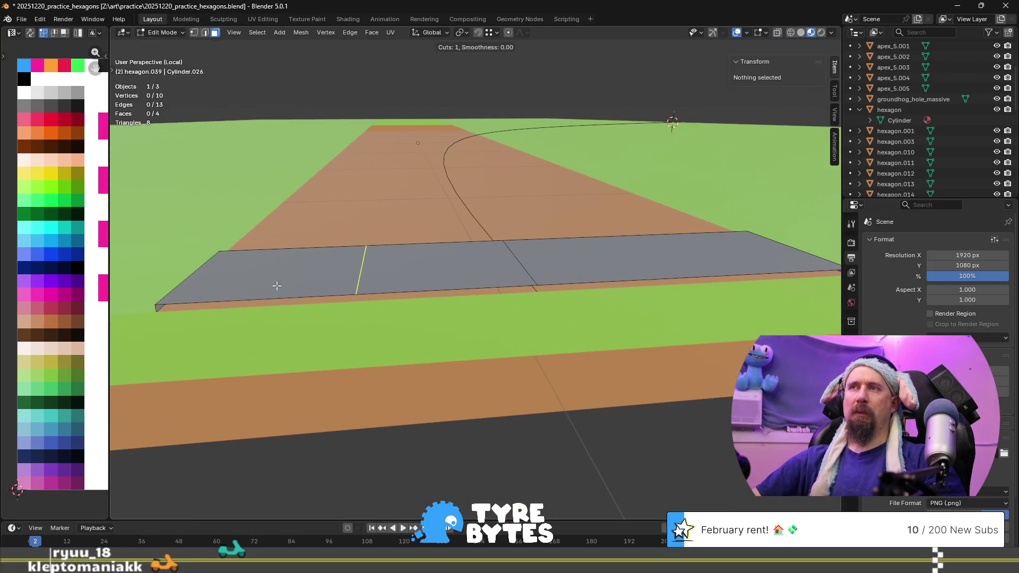
Add 15 evenly spaced loop cuts across each half of the grey road strip
scroll(276, 285, up, 13)
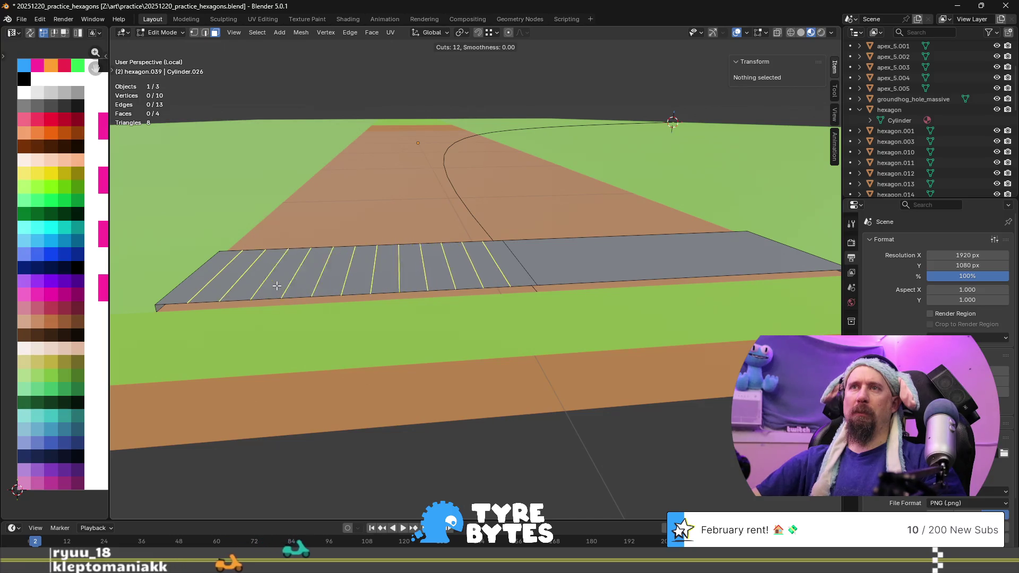
scroll(276, 285, up, 1)
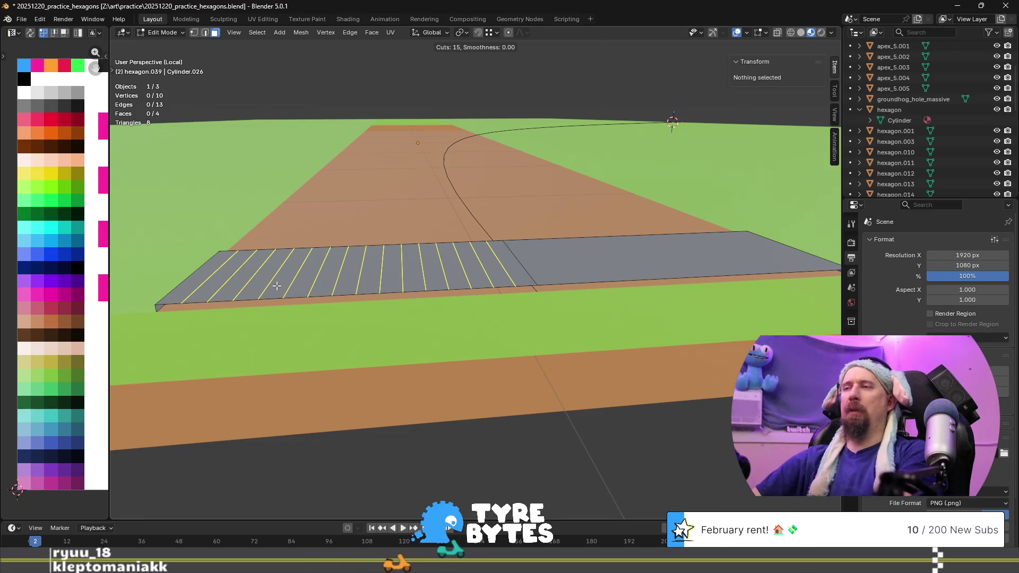
click(277, 285)
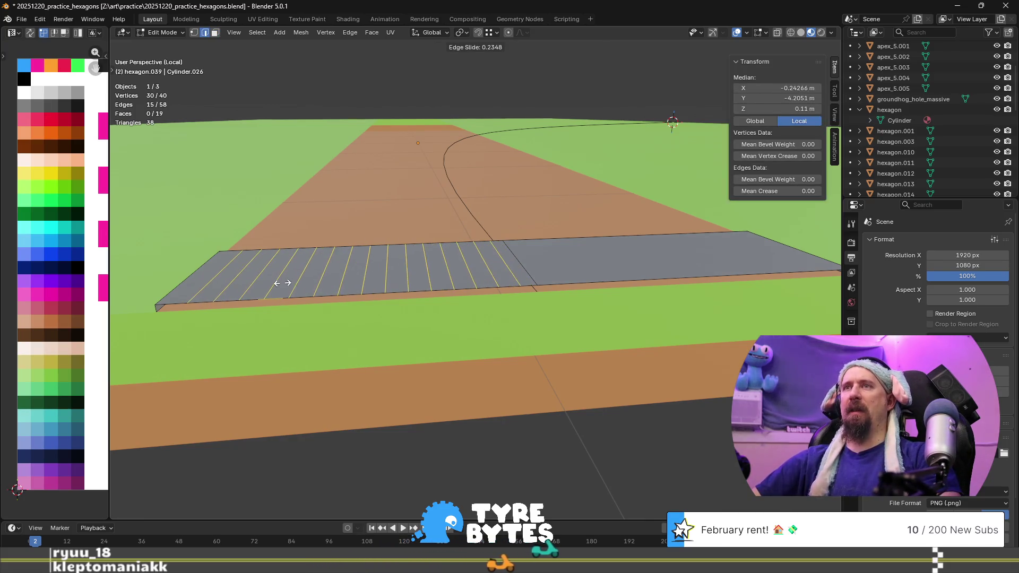
right_click(632, 281)
key(ctrl+r)
scroll(626, 268, down, 1)
scroll(619, 265, up, 1)
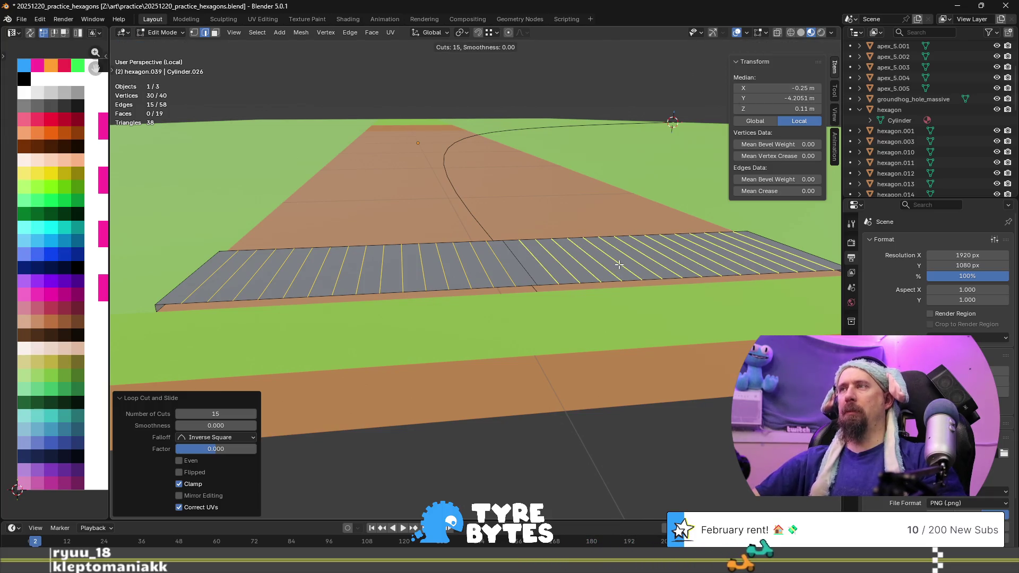
click(618, 264)
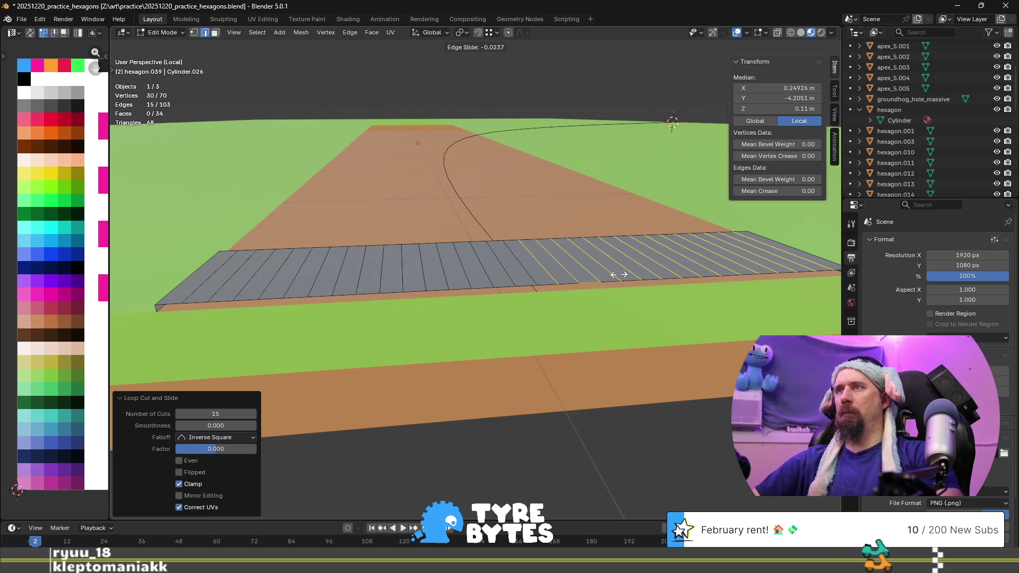
right_click(619, 265)
Switch to face selection and select the band at the road's right end
mouse_move(679, 244)
middle_down()
mouse_move(671, 254)
mouse_move(648, 243)
mouse_move(670, 293)
middle_up()
key(3)
click(669, 285)
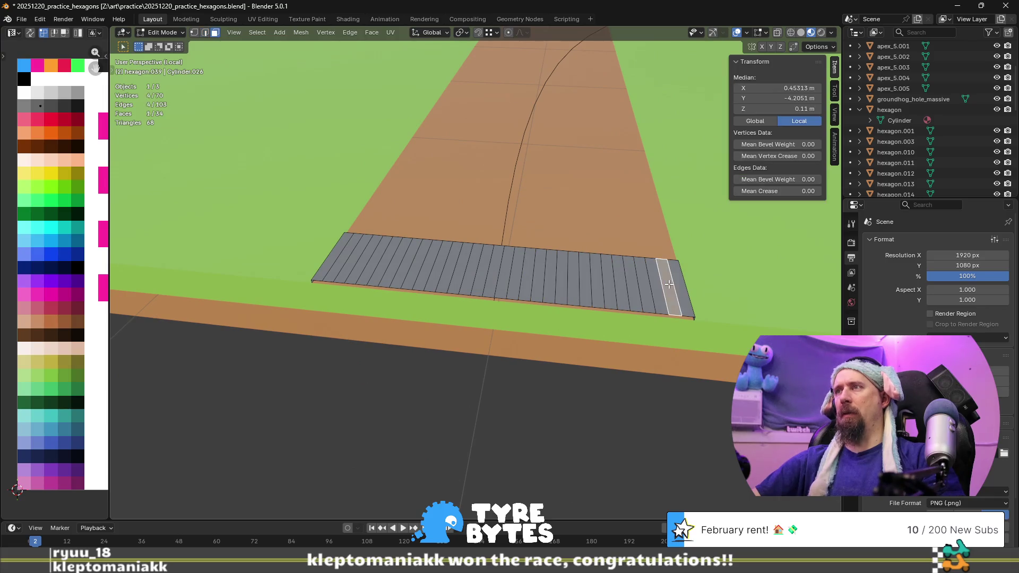
Colour the two end bands light grey and the two middle bands yellow
shift+click(344, 256)
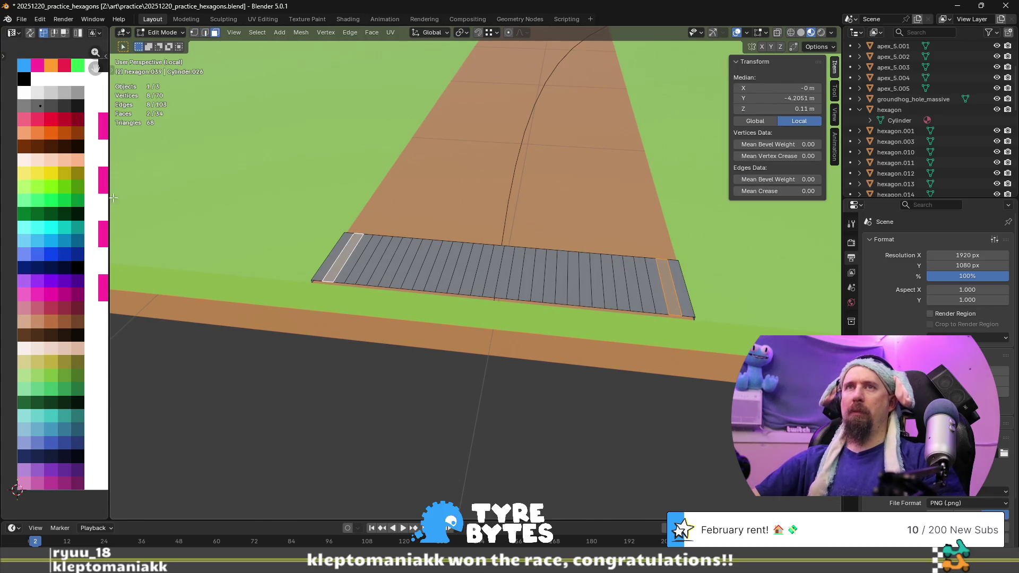
click(52, 93)
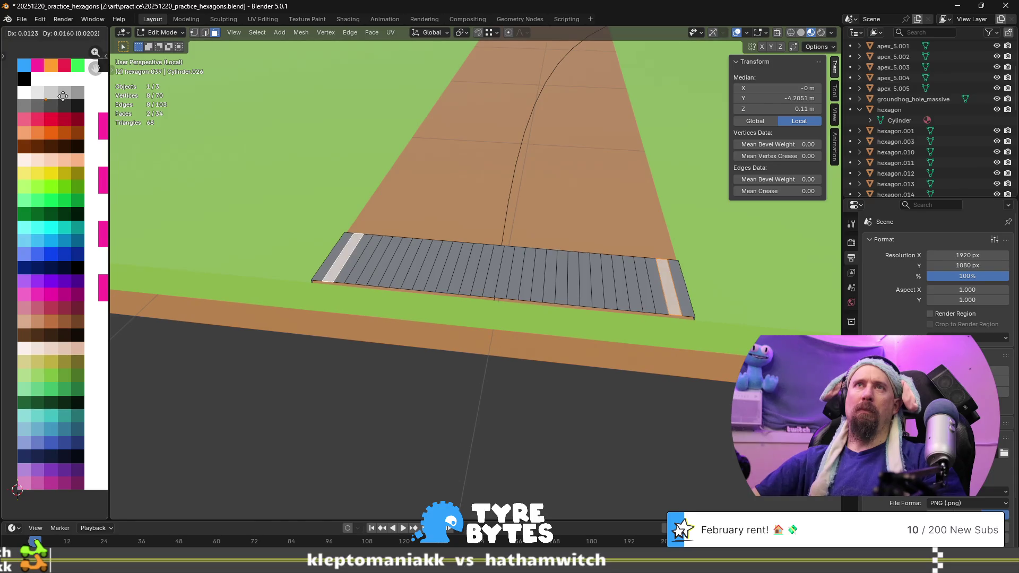
click(508, 277)
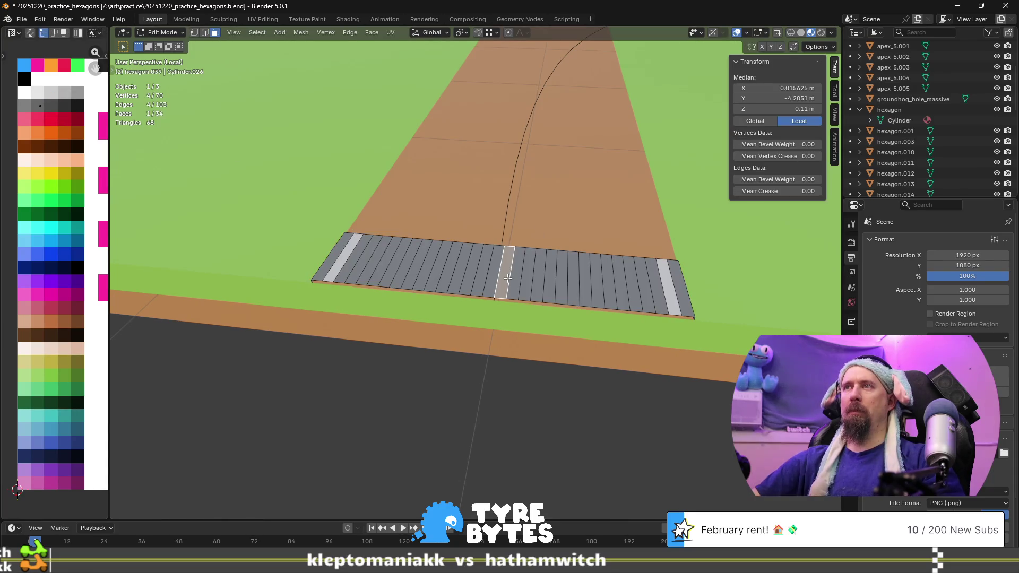
shift+click(513, 278)
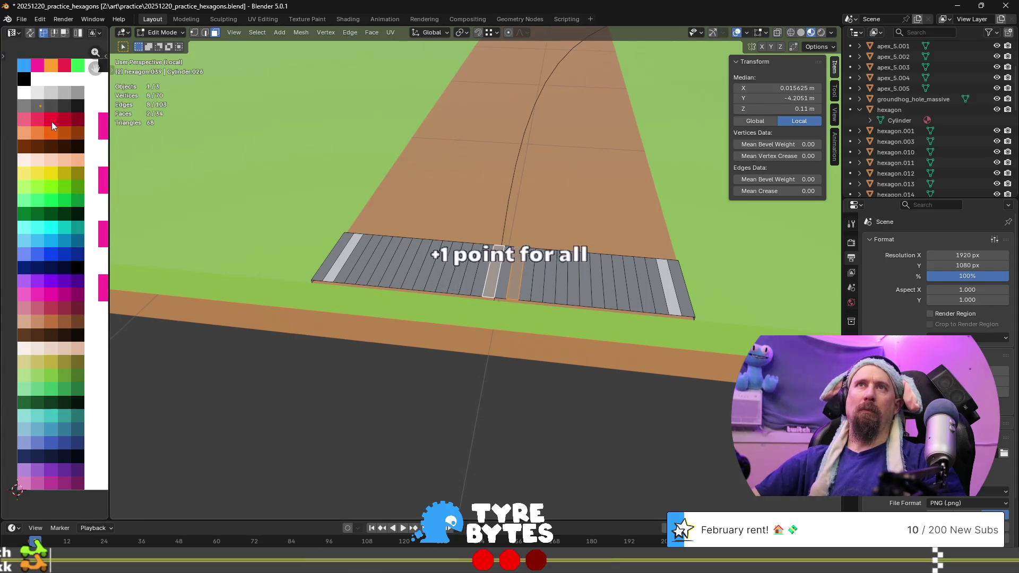
key(g)
click(36, 191)
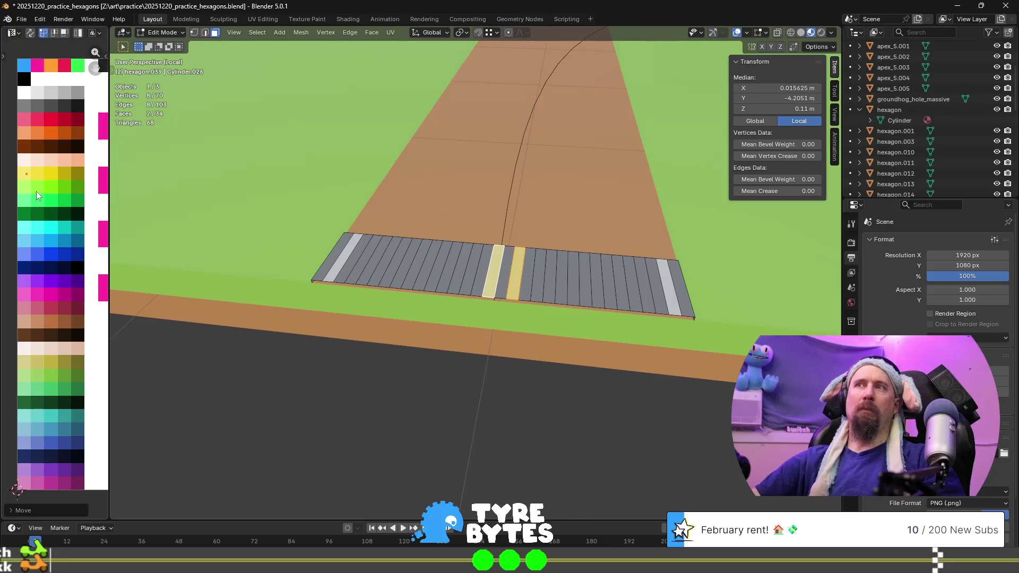
In edge mode, select the 23 unneeded loop-cut edges across the road strip
key(Tab)
scroll(425, 270, up, 1)
mouse_move(425, 271)
middle_down()
mouse_move(463, 235)
mouse_move(308, 269)
middle_up()
key(Tab)
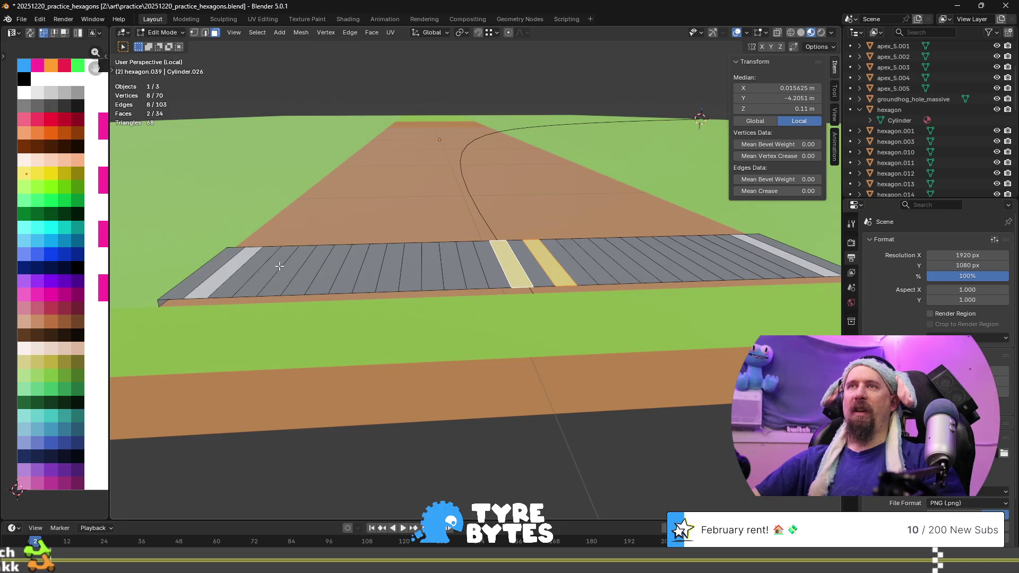
key(2)
click(266, 264)
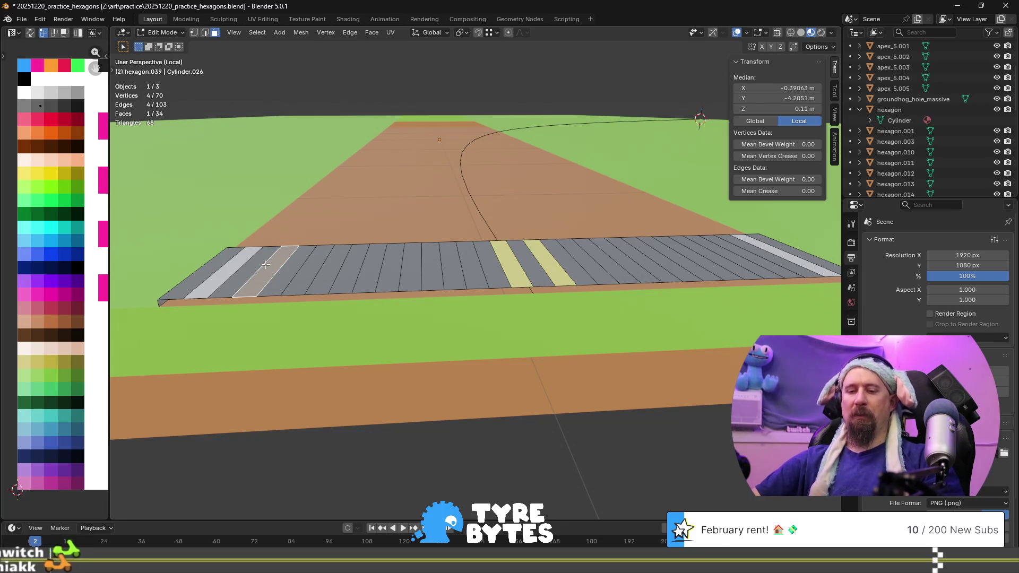
shift+click(284, 268)
shift+click(308, 268)
shift+click(332, 268)
shift+click(342, 267)
shift+click(360, 268)
shift+click(381, 267)
shift+click(401, 266)
shift+click(422, 265)
shift+click(443, 266)
shift+click(463, 265)
shift+click(481, 265)
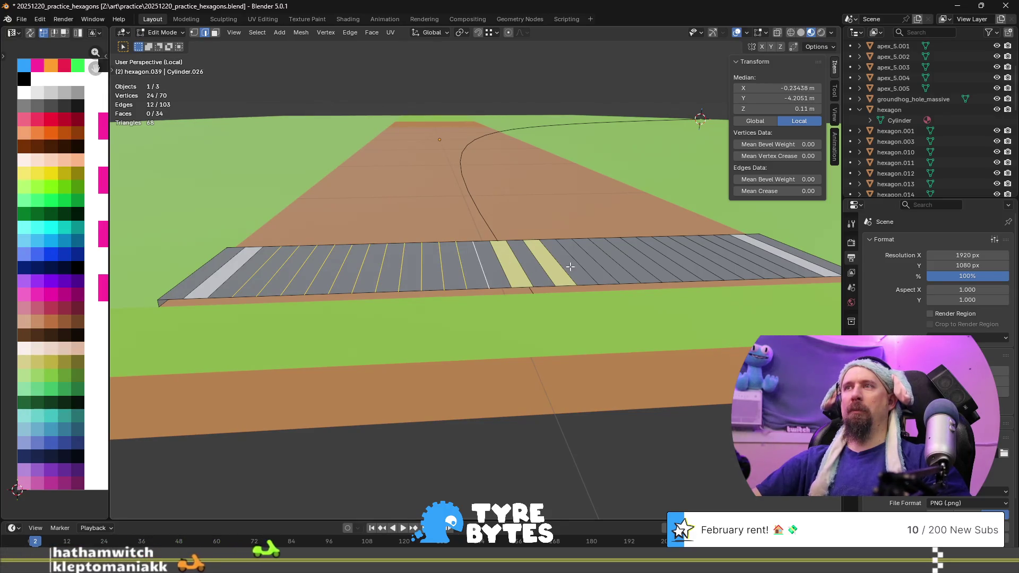
shift+click(592, 271)
shift+click(613, 269)
shift+click(634, 269)
shift+click(657, 268)
shift+click(685, 268)
shift+click(709, 266)
shift+click(730, 265)
shift+click(751, 264)
shift+click(773, 263)
shift+click(801, 260)
shift+click(698, 266)
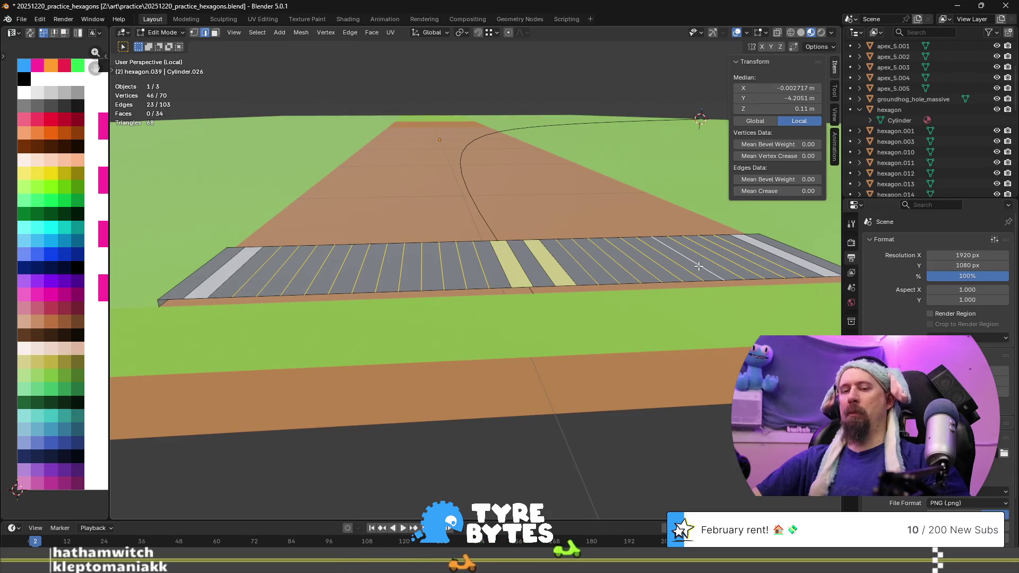
Dissolve the extra edges, reducing the strip to 24 vertices and 11 faces, then show the infographic browser
key(ctrl+x)
scroll(299, 222, down, 2)
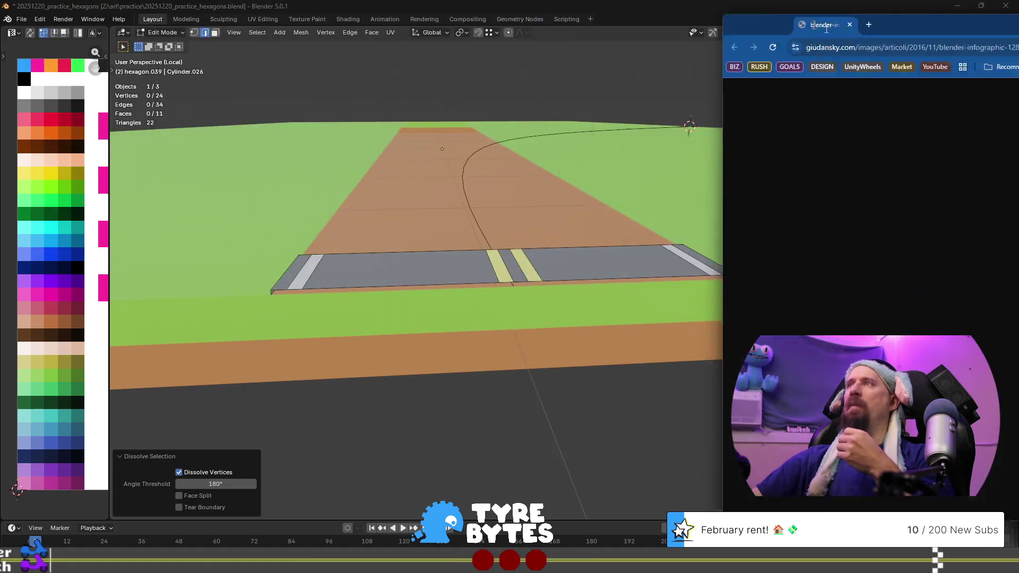
drag(812, 24, 97, 21)
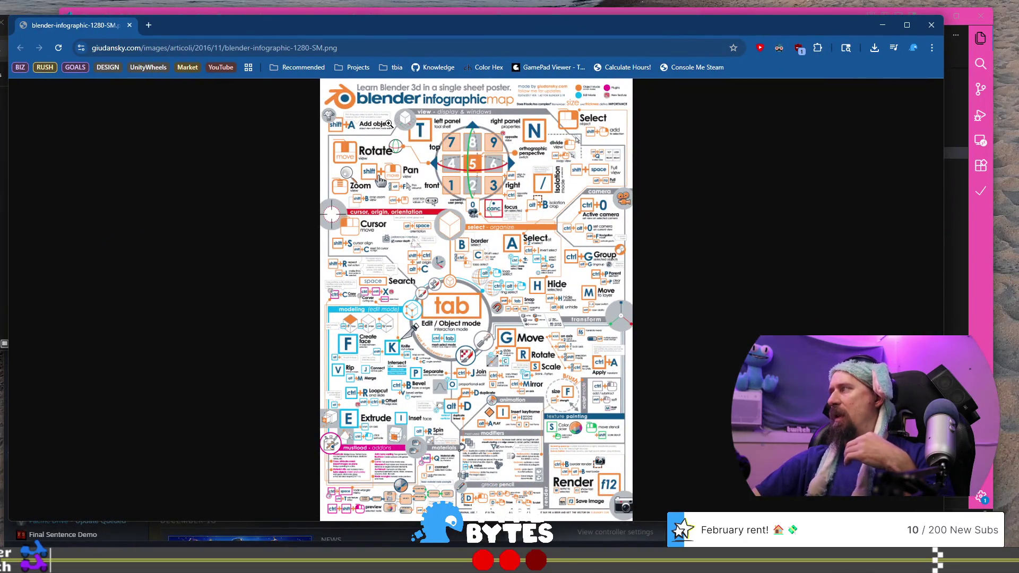
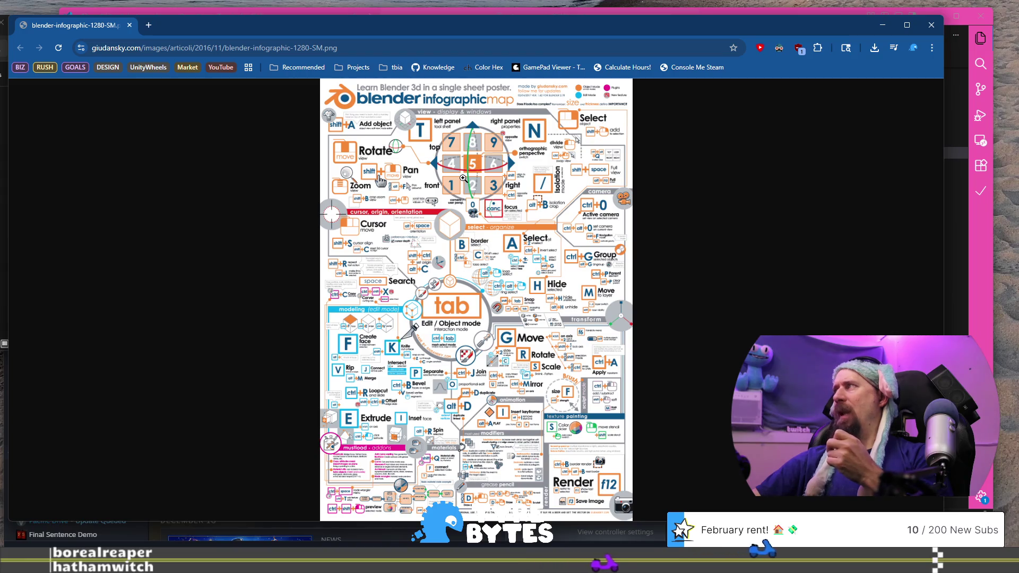
Switch from the Chrome shortcut infographic back to the Blender road-and-grass scene
key(alt+Tab)
scroll(354, 229, up, 5)
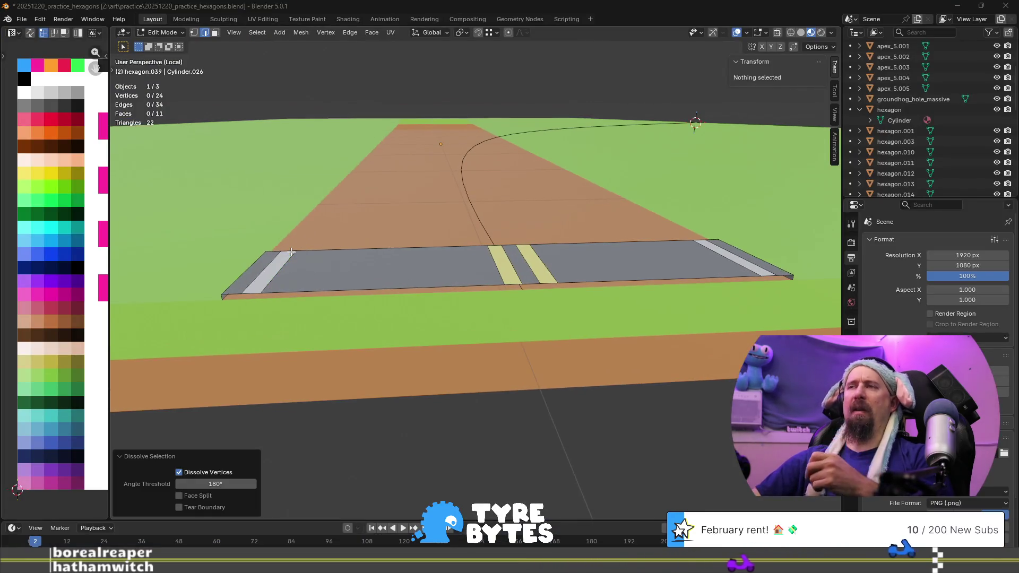
Leave Edit Mode on the dissolved road strip and view it from its far end
mouse_move(354, 229)
middle_down()
mouse_move(541, 252)
mouse_move(478, 257)
middle_up()
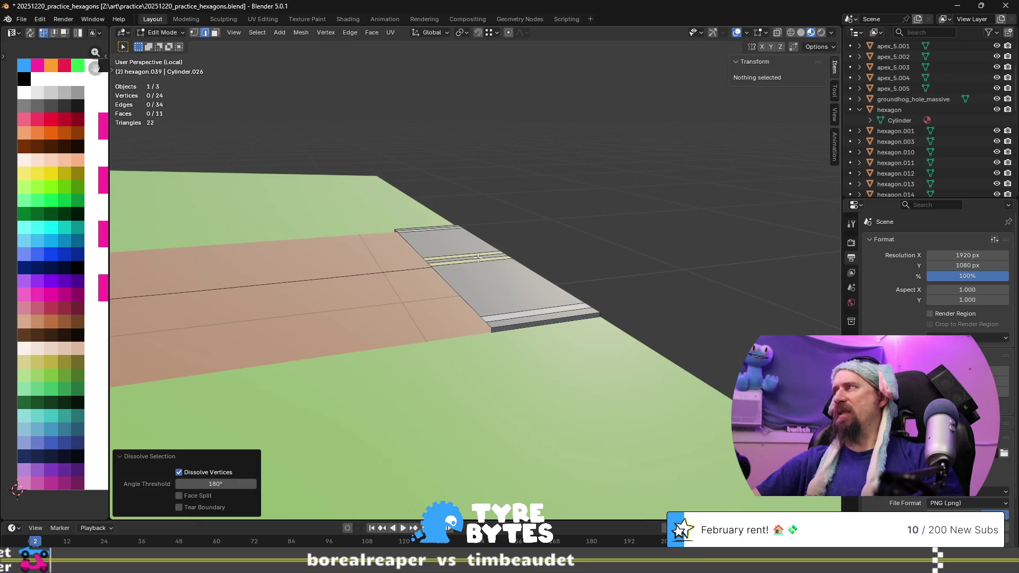
middle_drag(495, 218, 558, 290)
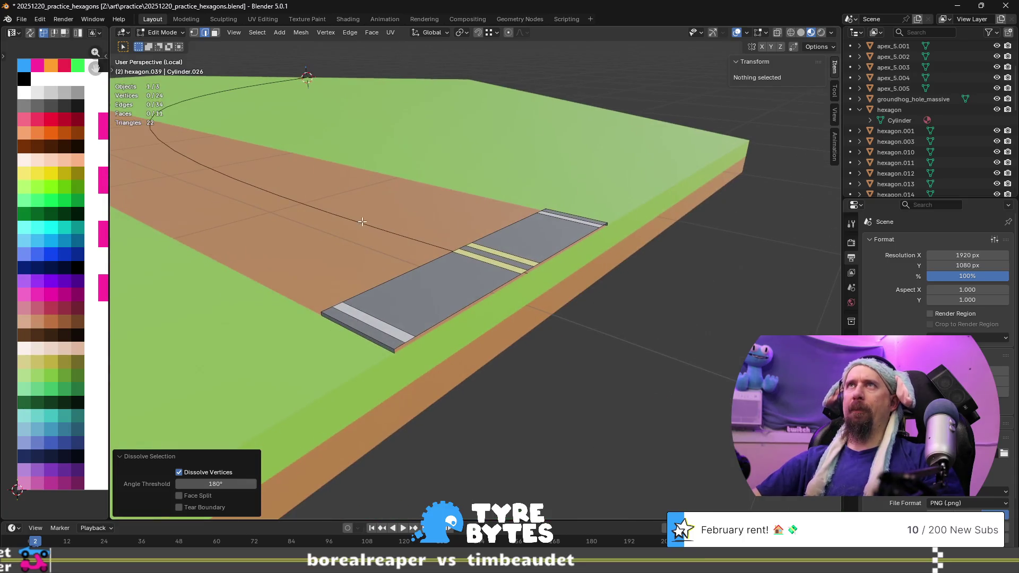
scroll(558, 291, up, 2)
scroll(558, 291, down, 1)
key(Tab)
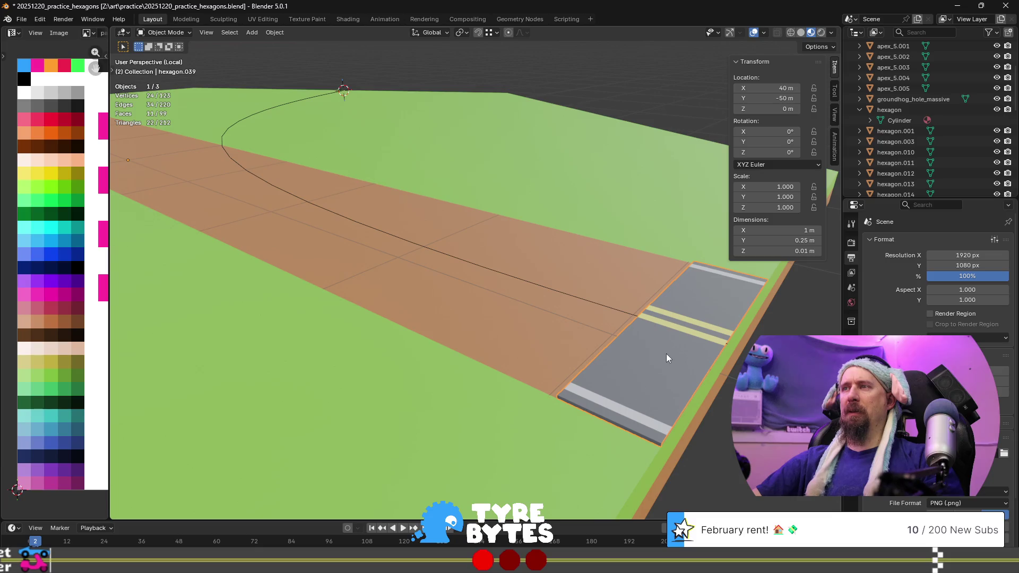
middle_drag(667, 353, 555, 305)
scroll(555, 305, down, 1)
mouse_move(540, 223)
middle_down()
mouse_move(435, 209)
mouse_move(377, 218)
mouse_move(585, 278)
middle_up()
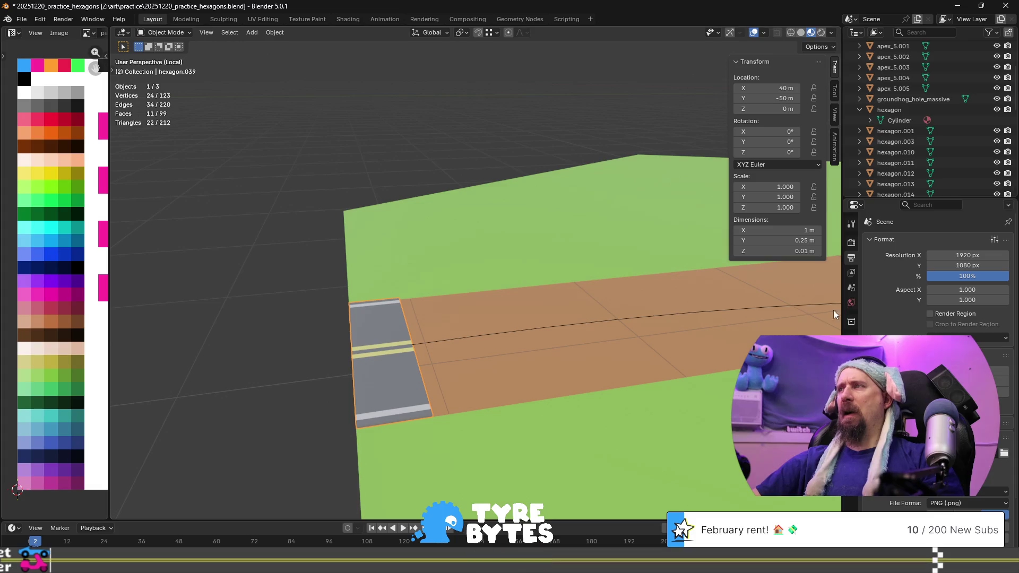
Add an Array modifier with Count 3 to the road strip
click(851, 351)
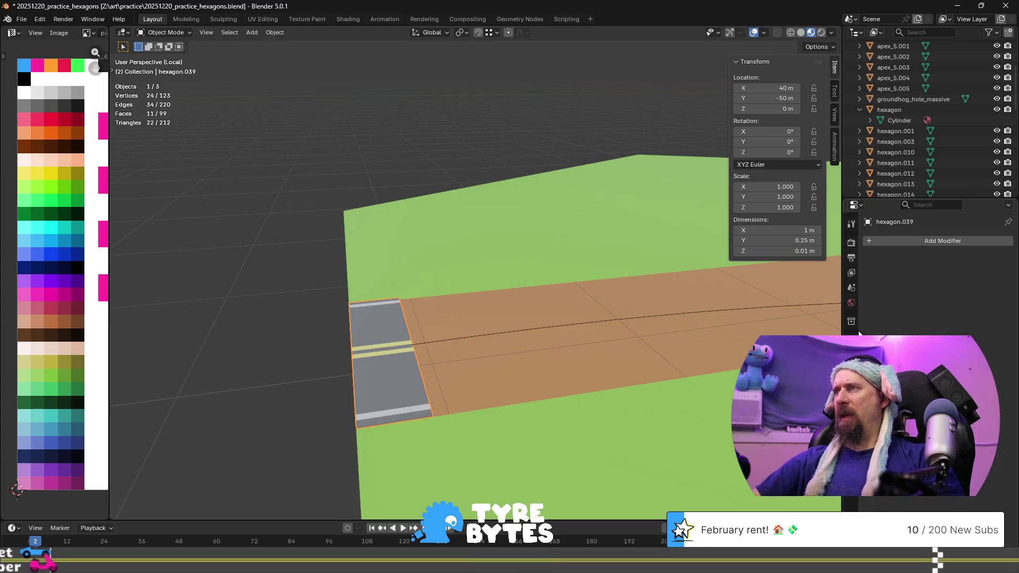
click(870, 243)
mouse_move(852, 264)
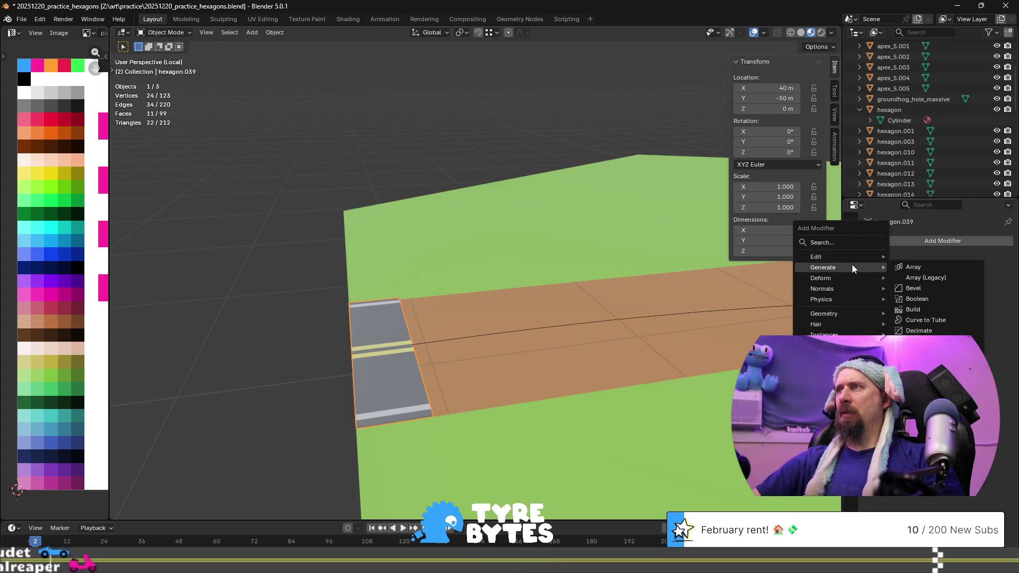
click(932, 267)
drag(955, 287, 971, 285)
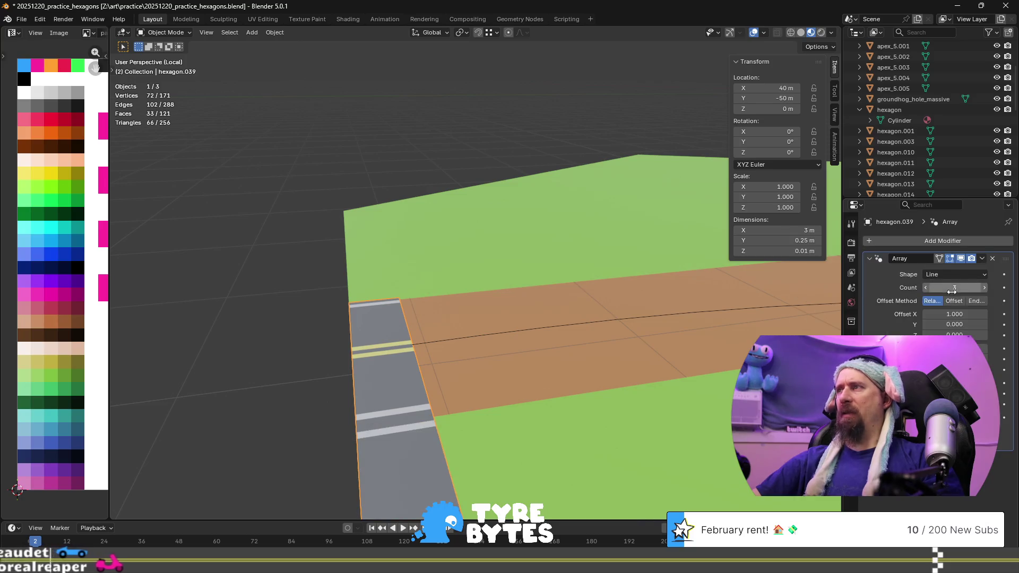
Switch the array's Shape from Line to Curve
click(981, 275)
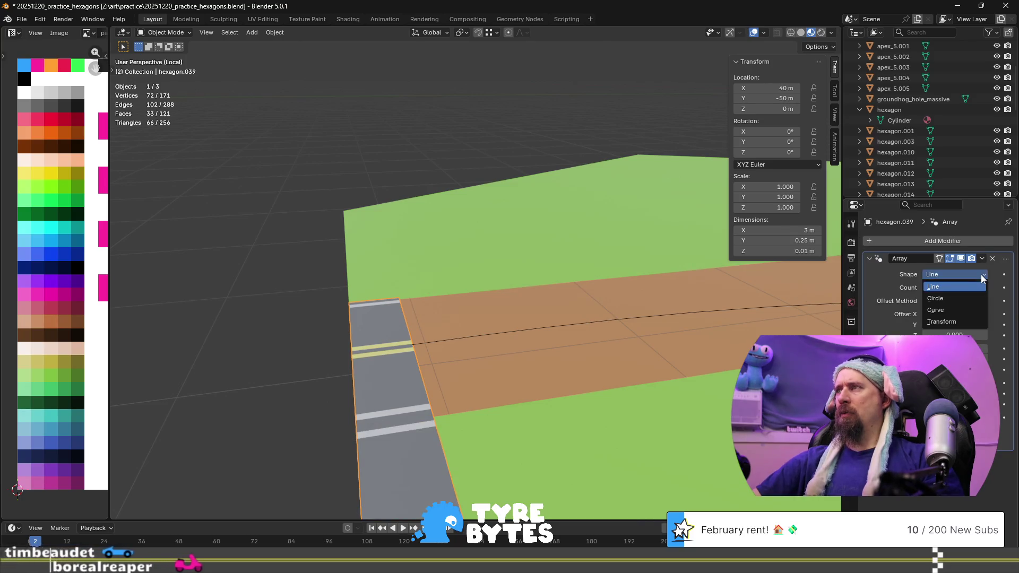
click(971, 307)
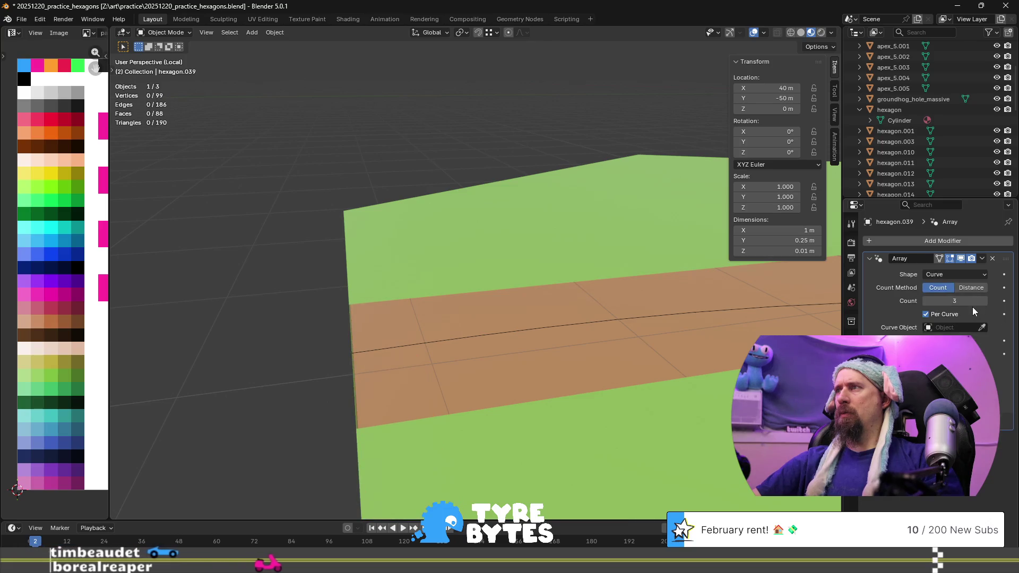
scroll(718, 303, down, 3)
mouse_move(654, 308)
middle_down()
mouse_move(708, 272)
mouse_move(724, 284)
mouse_move(703, 308)
middle_up()
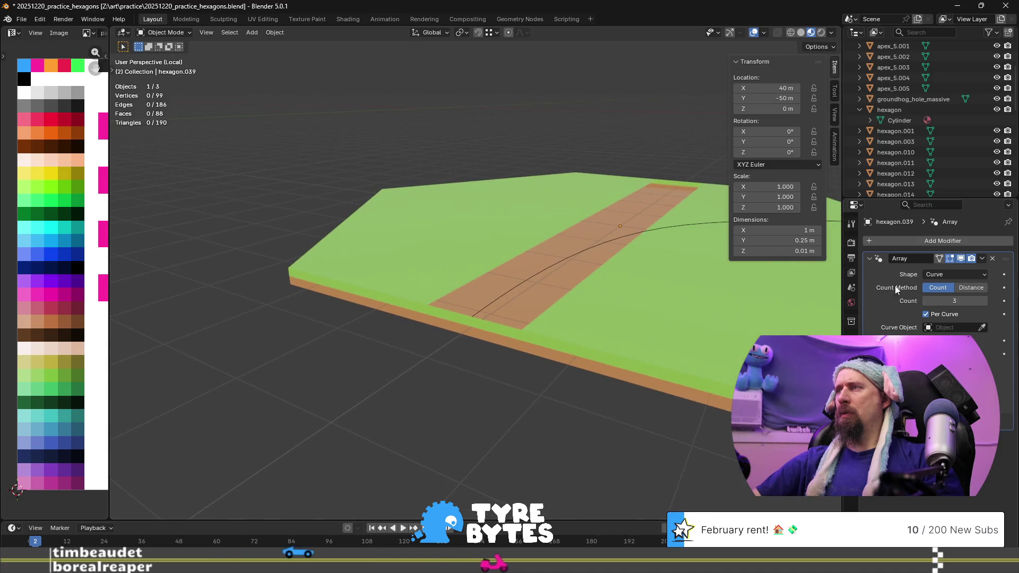
click(930, 326)
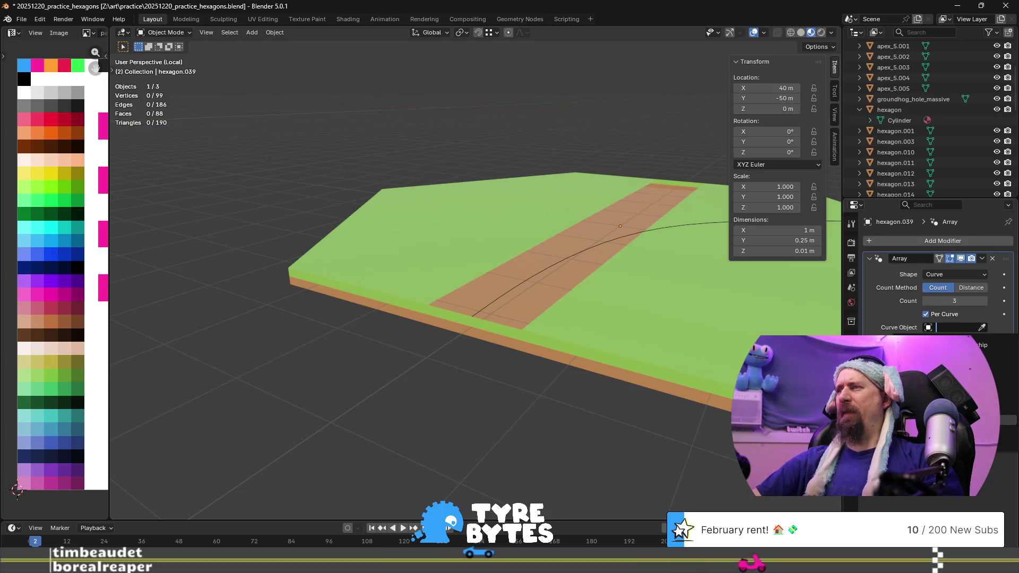
Set BézierCurve as the array's curve and move it out of Collection in the outliner
key(Return)
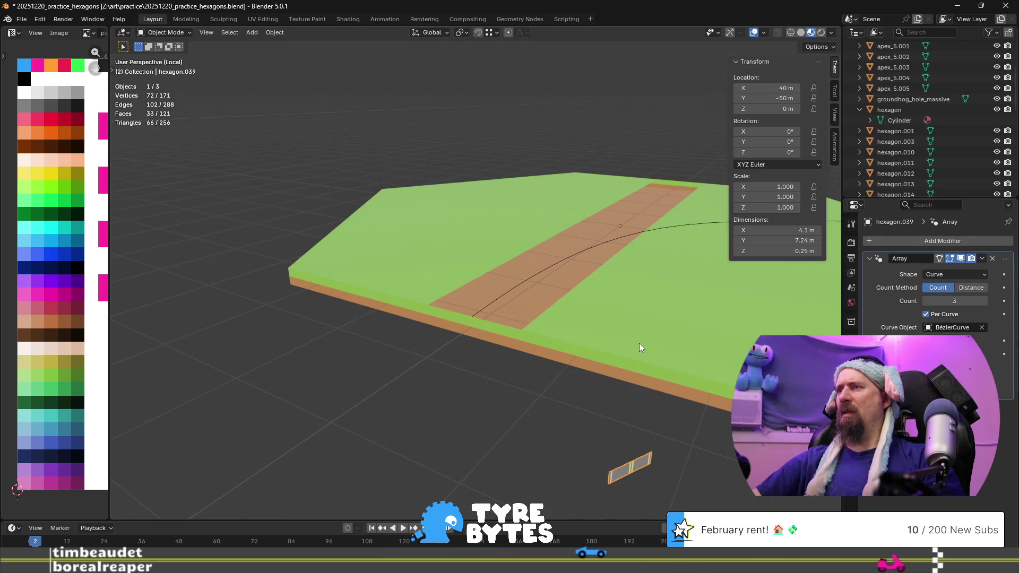
scroll(639, 343, down, 3)
mouse_move(636, 332)
middle_down()
mouse_move(616, 286)
mouse_move(646, 337)
mouse_move(794, 326)
middle_up()
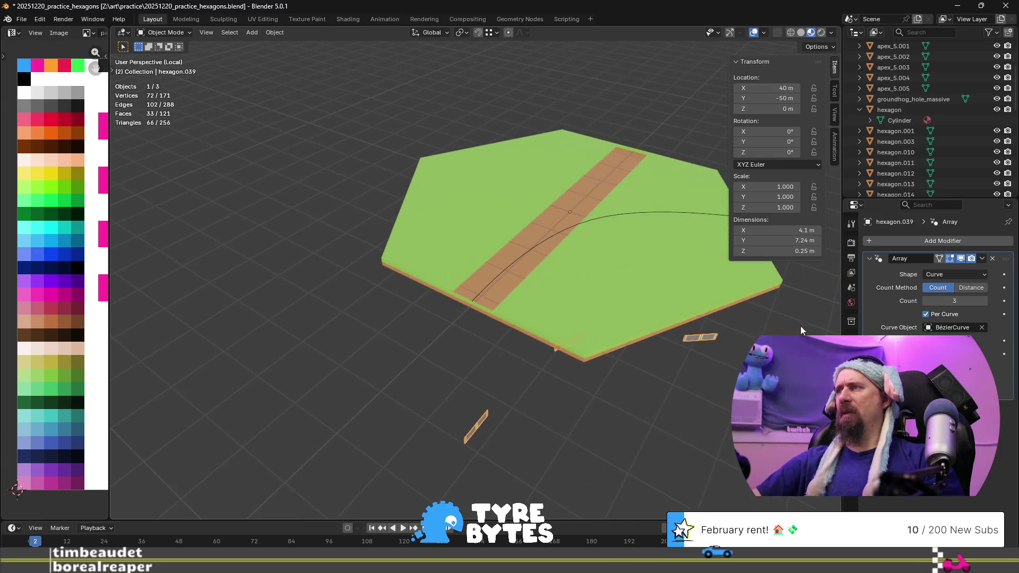
mouse_move(731, 307)
middle_down()
mouse_move(644, 279)
mouse_move(552, 273)
middle_up()
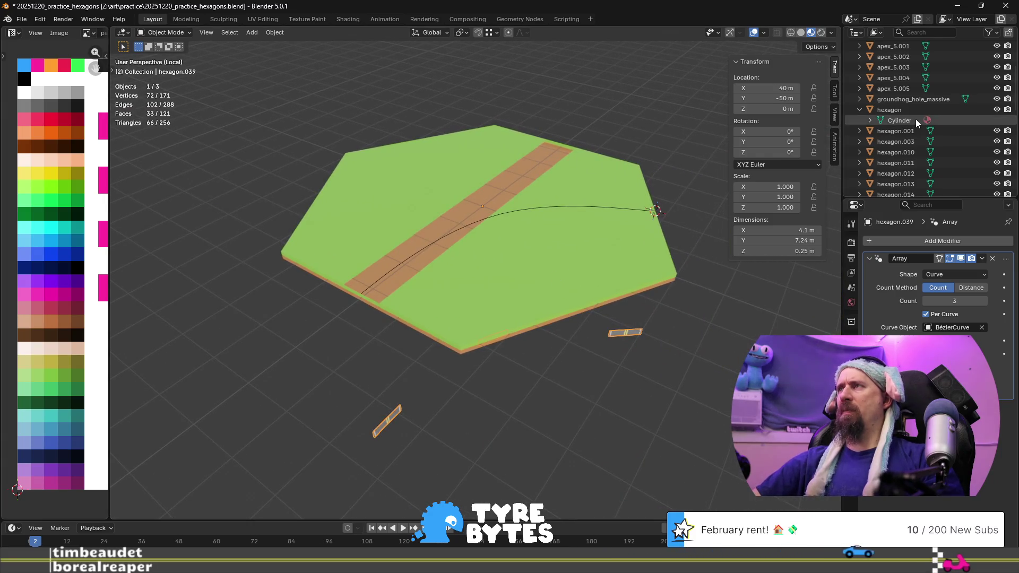
scroll(902, 150, down, 10)
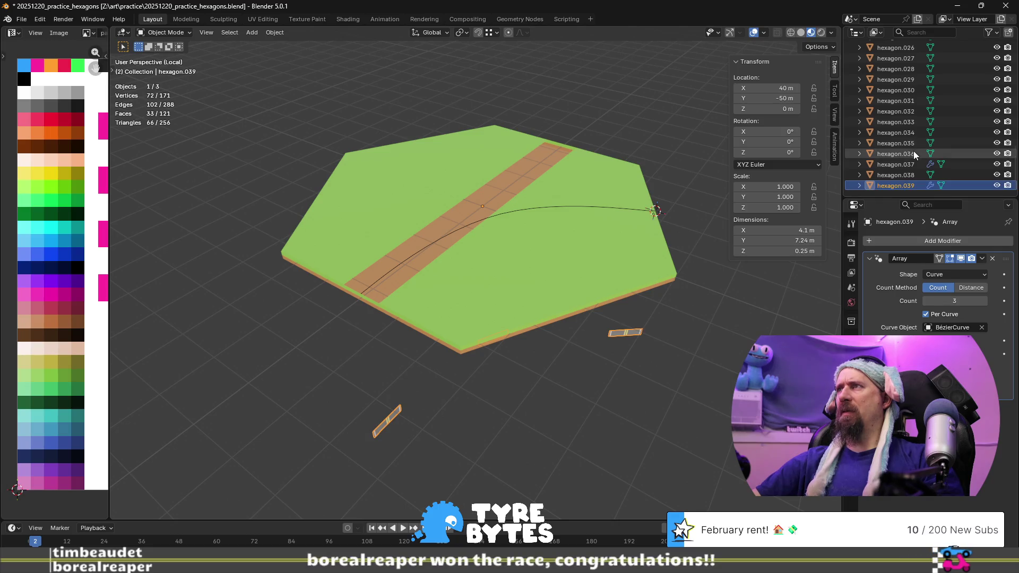
scroll(913, 154, up, 10)
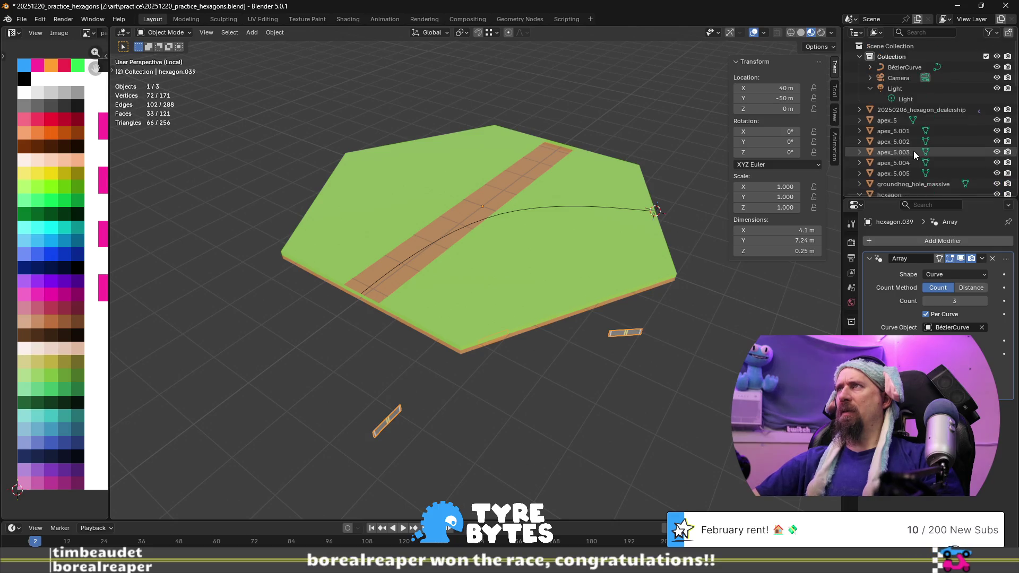
click(905, 69)
mouse_move(905, 68)
mouse_down()
mouse_move(906, 132)
mouse_move(894, 150)
mouse_up()
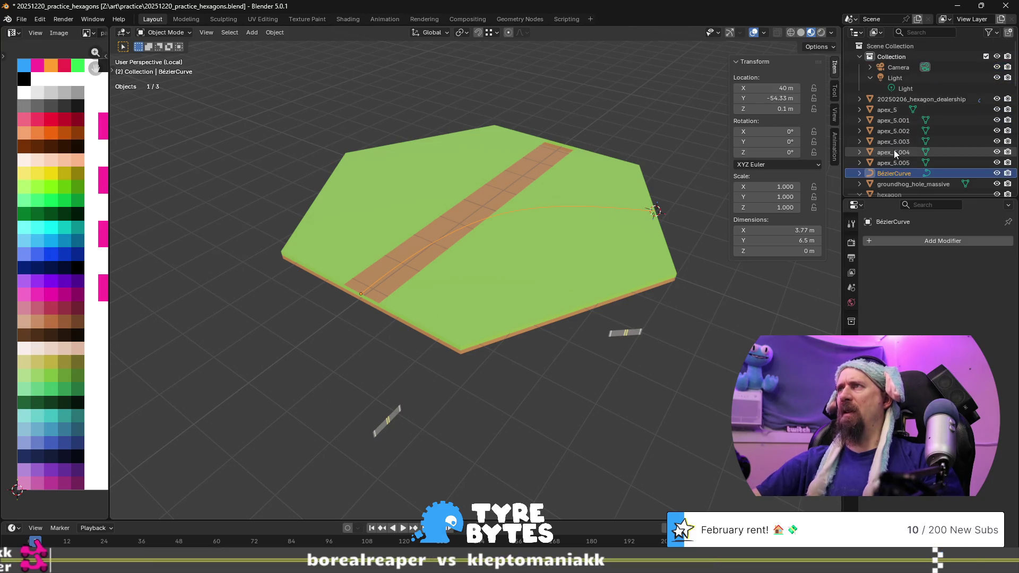
Reselect hexagon.039 and space the array copies by Distance at 1 m
click(391, 418)
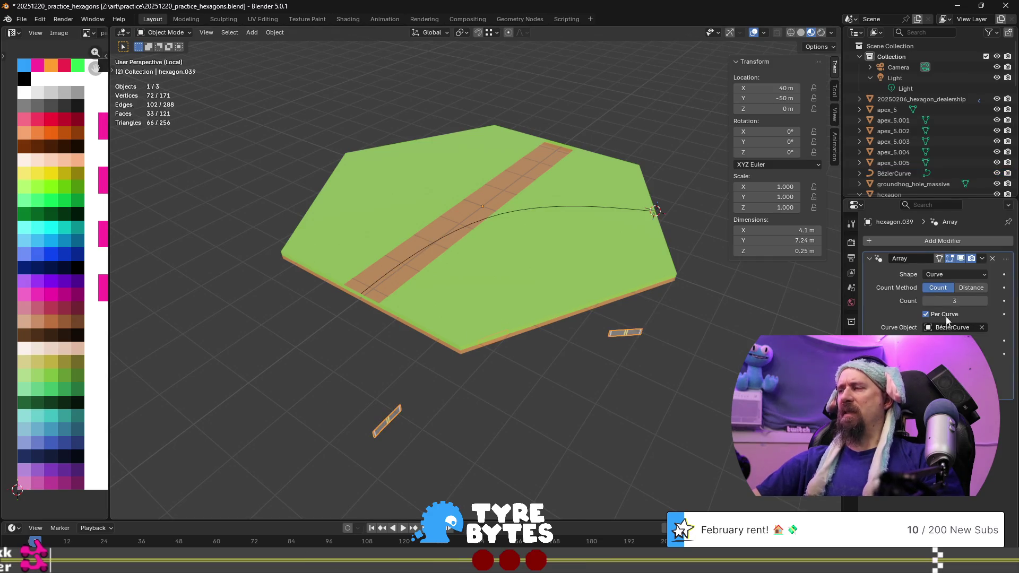
click(957, 274)
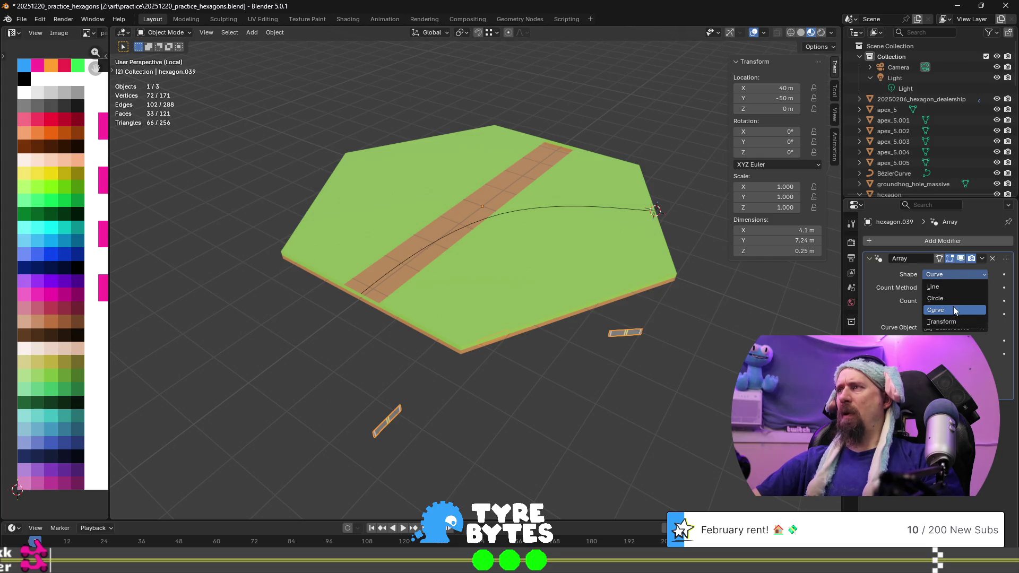
click(953, 309)
click(970, 288)
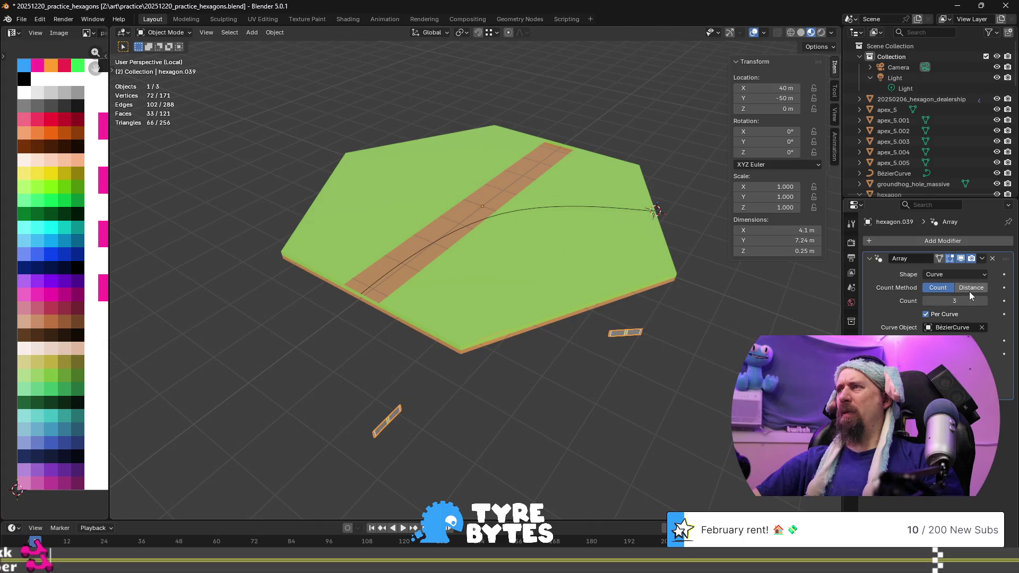
middle_drag(656, 397, 652, 359)
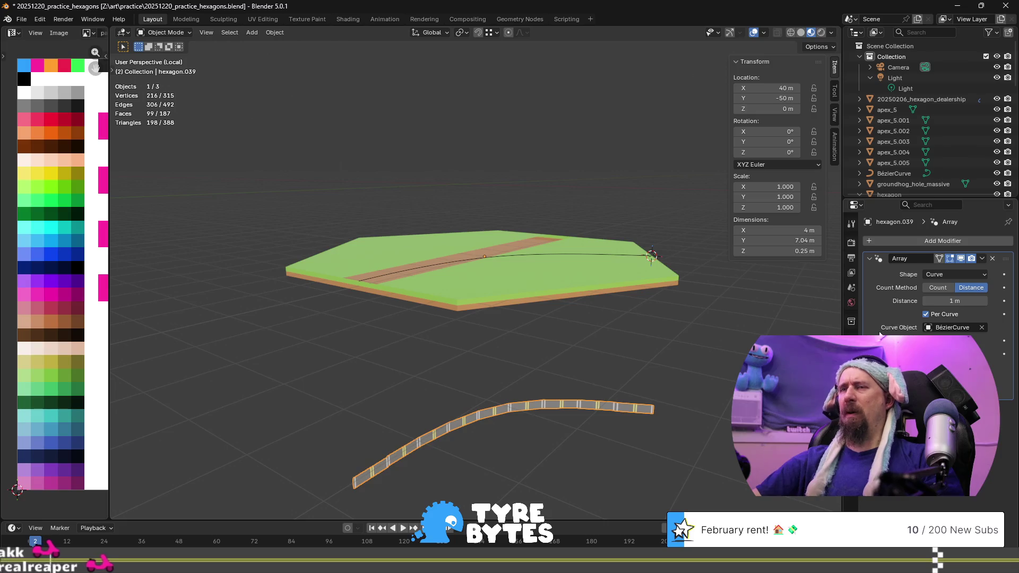
Toggle the array Shape to Line and back to Curve, then undo through its states
mouse_move(516, 337)
middle_down()
mouse_move(536, 296)
mouse_move(609, 300)
mouse_move(602, 329)
mouse_move(555, 333)
mouse_move(510, 358)
middle_up()
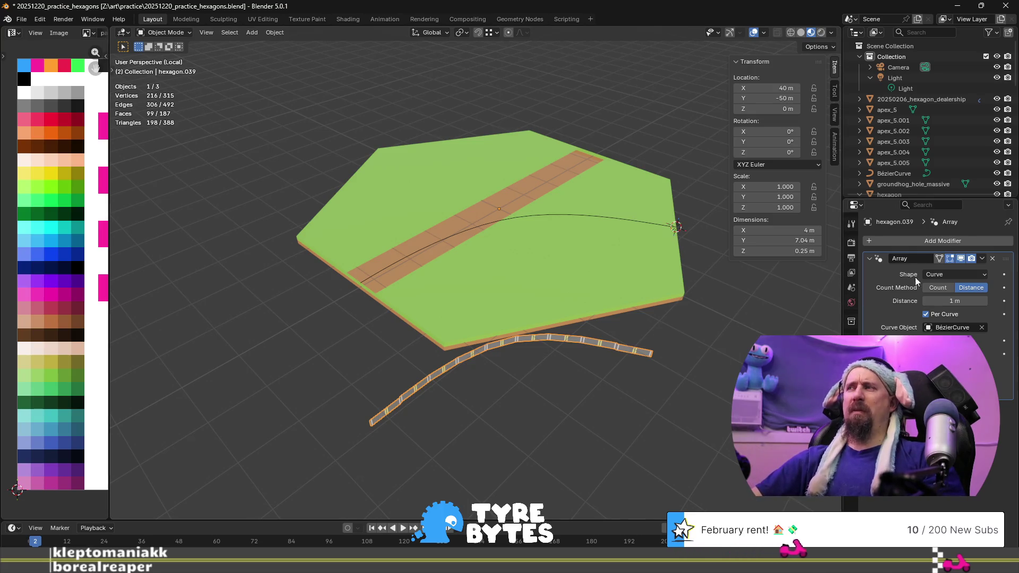
click(940, 274)
click(943, 282)
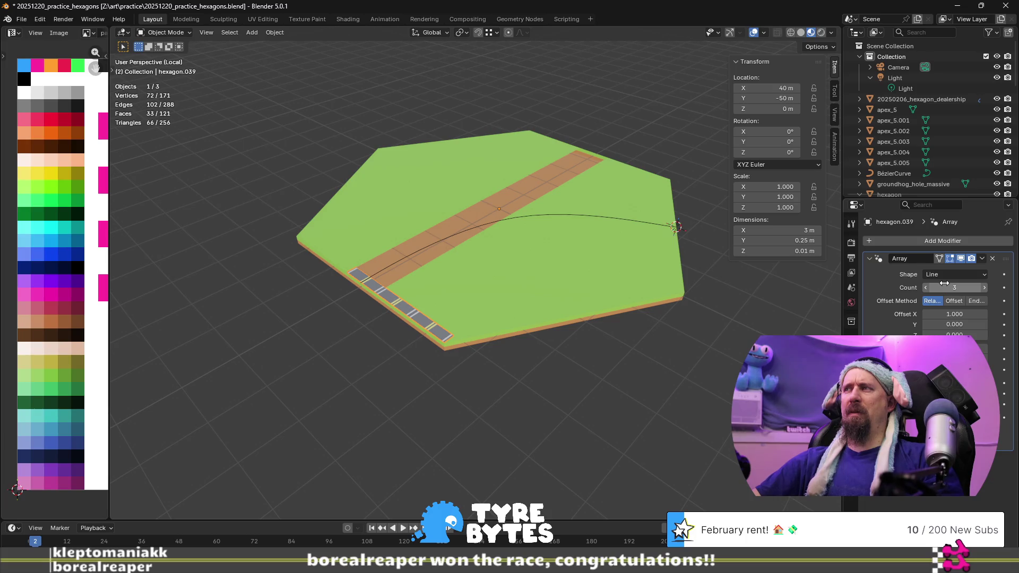
click(949, 273)
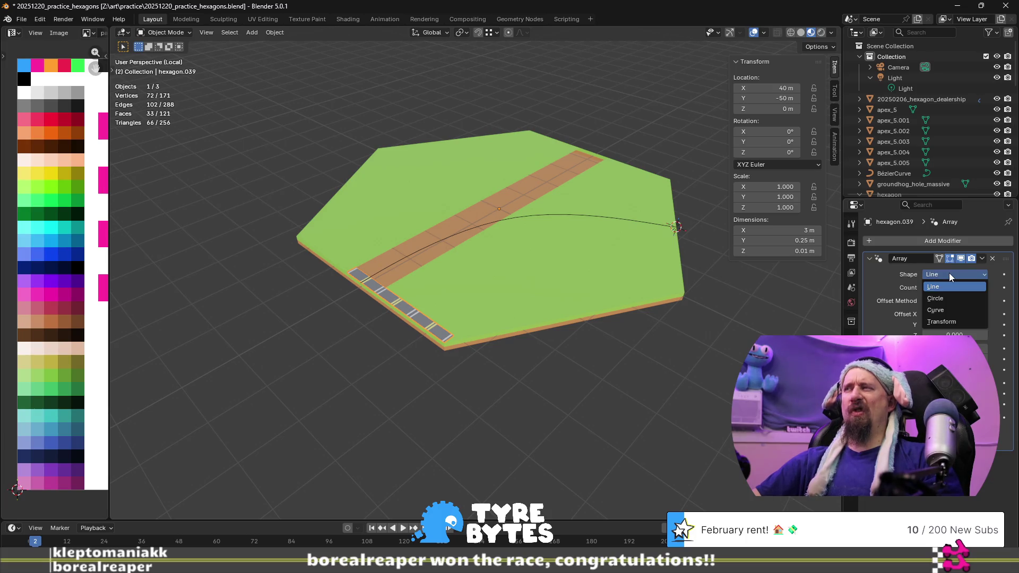
click(948, 273)
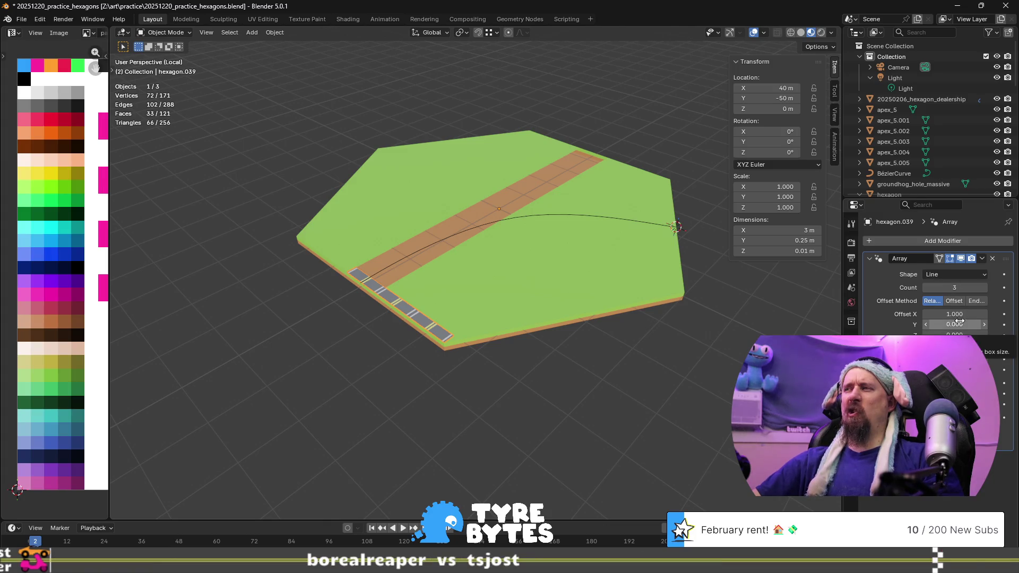
click(970, 274)
click(965, 308)
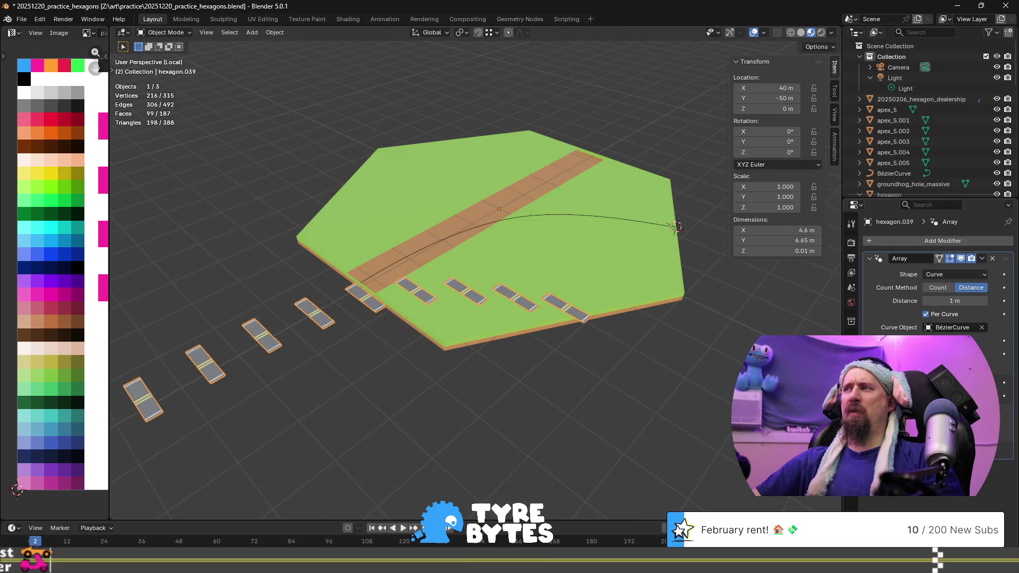
key(ctrl+z)
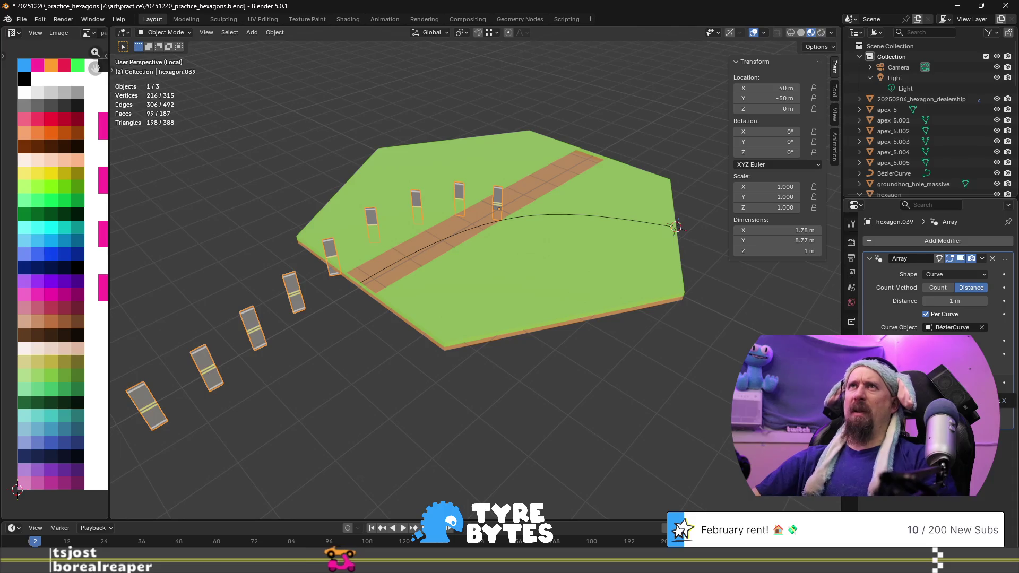
key(ctrl+z)
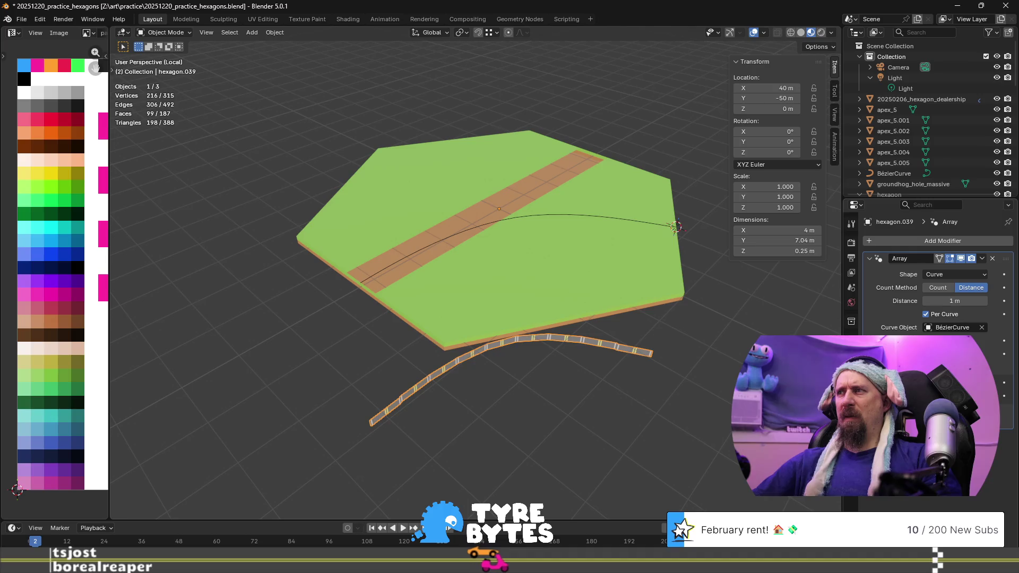
Redo to restore the upright panels, then select BézierCurve and enter its Edit Mode
key(ctrl+shift+z)
mouse_move(678, 384)
middle_down()
mouse_move(443, 326)
mouse_move(478, 303)
mouse_move(502, 304)
mouse_move(522, 331)
mouse_move(498, 315)
mouse_move(447, 328)
middle_up()
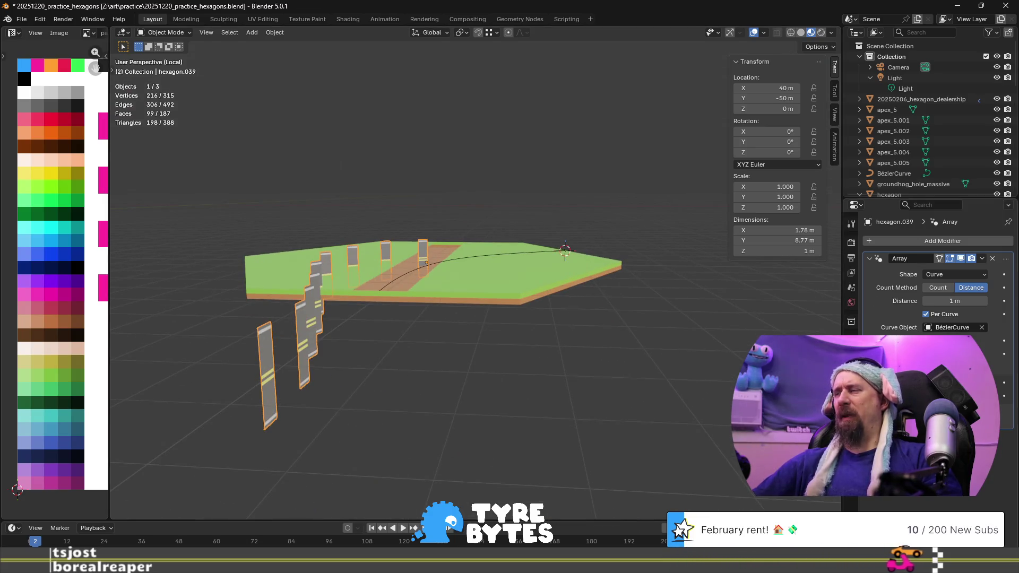
mouse_move(541, 342)
middle_down()
mouse_move(460, 358)
mouse_move(400, 279)
middle_up()
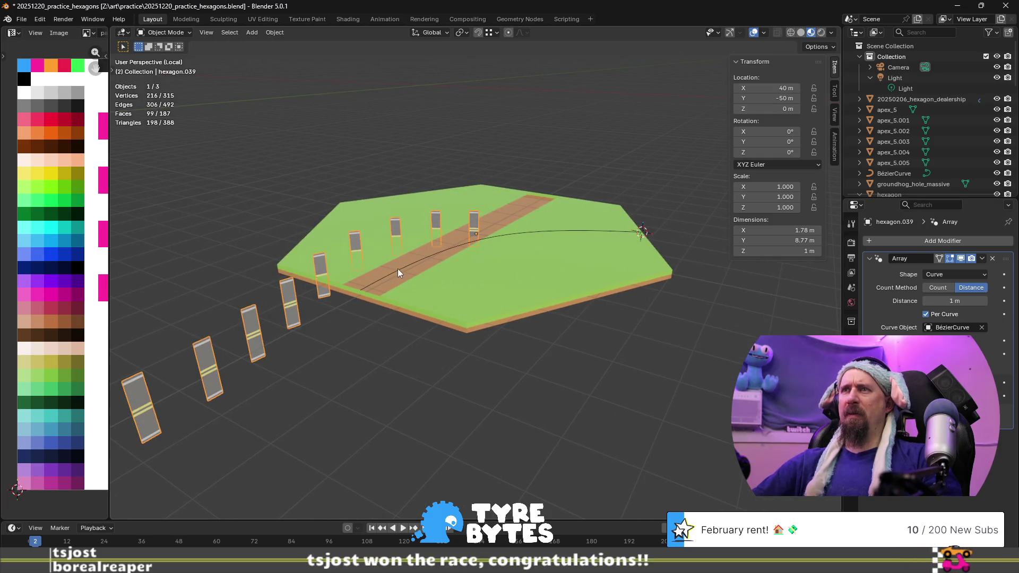
click(398, 269)
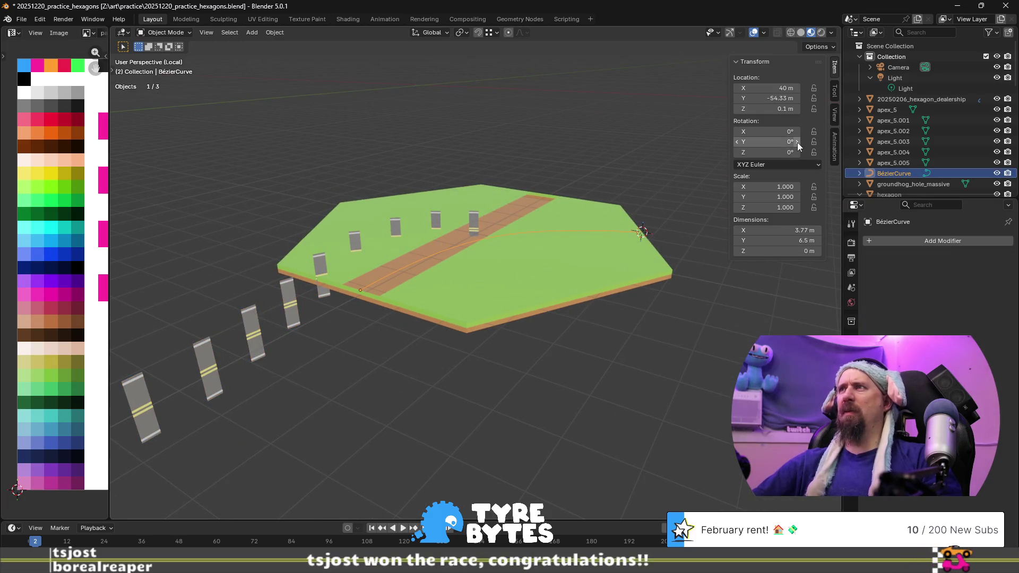
key(Tab)
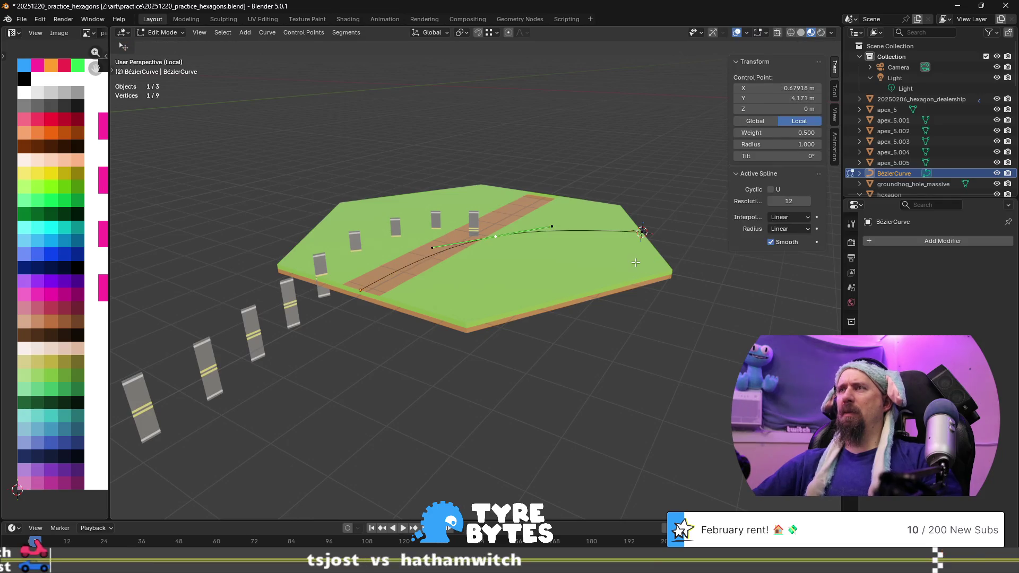
Keep the curve points' Mean Tilt at 0°, exit Edit Mode, and select hexagon.039
click(789, 156)
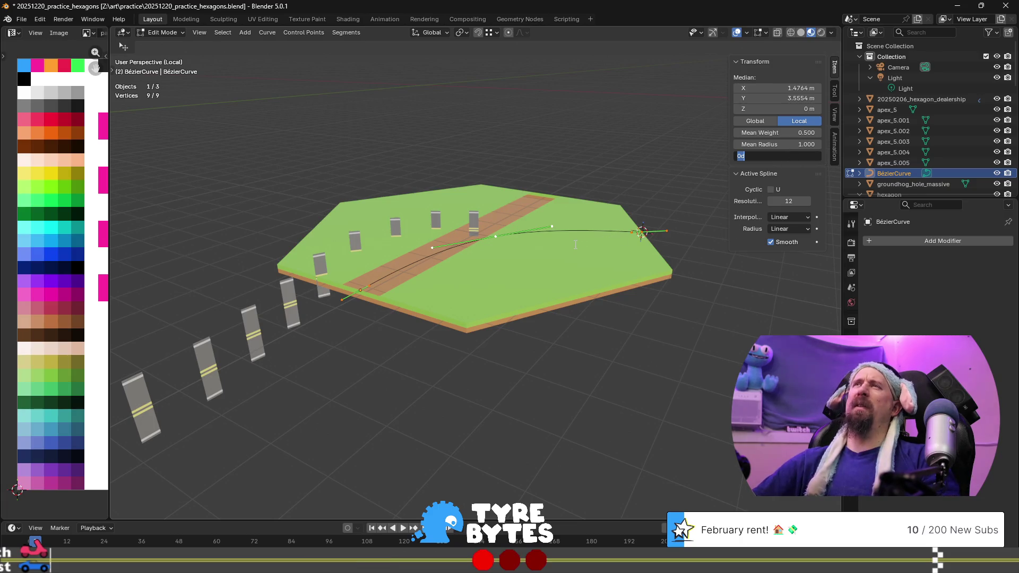
key(Escape)
middle_drag(686, 348, 540, 341)
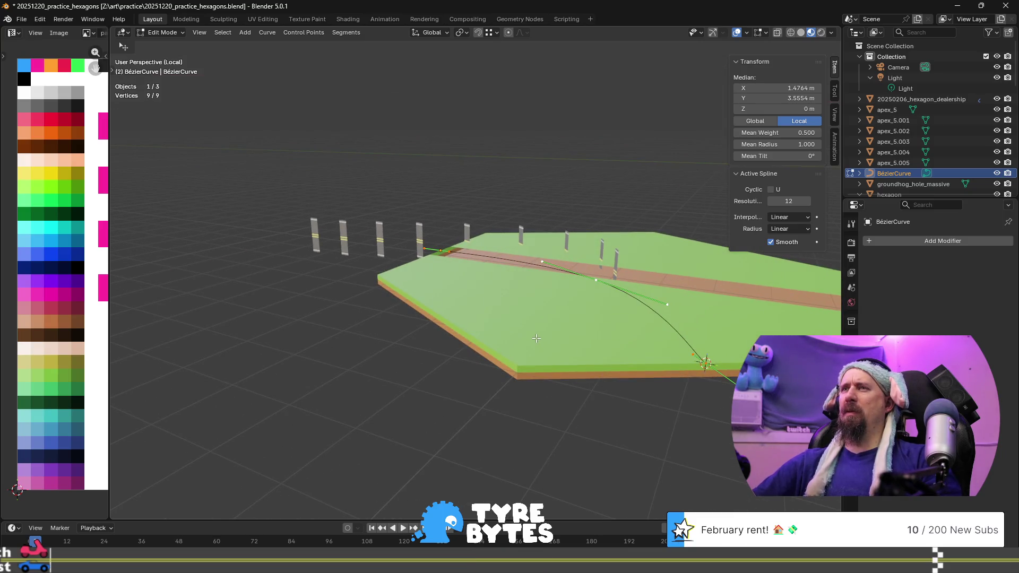
middle_drag(426, 277, 530, 304)
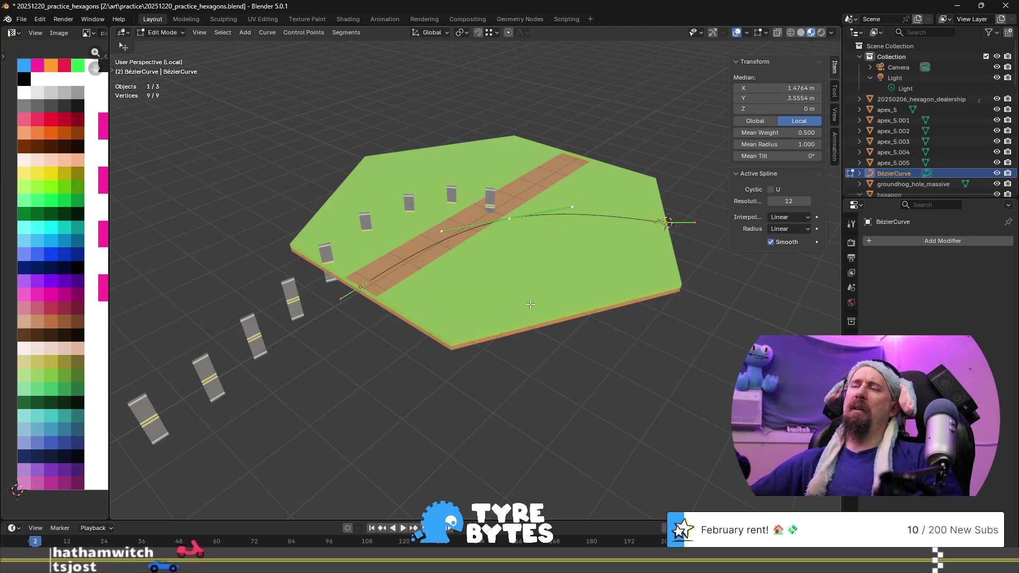
scroll(555, 270, down, 4)
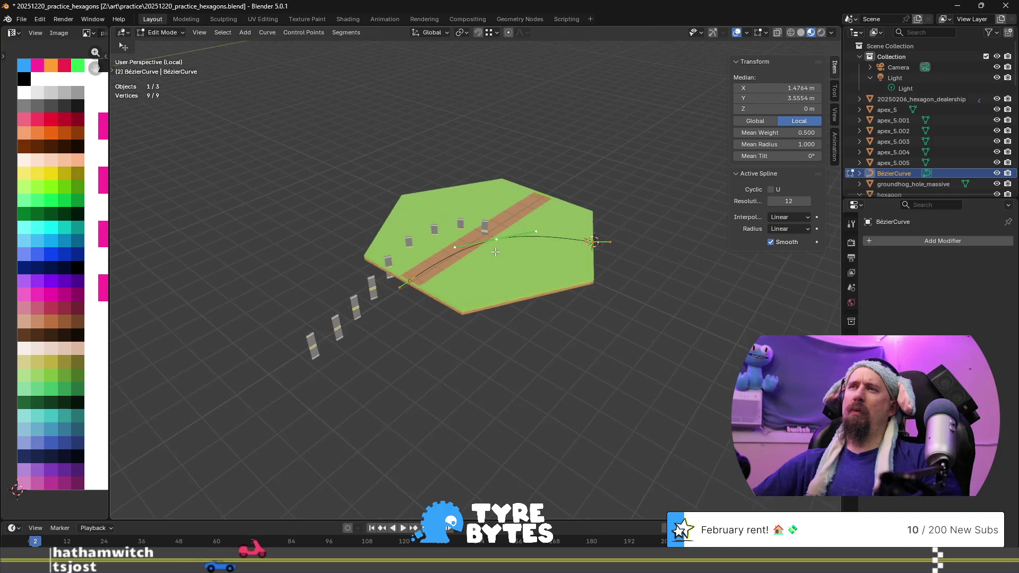
key(Tab)
key(Tab)
key(Tab)
click(361, 319)
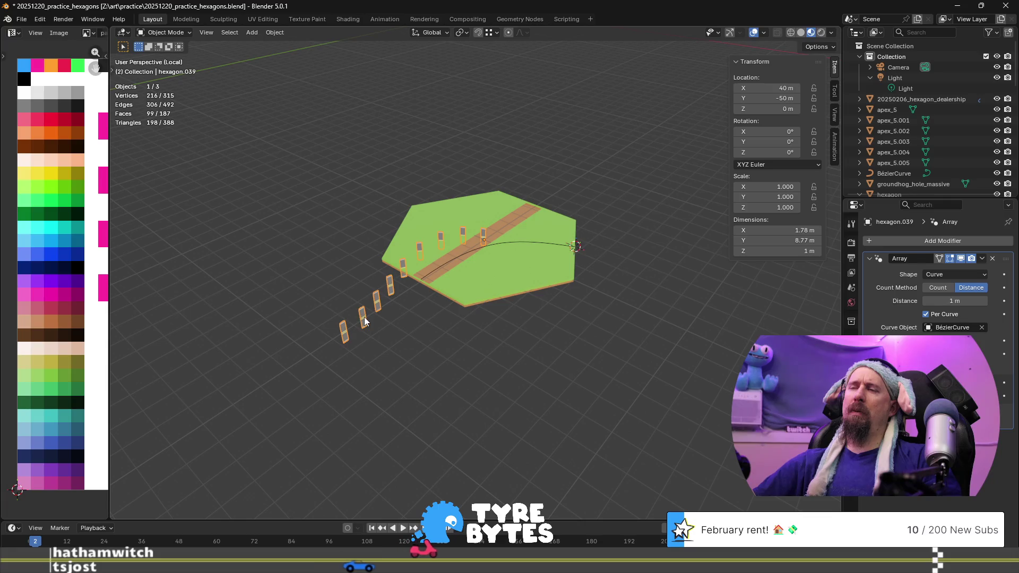
Enter Edit Mode on hexagon.039 and select all of its geometry
key(Tab)
scroll(403, 284, up, 4)
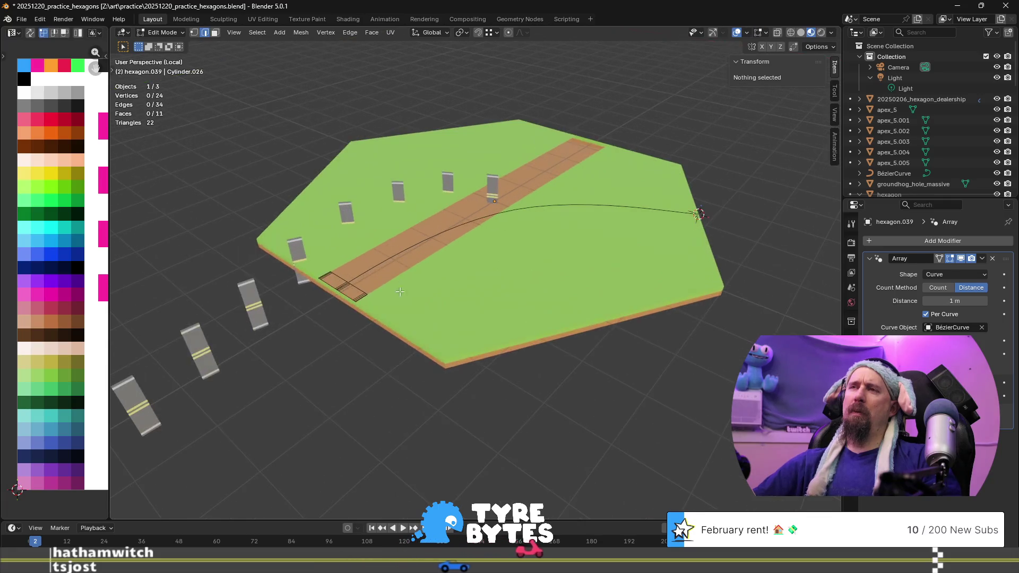
scroll(398, 302, down, 1)
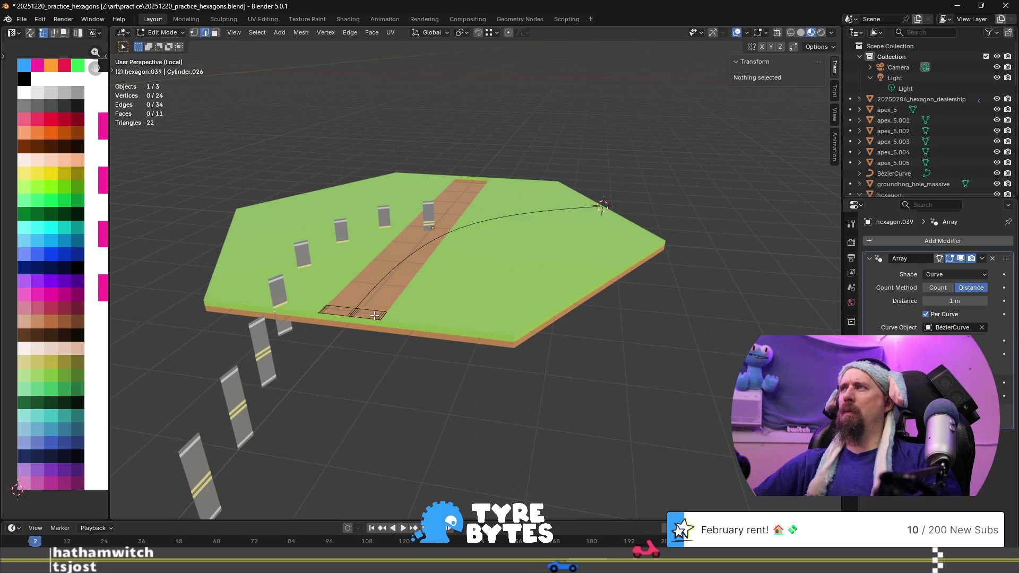
key(a)
key(alt+a)
key(a)
middle_drag(381, 317, 403, 298)
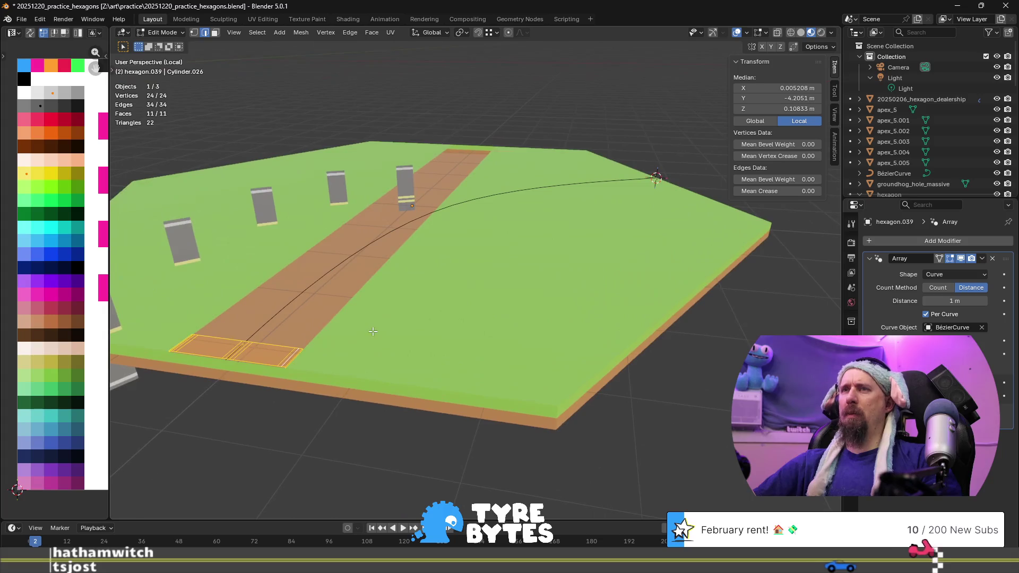
scroll(425, 266, up, 2)
text(0)
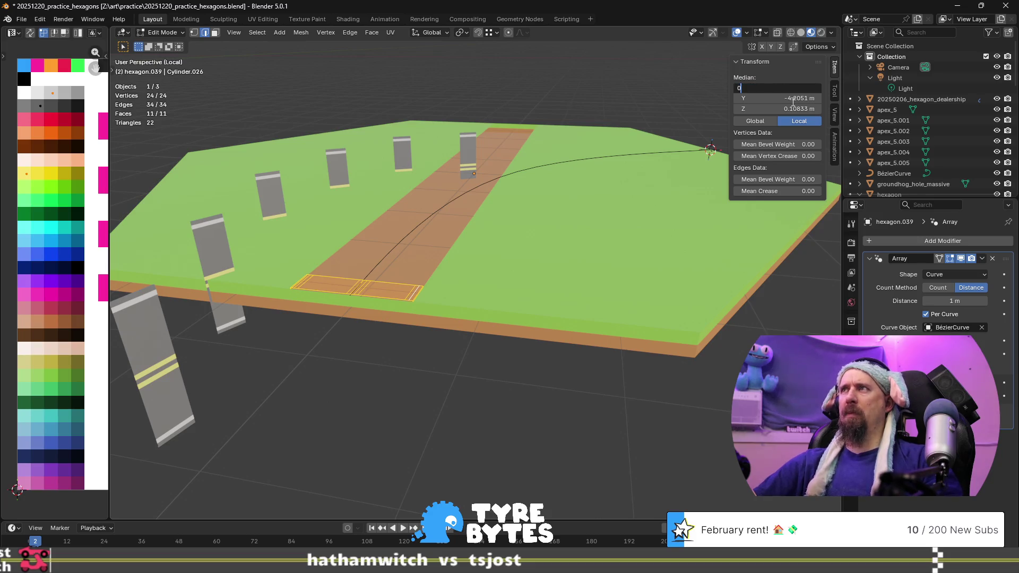
Set the road geometry's global median to X 0, Y 0, Z 0
key(Return)
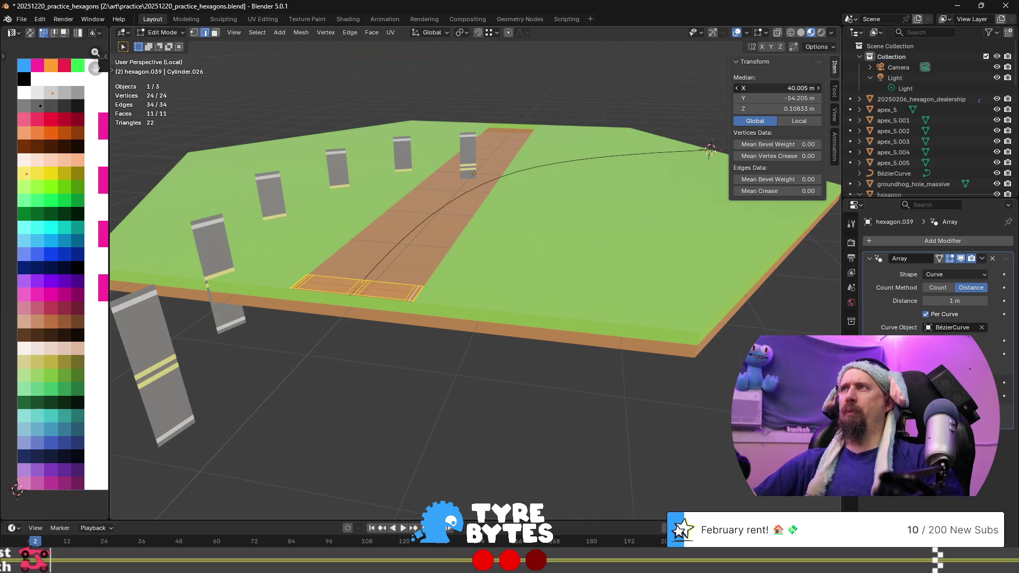
key(Return)
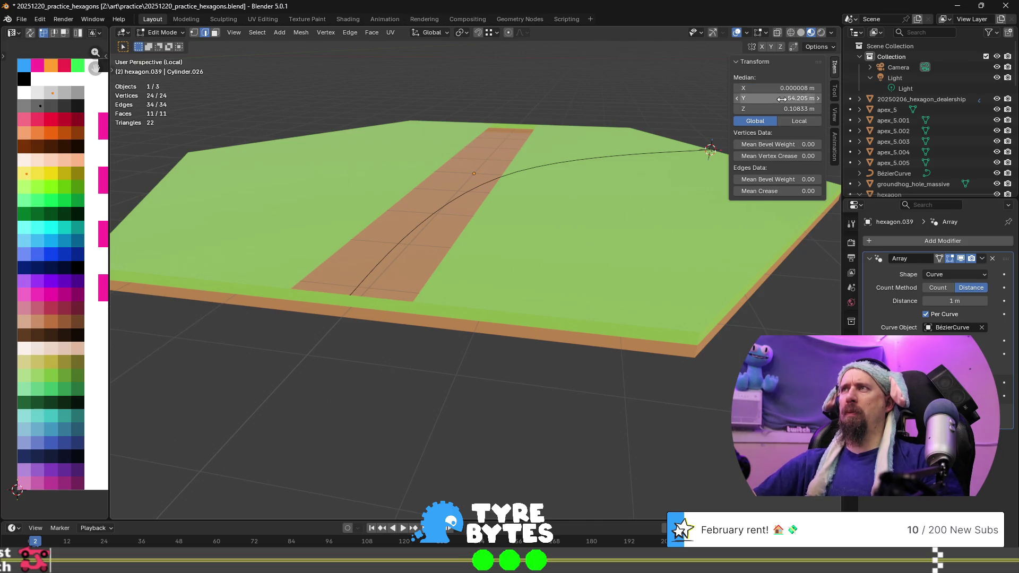
text(0)
key(Return)
click(780, 109)
text(0)
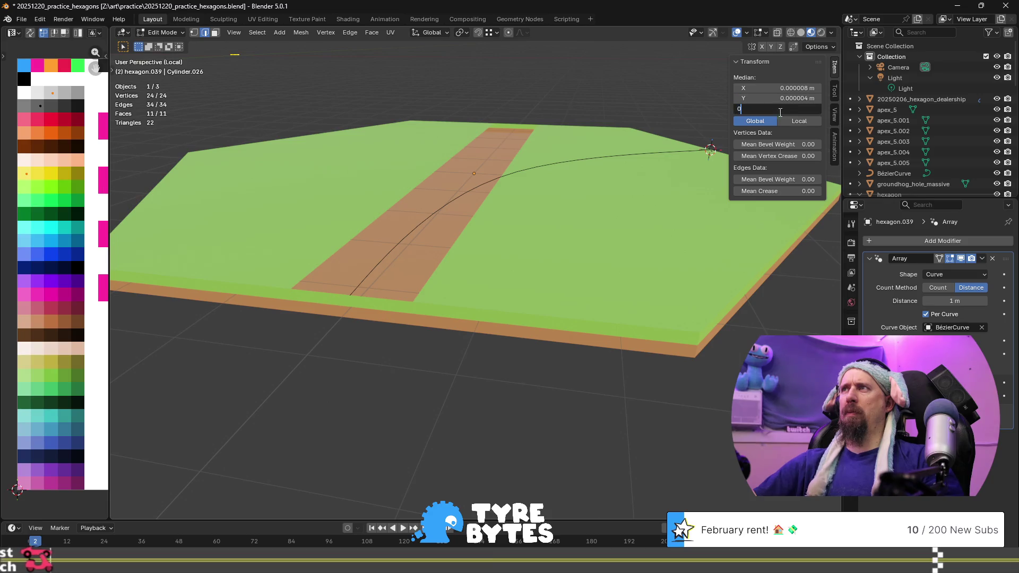
key(Return)
scroll(484, 219, down, 10)
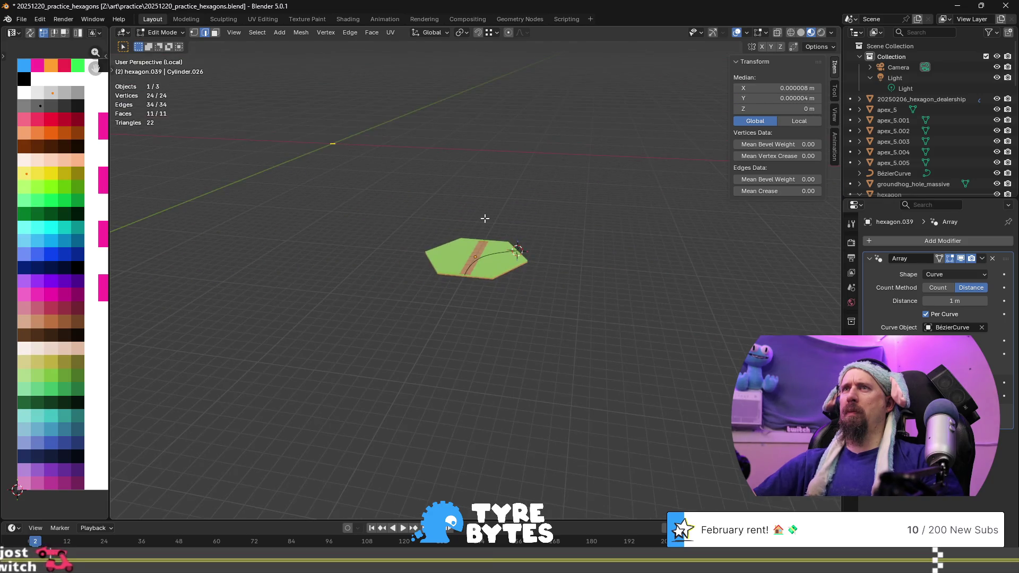
Re-enter Edit Mode on the road strip and select a single edge
scroll(484, 218, up, 8)
mouse_move(485, 218)
middle_down()
mouse_move(477, 195)
mouse_move(404, 155)
mouse_move(609, 164)
mouse_move(453, 214)
middle_up()
key(Tab)
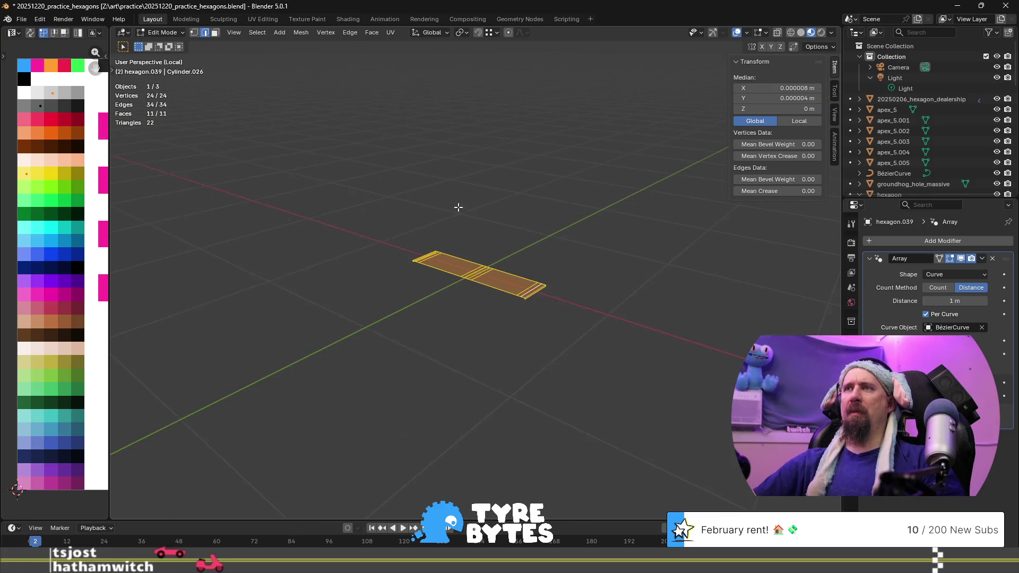
key(Tab)
mouse_move(520, 234)
middle_down()
mouse_move(396, 241)
mouse_move(382, 261)
middle_up()
click(431, 290)
mouse_move(429, 291)
middle_down()
mouse_move(421, 269)
mouse_move(439, 202)
mouse_move(491, 250)
mouse_move(612, 261)
middle_up()
key(z)
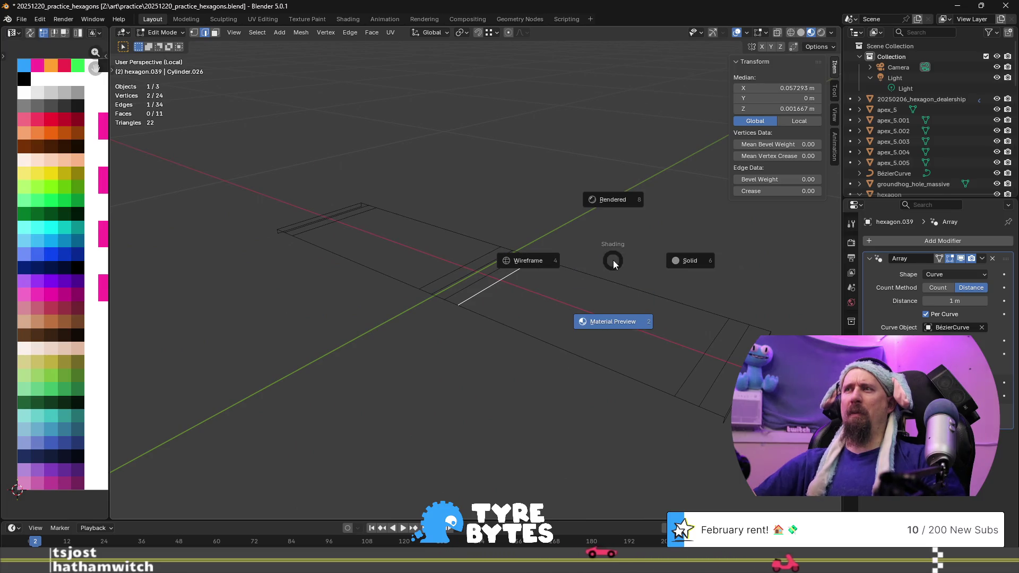
click(613, 260)
middle_drag(611, 259, 460, 249)
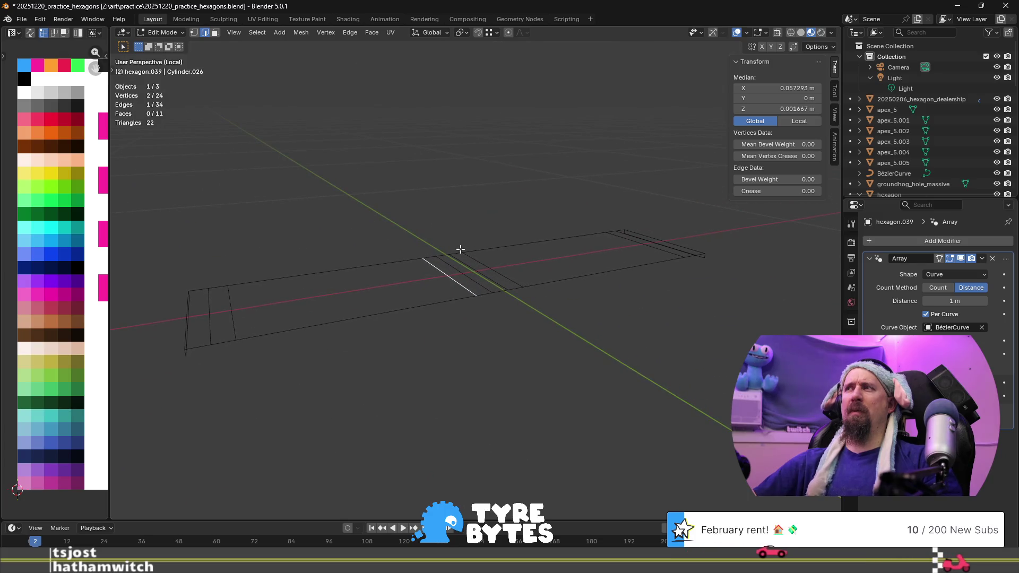
Remove the old Array modifier and add a fresh Array modifier to the road strip
click(991, 259)
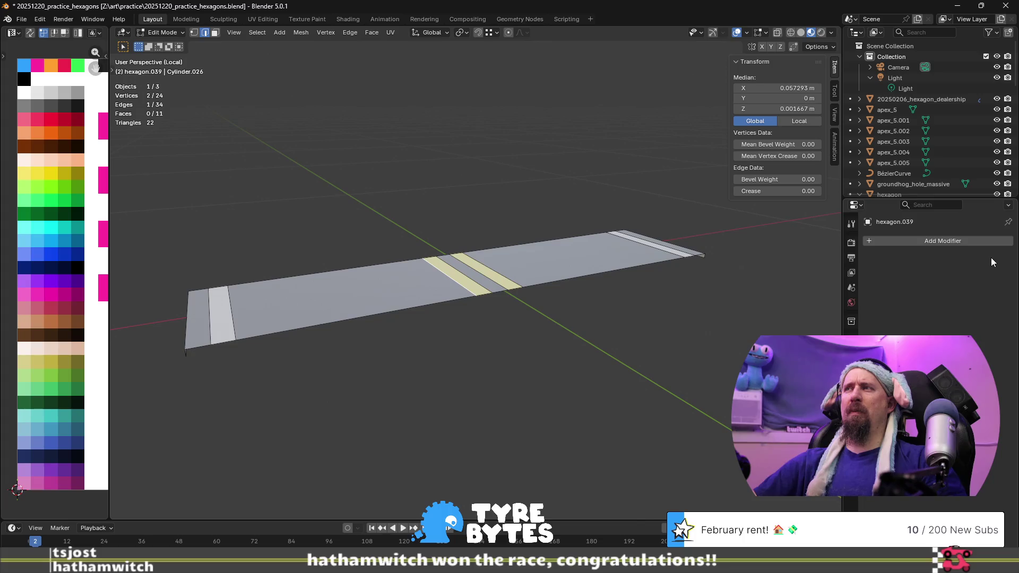
key(a)
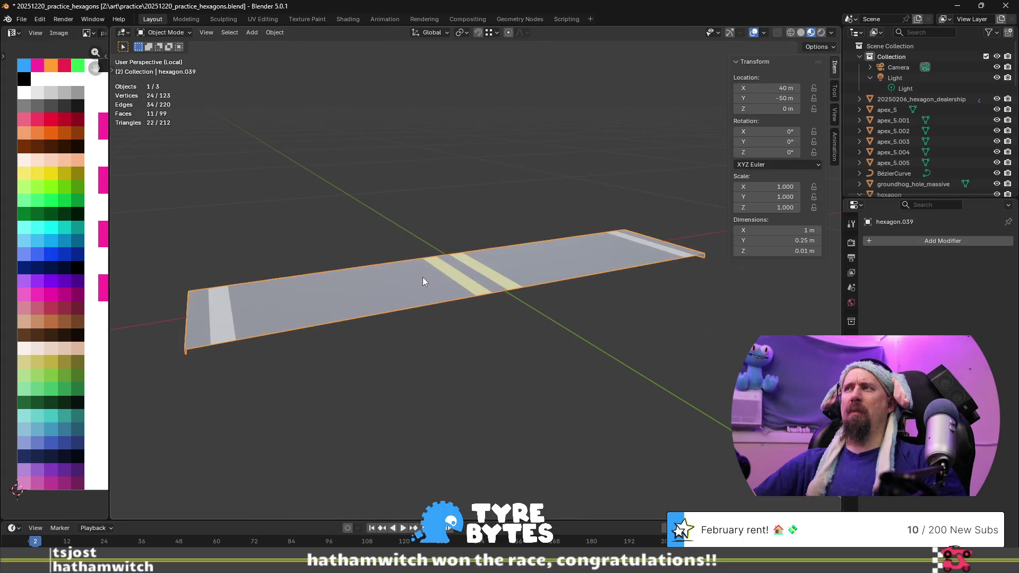
click(422, 277)
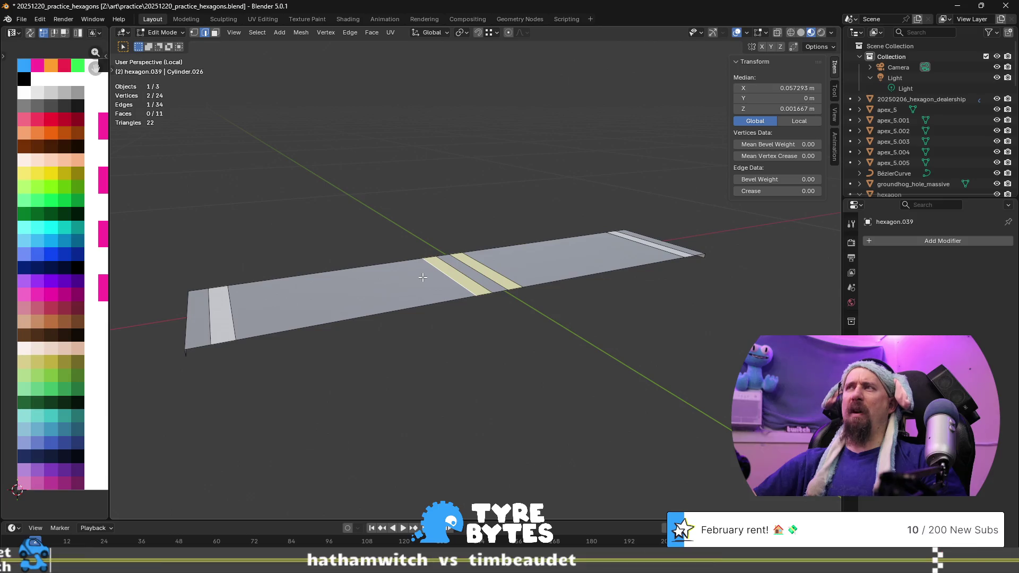
middle_drag(377, 231, 739, 239)
click(890, 242)
mouse_move(878, 241)
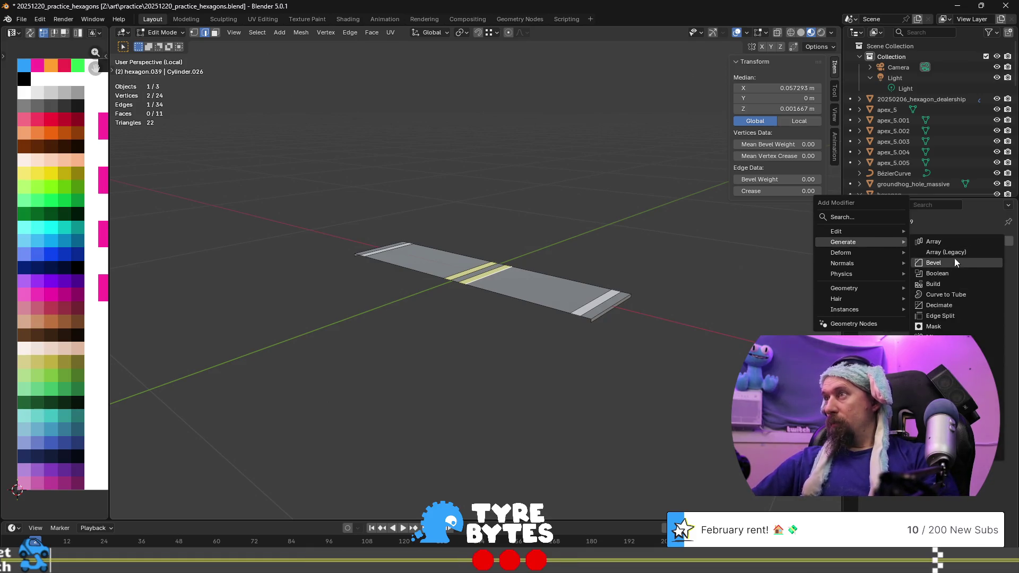
click(958, 243)
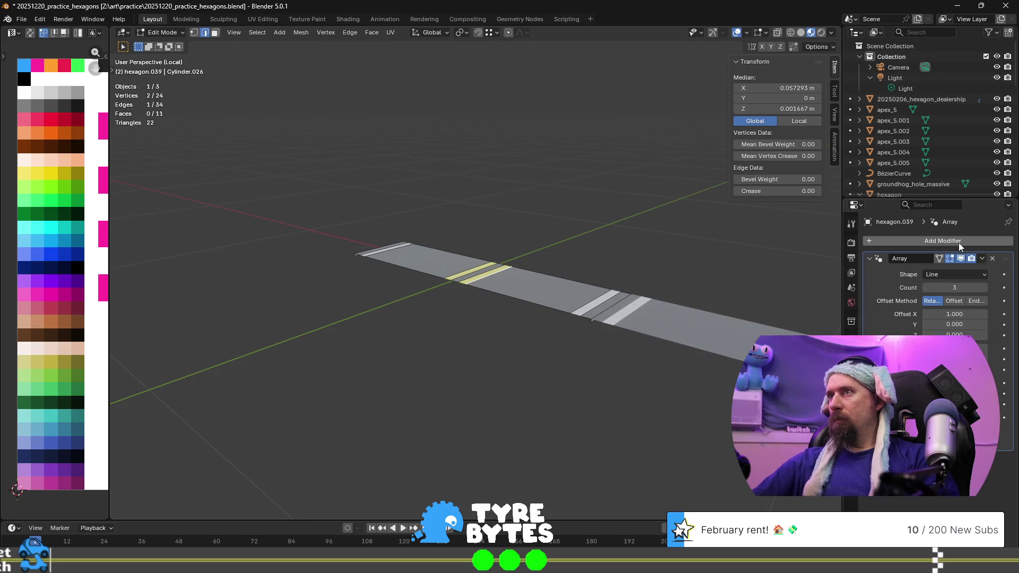
Make the new array follow BézierCurve with Curve shape and Per Curve on
click(975, 274)
click(959, 312)
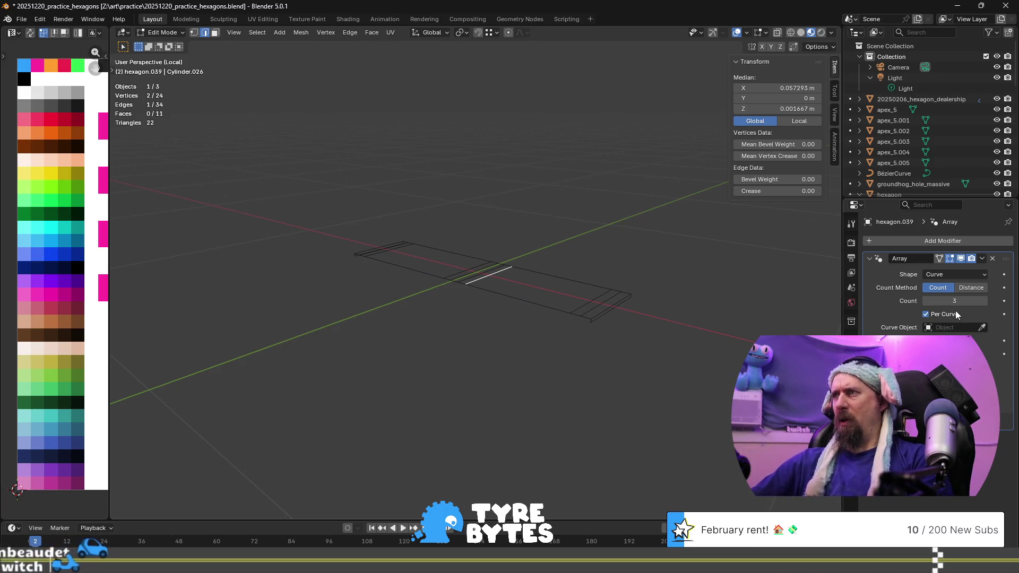
click(950, 313)
click(950, 313)
click(950, 313)
click(950, 313)
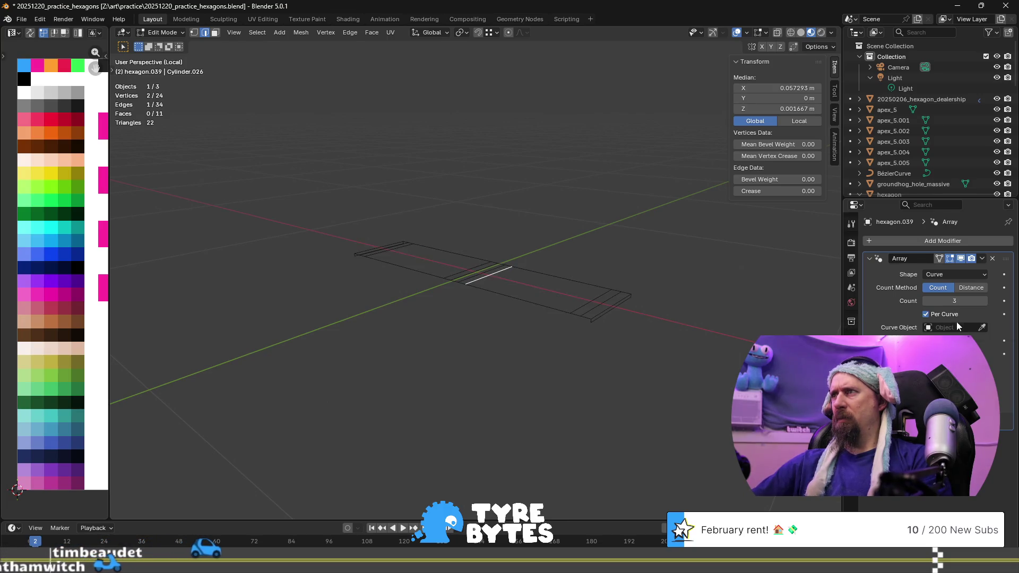
click(954, 327)
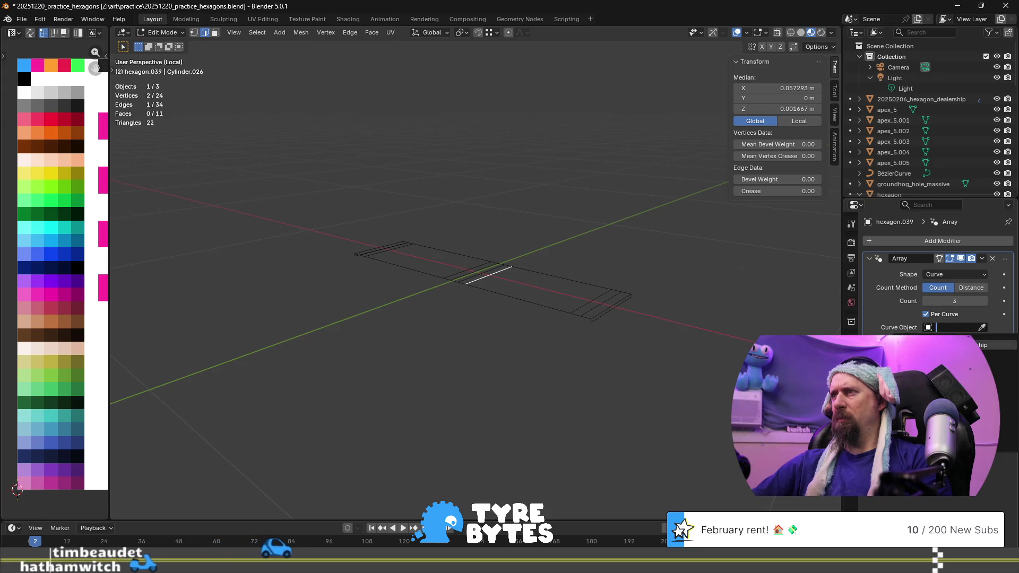
click(950, 345)
click(948, 310)
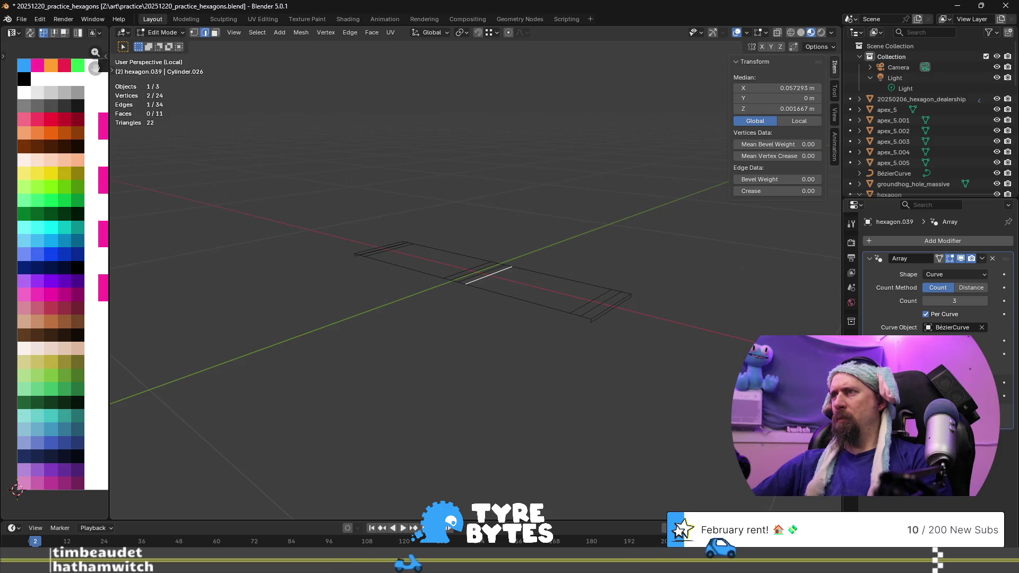
View the curved road from a lower angle and return to Object Mode
scroll(727, 356, down, 6)
scroll(706, 345, up, 6)
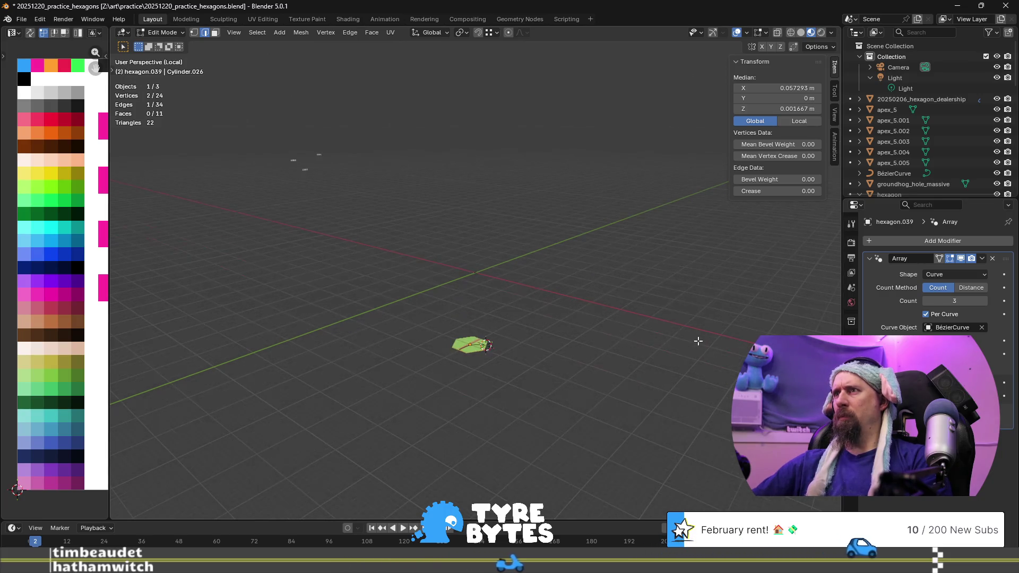
mouse_move(509, 423)
middle_down()
mouse_move(646, 260)
mouse_move(517, 314)
mouse_move(561, 316)
mouse_move(531, 322)
middle_up()
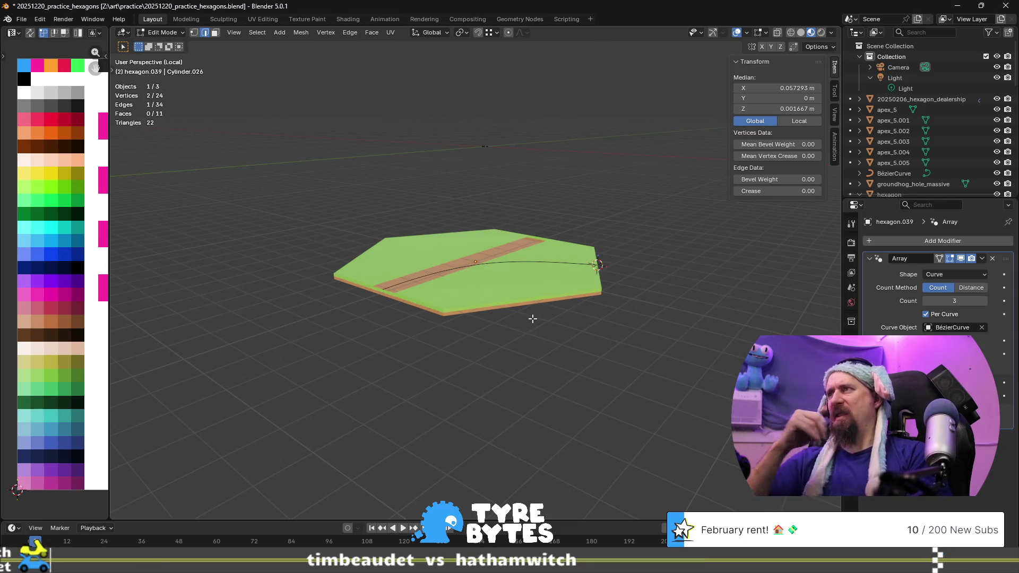
scroll(693, 359, up, 8)
scroll(549, 383, down, 8)
middle_drag(547, 376, 584, 366)
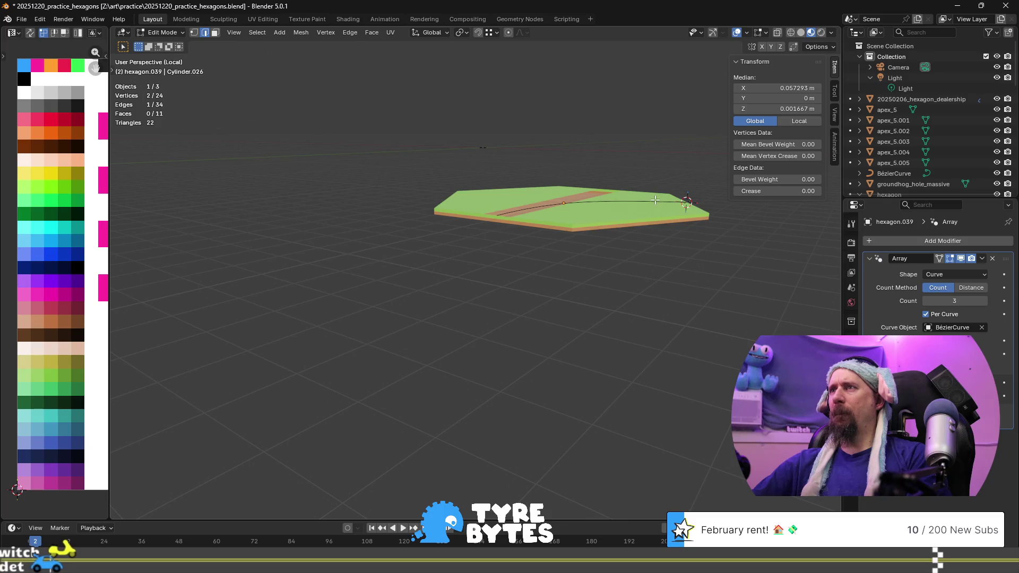
key(Tab)
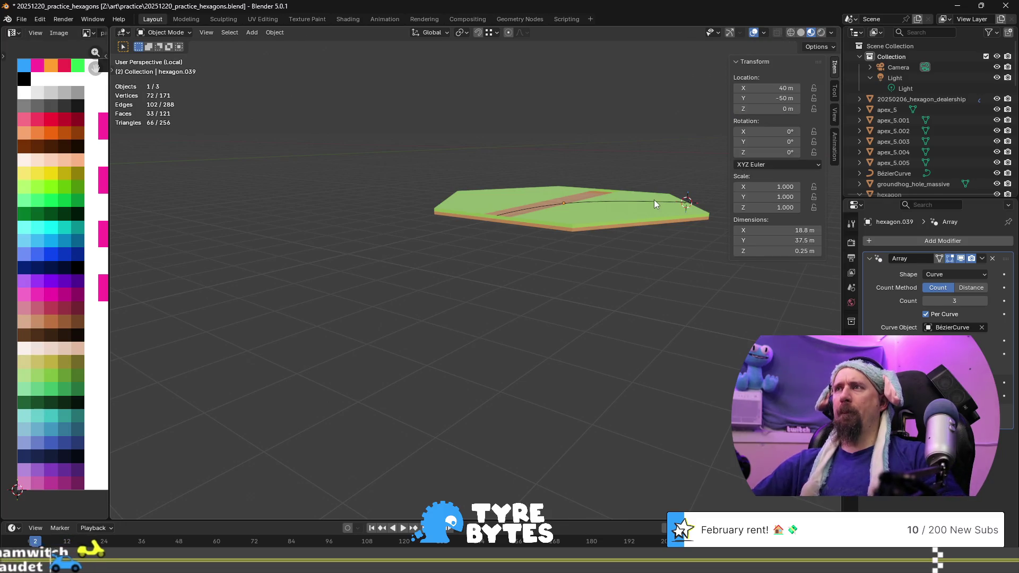
Select hexagon.038, briefly enter Edit Mode to frame a vertex, and orbit around the tile
click(654, 199)
key(Tab)
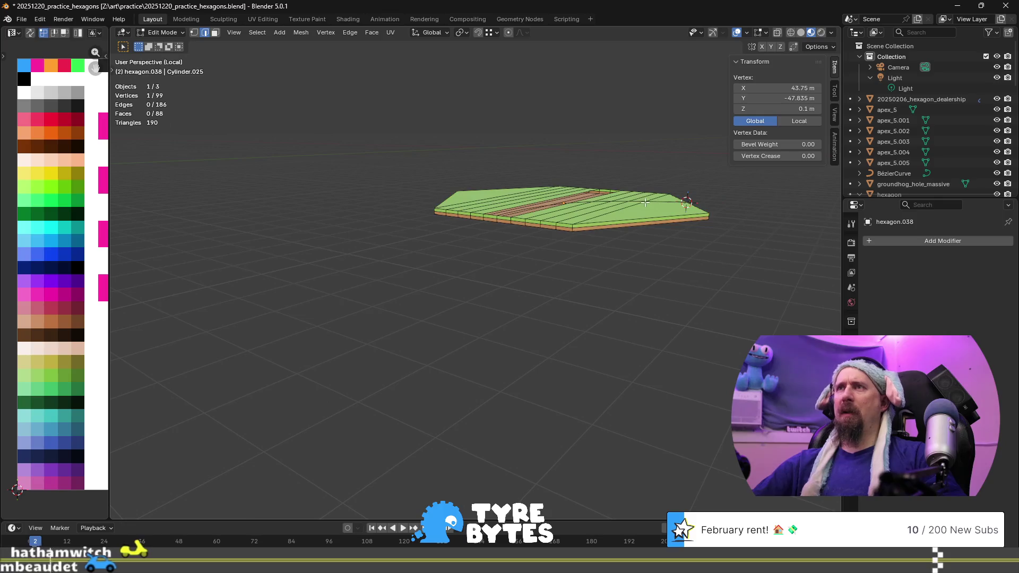
key(KP_Decimal)
key(Tab)
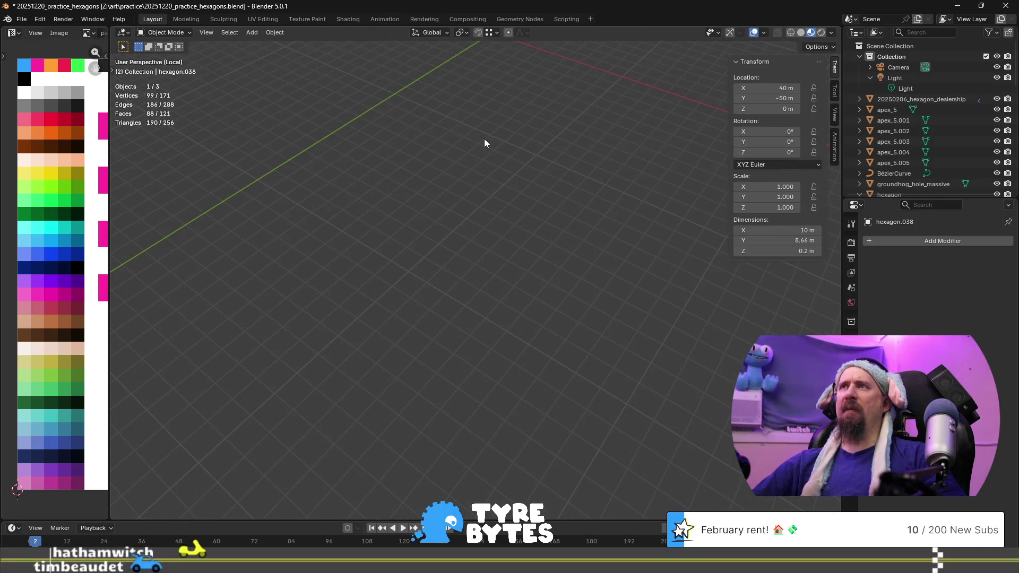
mouse_move(464, 170)
middle_down()
mouse_move(380, 173)
mouse_move(553, 242)
mouse_move(532, 212)
mouse_move(498, 238)
mouse_move(520, 234)
mouse_move(325, 281)
mouse_move(350, 302)
mouse_move(292, 286)
mouse_move(320, 275)
middle_up()
Deselect, toggle Edit Mode once more, then reselect hexagon.038 from the Outliner
click(291, 286)
key(Tab)
click(367, 204)
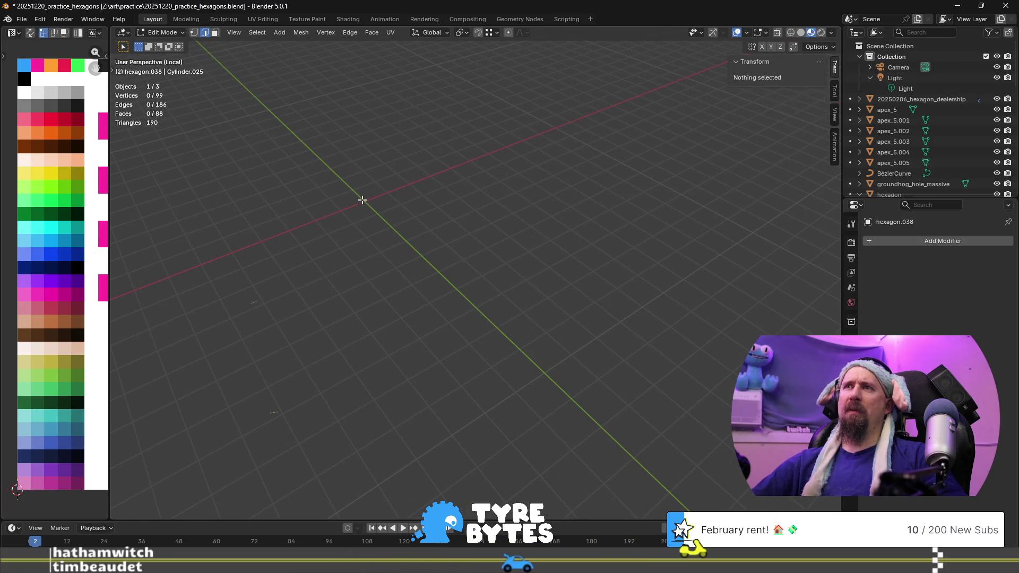
key(Tab)
mouse_move(361, 202)
middle_down()
mouse_move(311, 256)
mouse_move(269, 274)
mouse_move(300, 266)
middle_up()
scroll(890, 159, down, 15)
click(896, 176)
scroll(563, 184, down, 4)
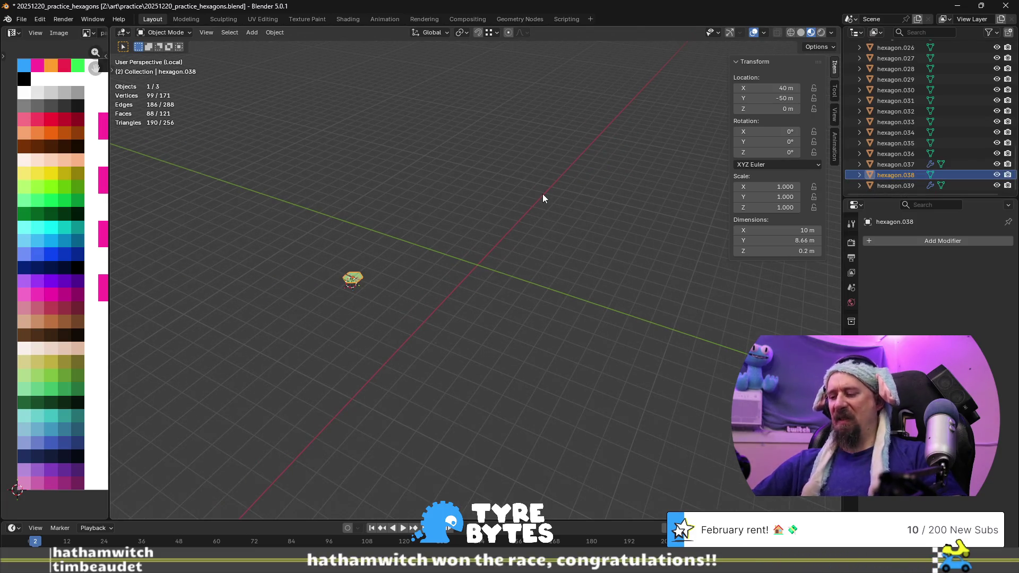
Exit Local view with numpad / and orbit around the full hexagon layout
key(KP_Divide)
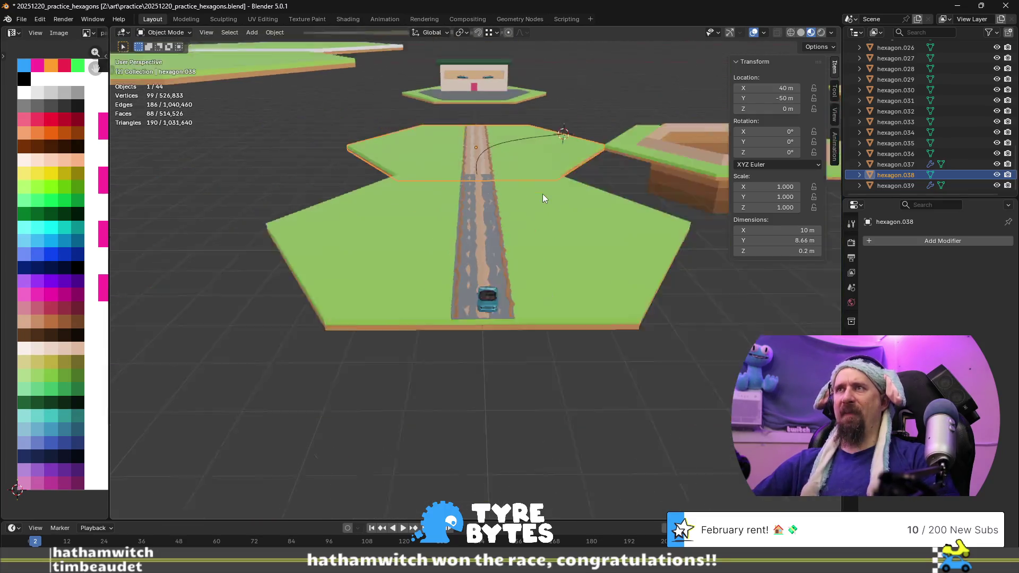
scroll(542, 193, down, 3)
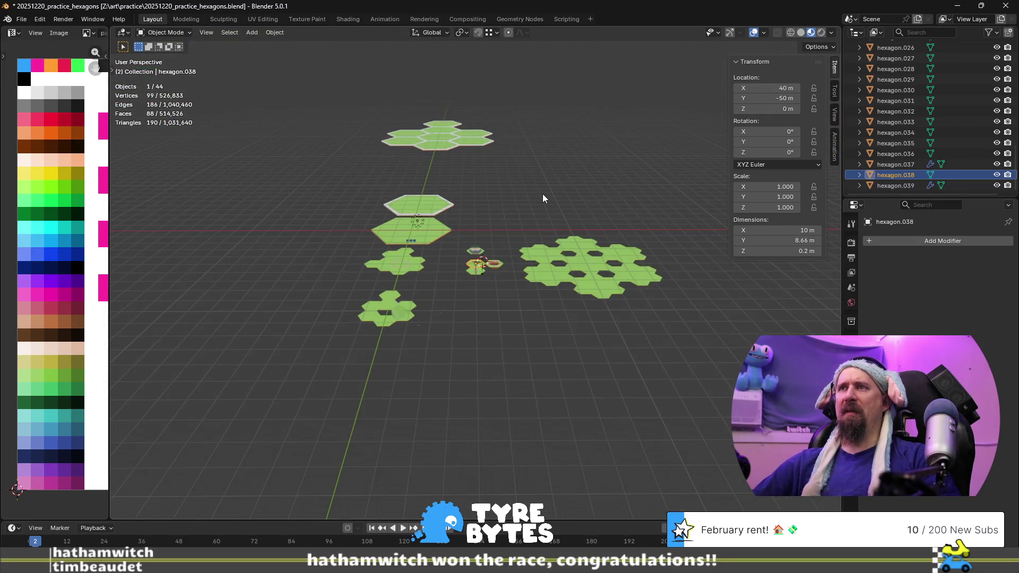
scroll(429, 255, up, 2)
mouse_move(429, 254)
middle_down()
mouse_move(558, 238)
mouse_move(402, 342)
middle_up()
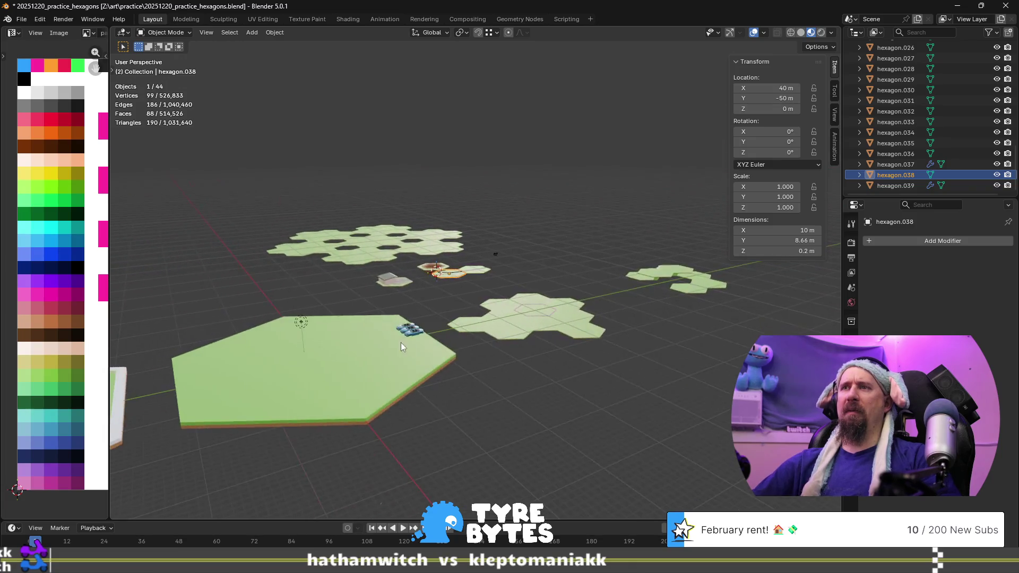
scroll(372, 351, up, 4)
mouse_move(333, 355)
middle_down()
mouse_move(454, 238)
mouse_move(521, 228)
mouse_move(514, 217)
mouse_move(483, 260)
middle_up()
scroll(475, 254, down, 3)
scroll(456, 276, up, 6)
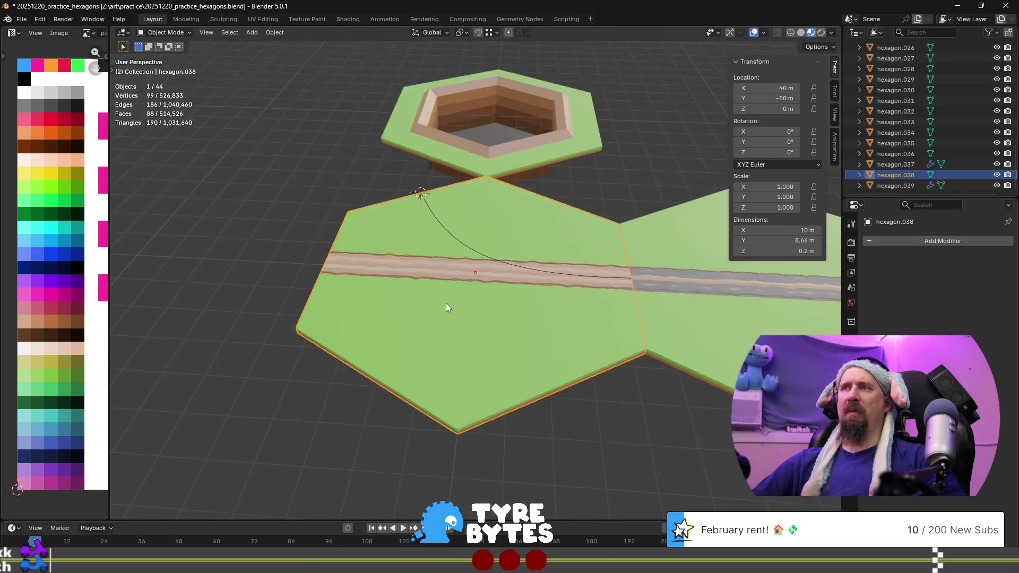
scroll(419, 318, down, 5)
middle_drag(391, 332, 495, 162)
scroll(451, 234, down, 5)
mouse_move(406, 304)
middle_down()
mouse_move(313, 393)
mouse_move(297, 355)
middle_up()
Select the large hexagon tile, frame it, and orbit to a low side view
click(297, 355)
key(KP_Decimal)
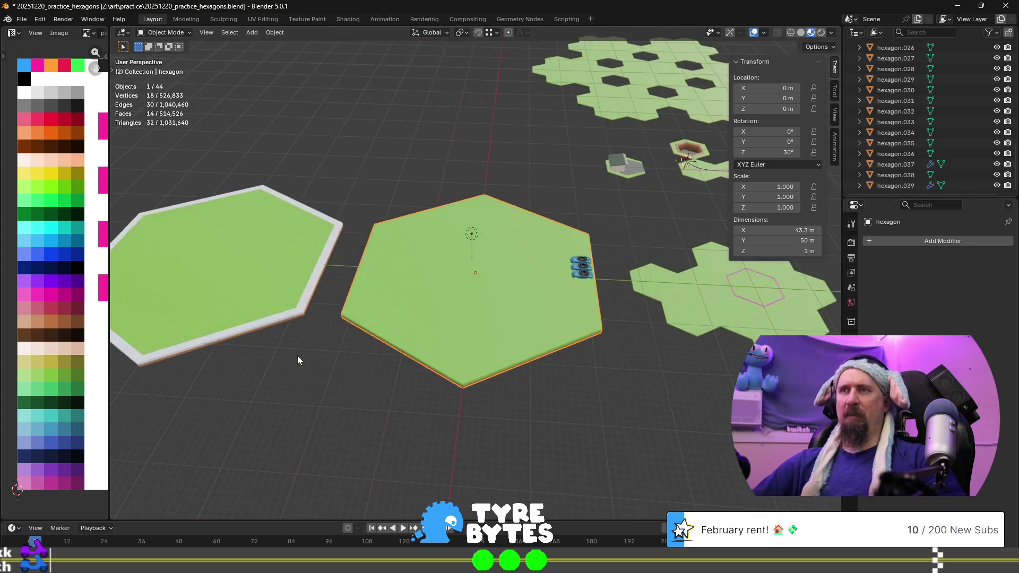
mouse_move(541, 317)
middle_down()
mouse_move(505, 253)
mouse_move(430, 264)
mouse_move(660, 257)
mouse_move(664, 273)
mouse_move(429, 287)
mouse_move(552, 304)
middle_up()
mouse_move(608, 321)
middle_down()
mouse_move(548, 302)
mouse_move(582, 302)
mouse_move(531, 267)
mouse_move(528, 307)
mouse_move(641, 354)
mouse_move(400, 305)
mouse_move(422, 313)
mouse_move(427, 326)
mouse_move(414, 337)
mouse_move(472, 327)
middle_up()
scroll(548, 292, down, 6)
scroll(399, 305, up, 5)
scroll(414, 337, down, 5)
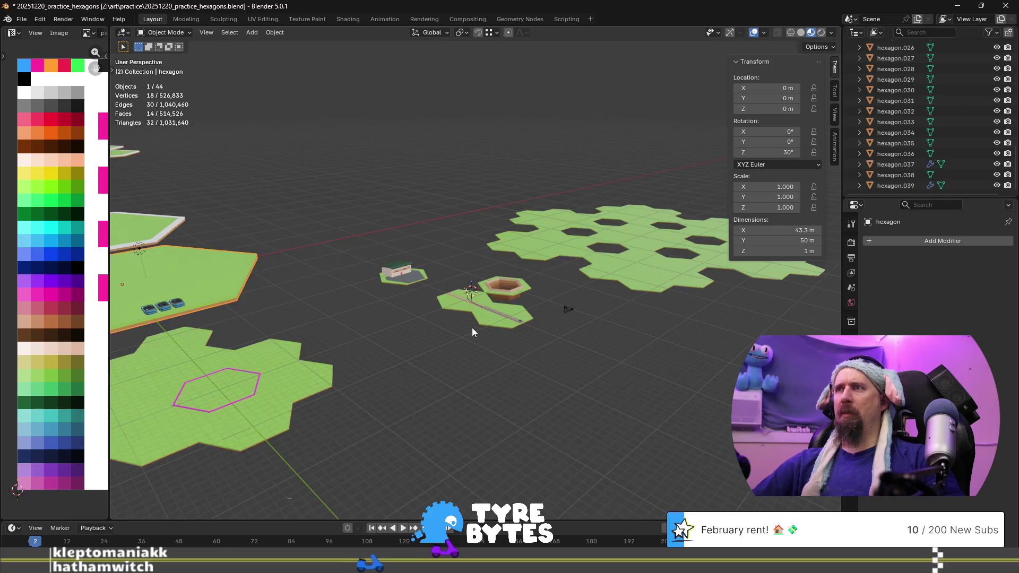
scroll(472, 326, up, 5)
mouse_move(476, 367)
middle_down()
mouse_move(445, 388)
mouse_move(362, 374)
mouse_move(402, 351)
mouse_move(319, 350)
mouse_move(469, 351)
middle_up()
Select hexagon.038, then pick the road array object hexagon.039 in the Outliner
click(332, 348)
scroll(331, 347, up, 3)
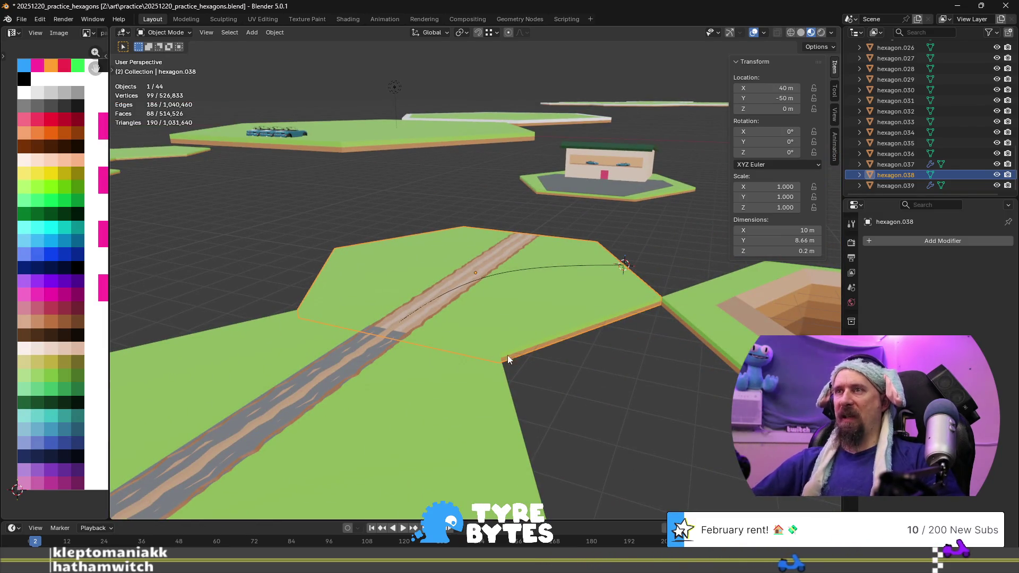
click(896, 189)
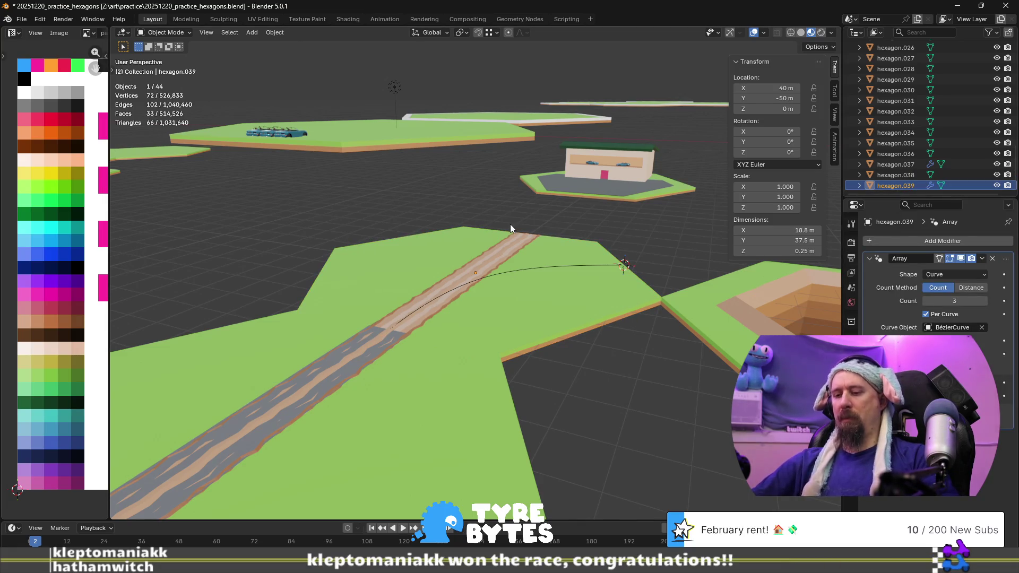
Isolate hexagon.039 in Local view, set its Location X and Y to 0, and enter Edit Mode
key(KP_Divide)
mouse_move(513, 133)
middle_down()
mouse_move(557, 177)
mouse_move(614, 177)
mouse_move(542, 158)
middle_up()
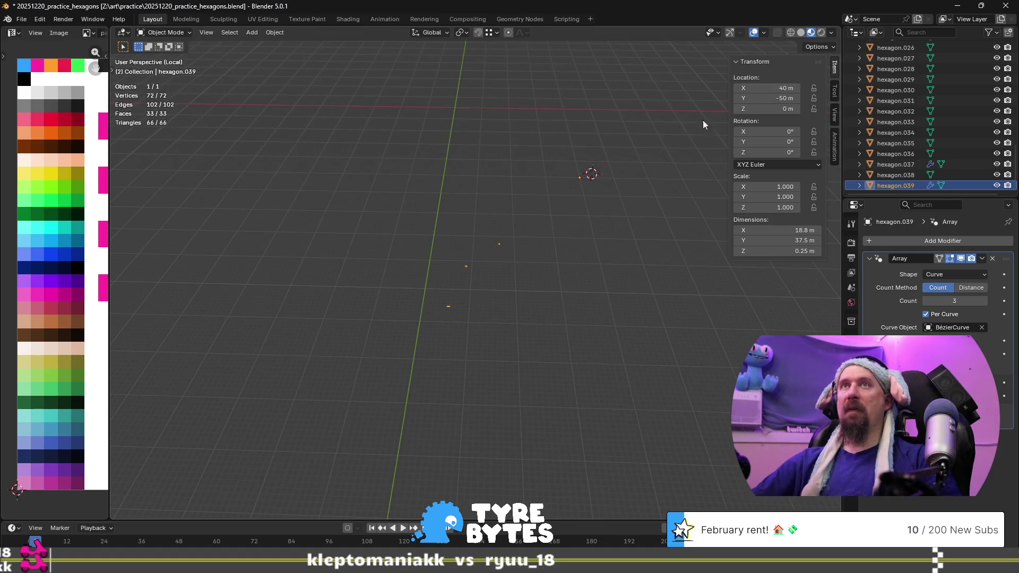
text(0)
key(Return)
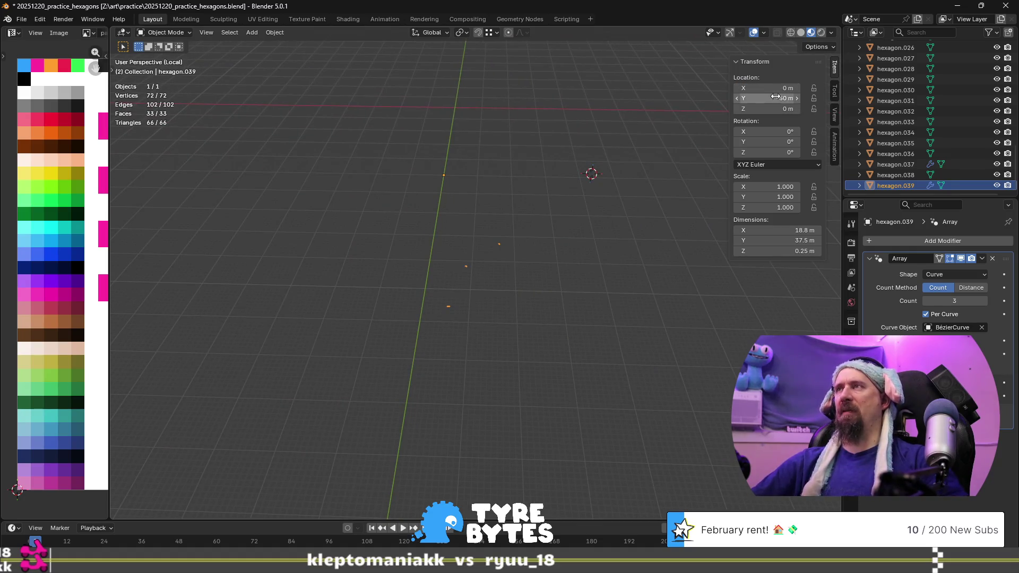
double_click(776, 98)
middle_drag(667, 165, 504, 192)
mouse_move(452, 166)
middle_down()
mouse_move(516, 177)
mouse_move(650, 174)
middle_up()
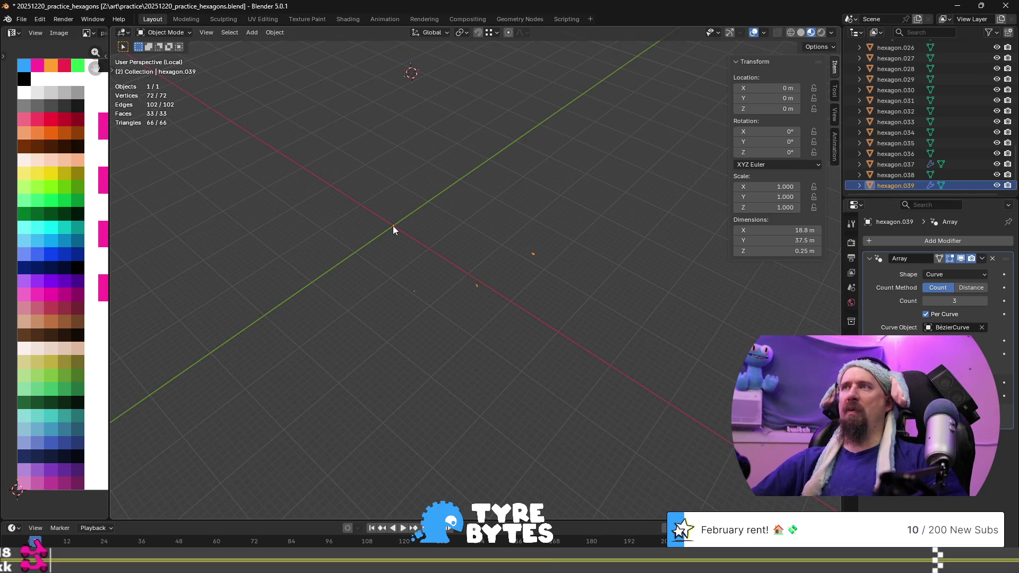
key(Tab)
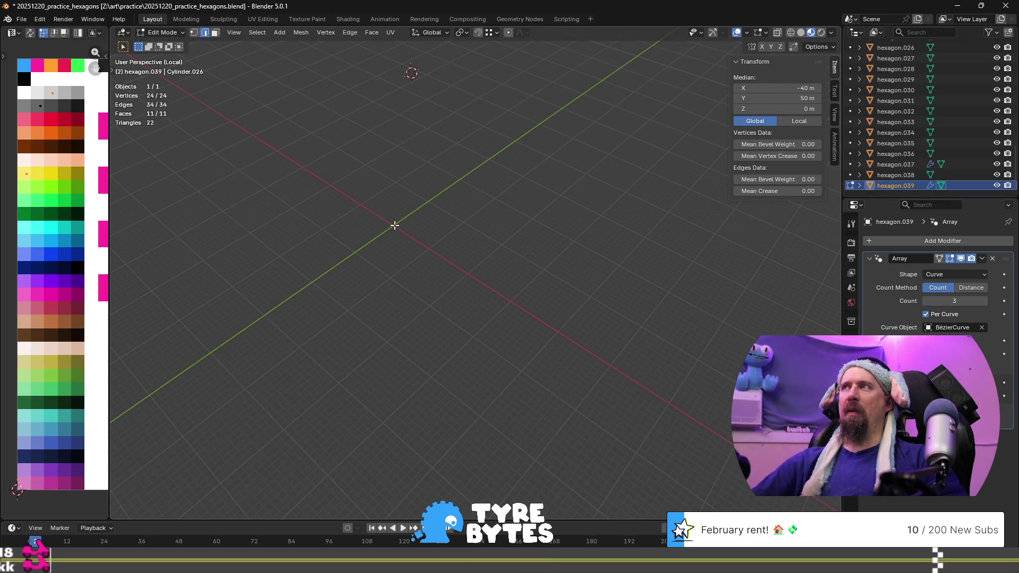
Set the mesh's Median X and Y to 0 and frame the road strip
click(778, 89)
text(0)
key(Return)
click(776, 99)
key(Return)
mouse_move(318, 241)
middle_down()
mouse_move(350, 209)
mouse_move(378, 213)
mouse_move(317, 214)
mouse_move(499, 225)
mouse_move(530, 250)
mouse_move(552, 243)
middle_up()
key(KP_Decimal)
Try moving the mesh along Y by various distances, then cancel the move with Esc
key(g)
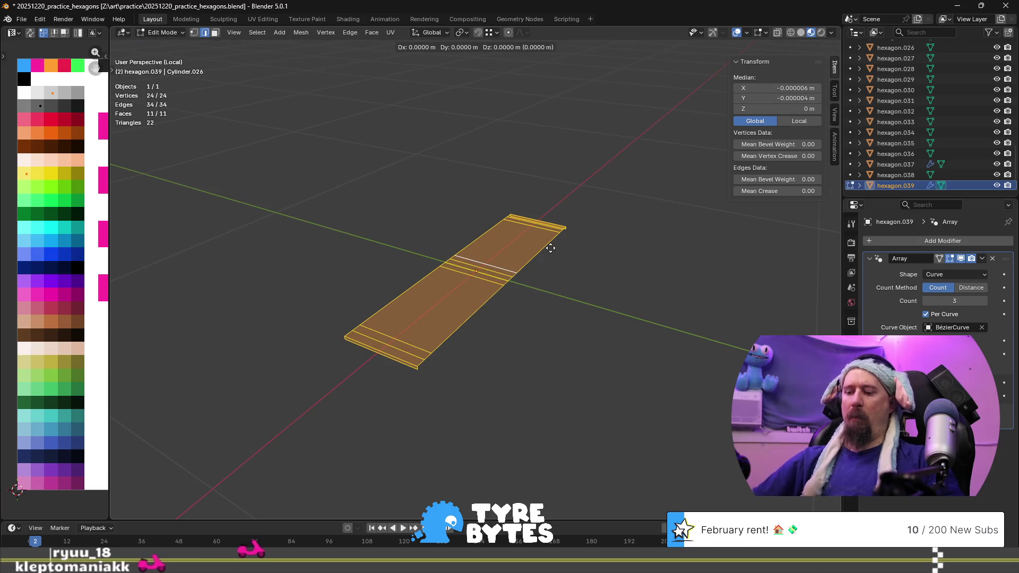
text(y)
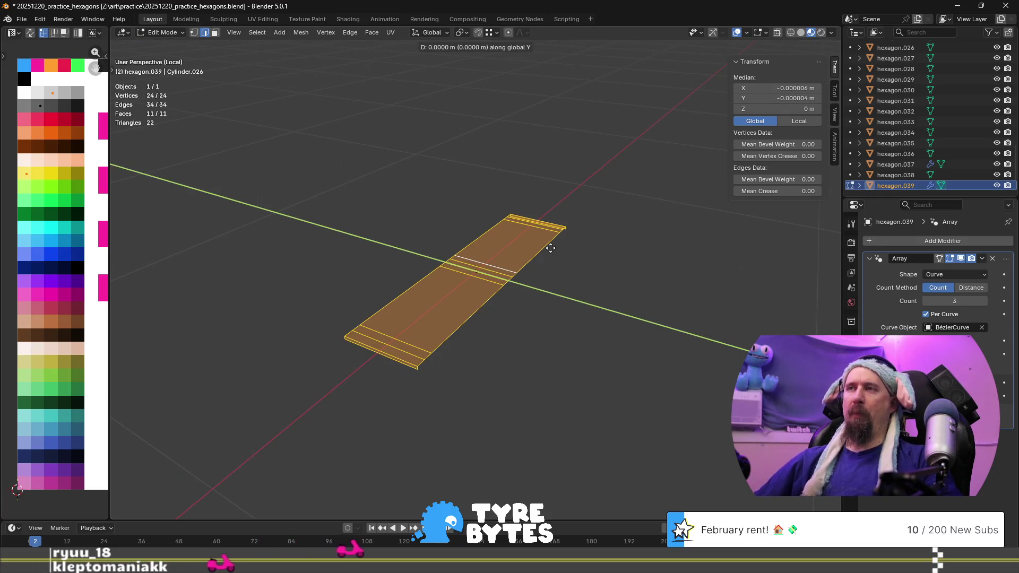
text(25)
key(BackSpace)
key(BackSpace)
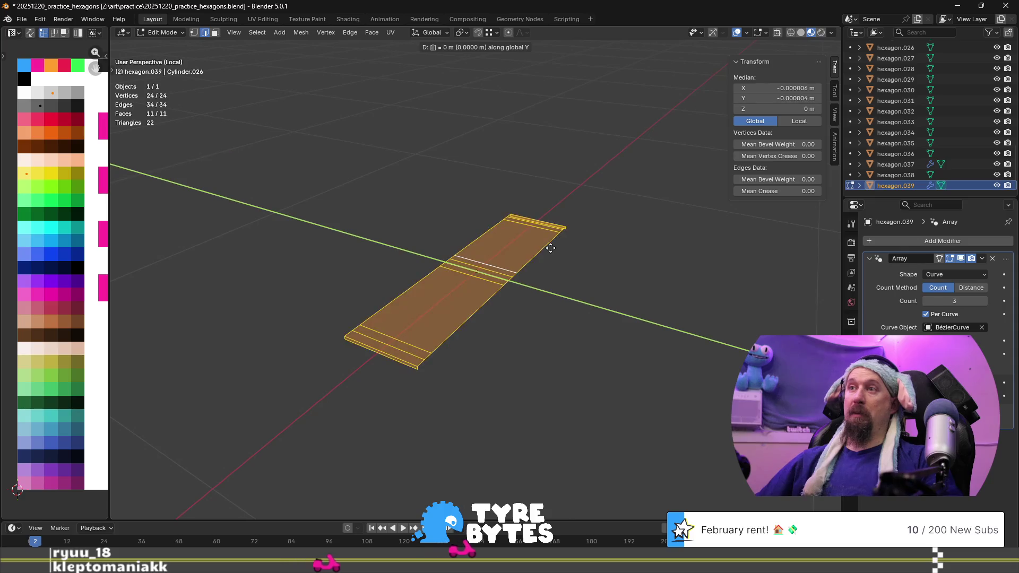
text(25)
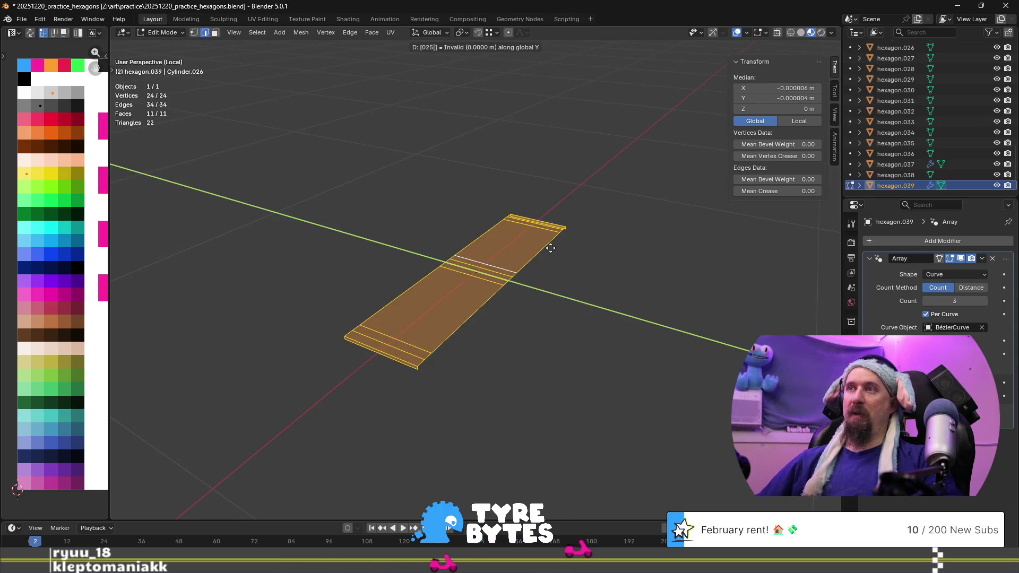
key(BackSpace)
key(BackSpace)
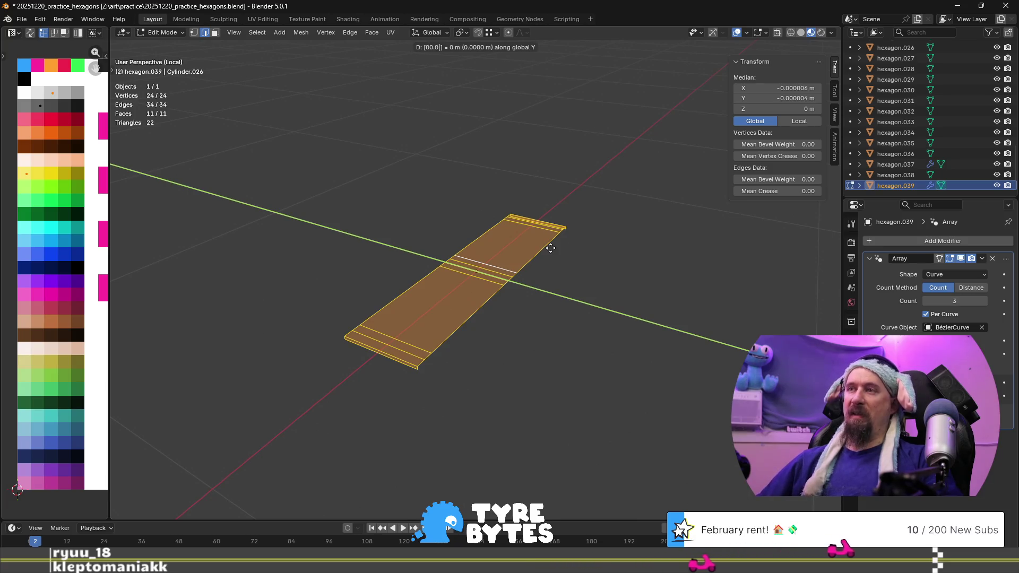
text(0.025)
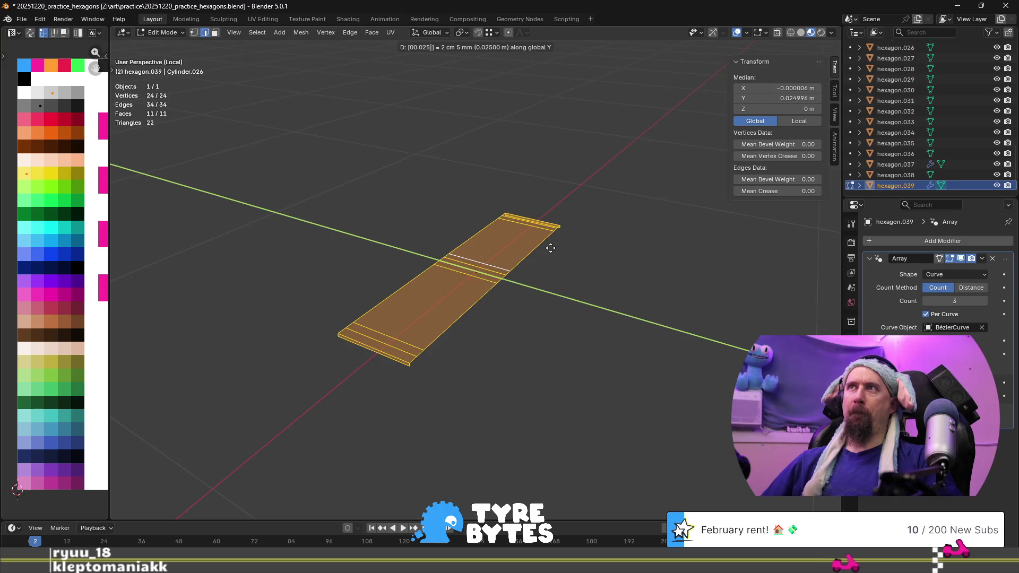
key(BackSpace)
key(BackSpace)
key(BackSpace)
text(25)
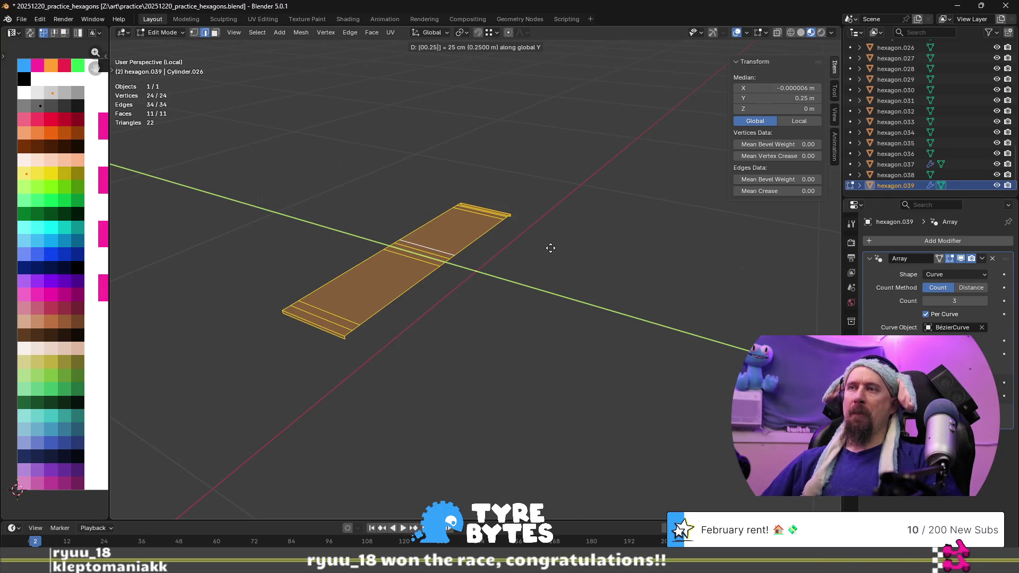
text(zy)
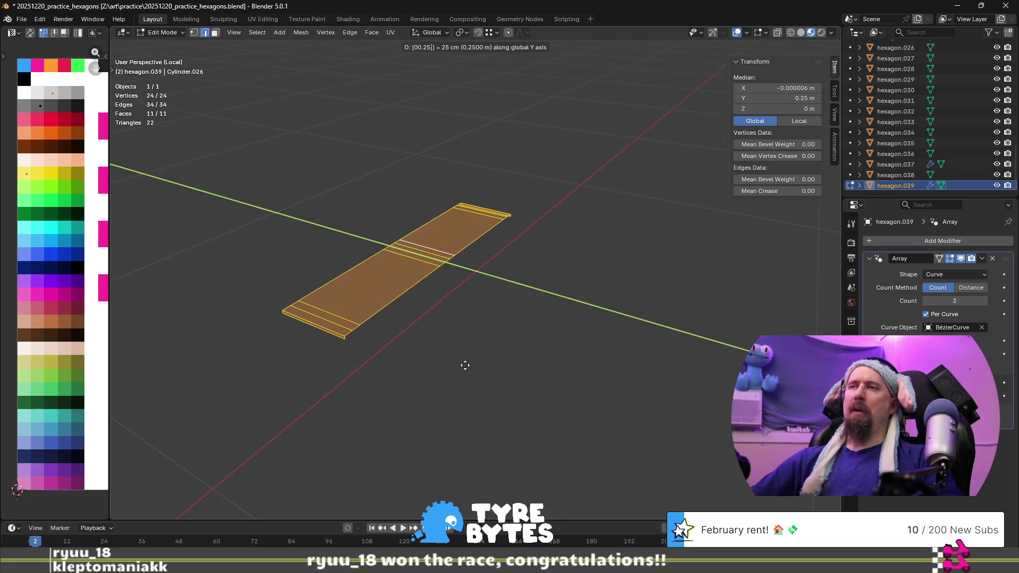
text(x)
key(Escape)
mouse_move(528, 344)
middle_down()
mouse_move(559, 319)
mouse_move(559, 328)
mouse_move(412, 324)
middle_up()
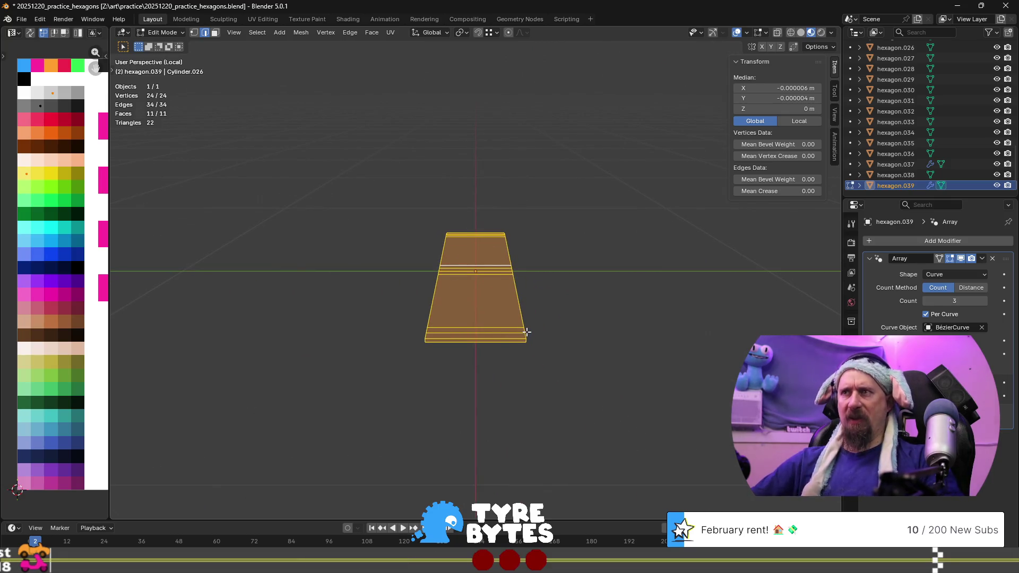
Select the whole strip mesh, move it 0.125 m along Y, and return to Object Mode
click(525, 336)
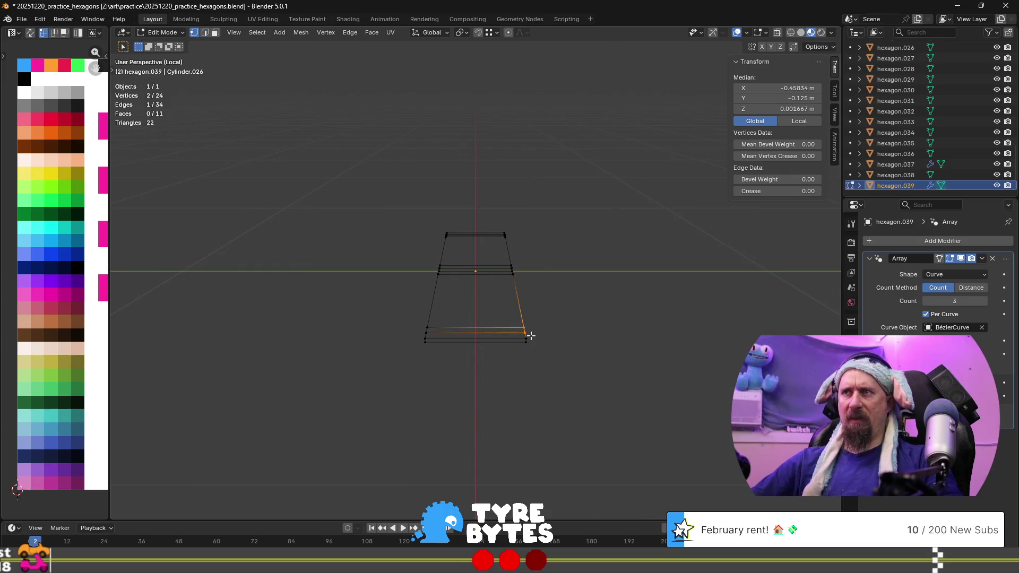
click(531, 335)
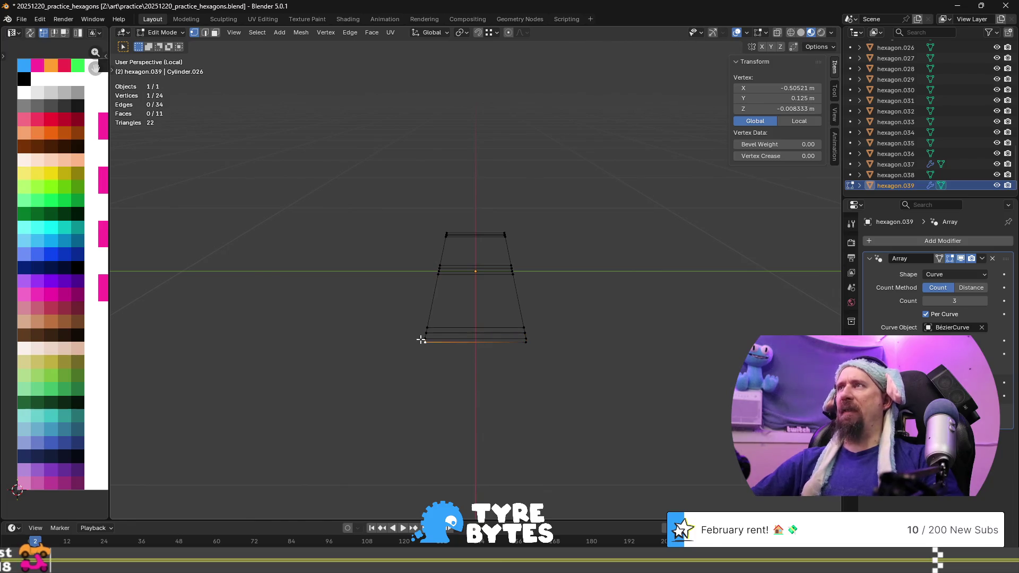
key(a)
key(g)
key(y)
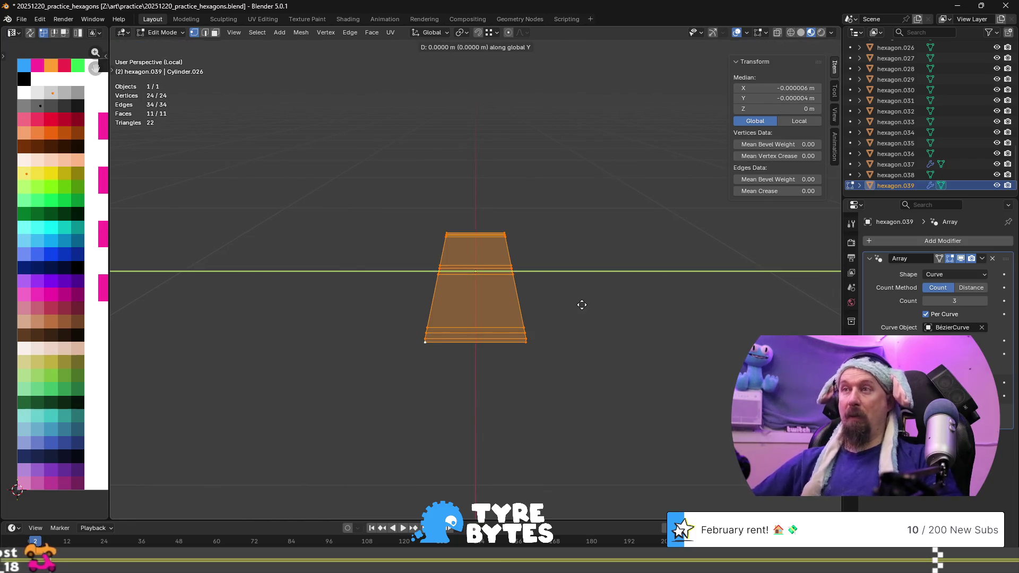
text(.125)
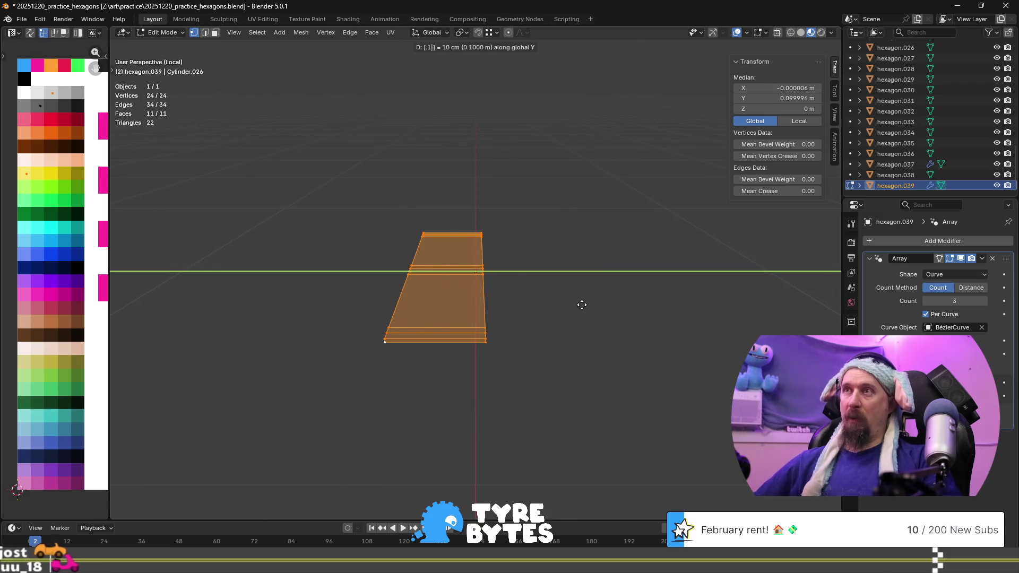
key(Return)
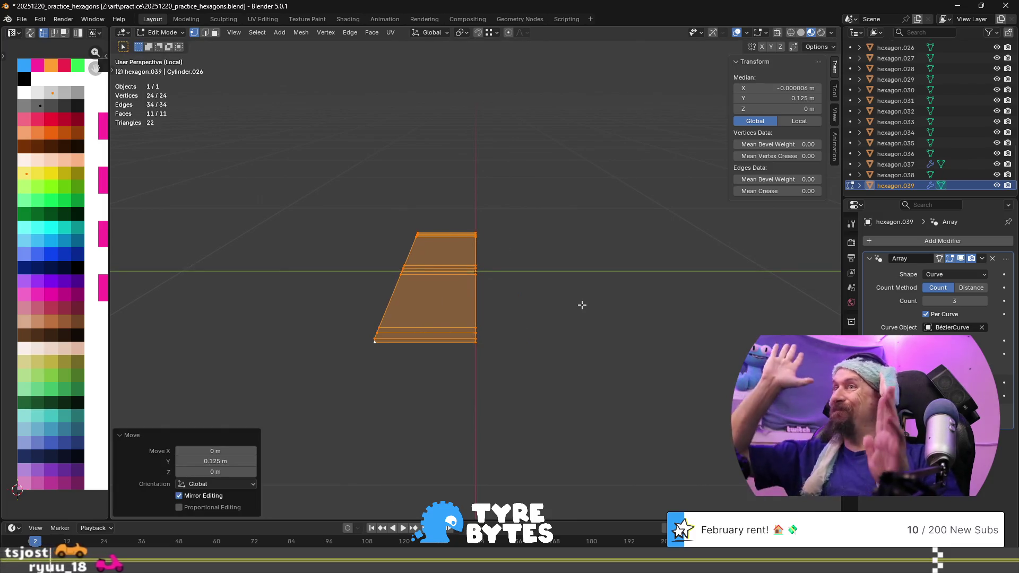
scroll(582, 305, down, 4)
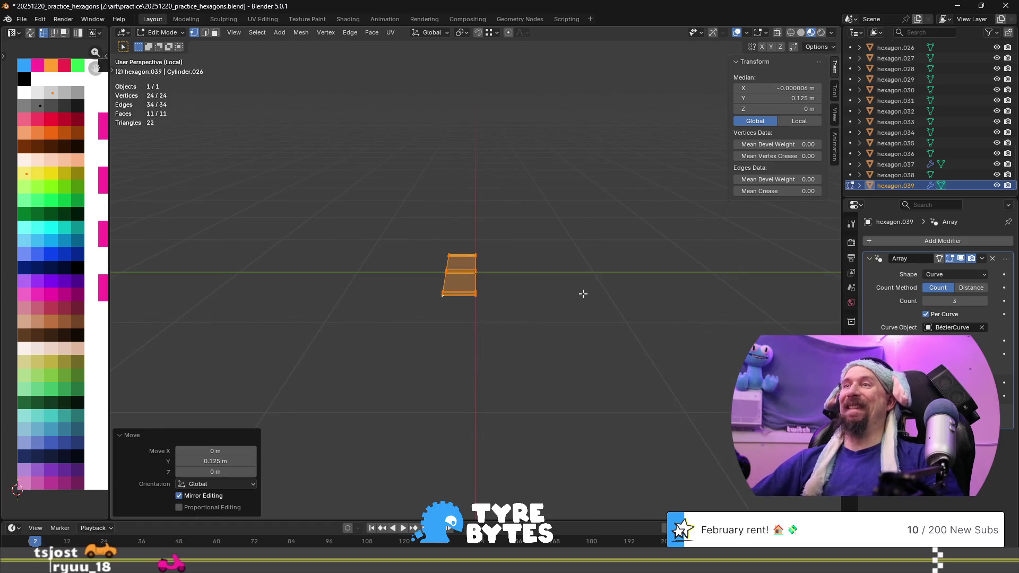
key(Tab)
key(Tab)
scroll(655, 313, up, 3)
mouse_move(654, 312)
middle_down()
mouse_move(496, 261)
mouse_move(501, 332)
middle_up()
key(Tab)
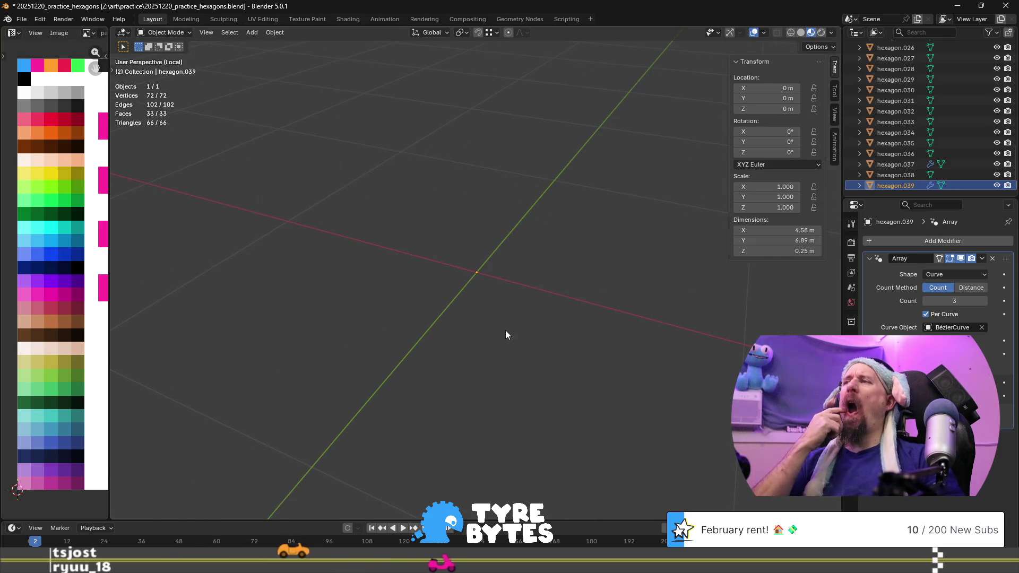
Select hexagon.038, exit Local view to show the whole scene, and click hexagon.035
scroll(578, 294, up, 2)
scroll(632, 290, down, 10)
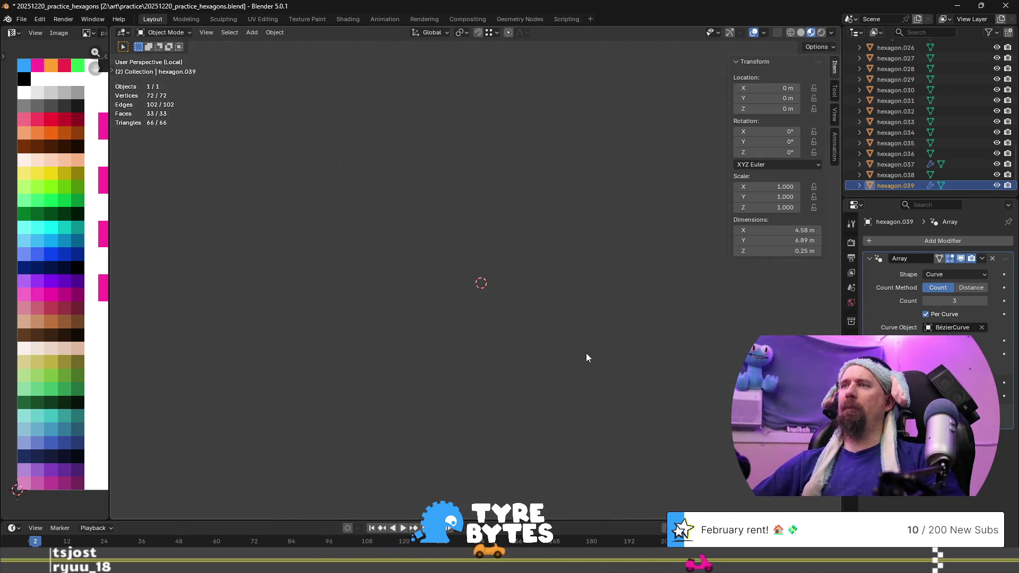
scroll(506, 287, up, 3)
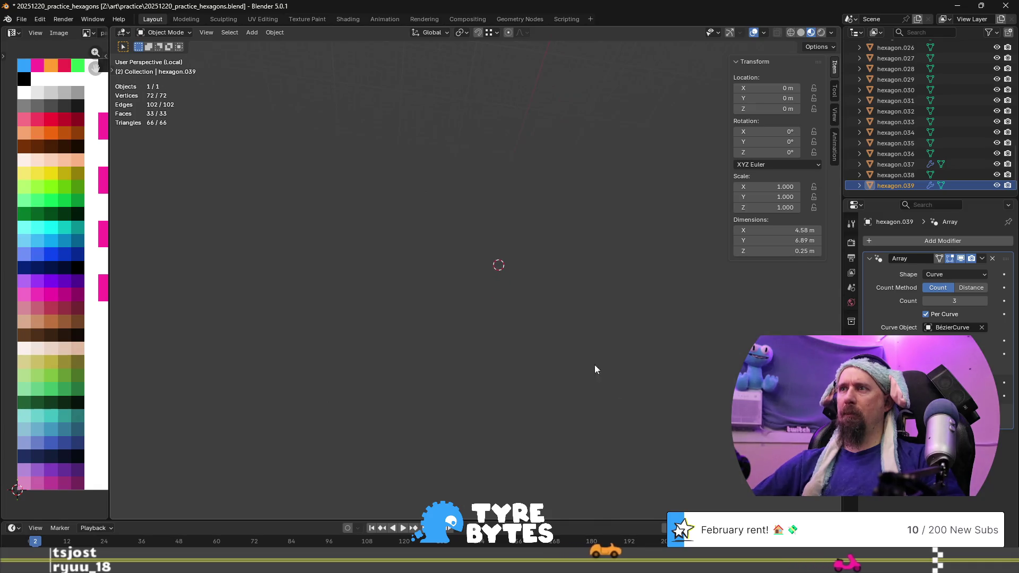
click(893, 175)
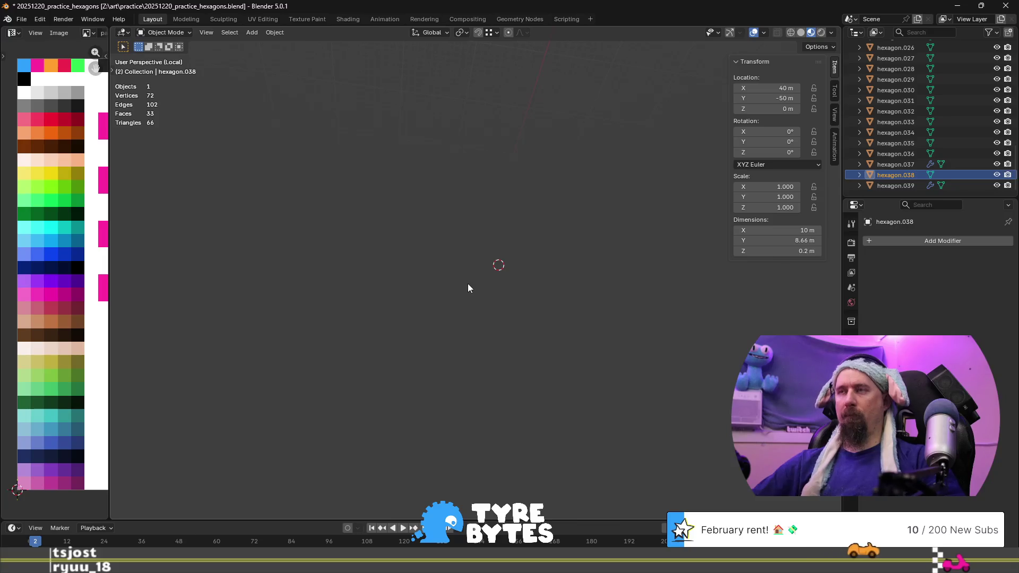
key(KP_Divide)
scroll(492, 271, up, 5)
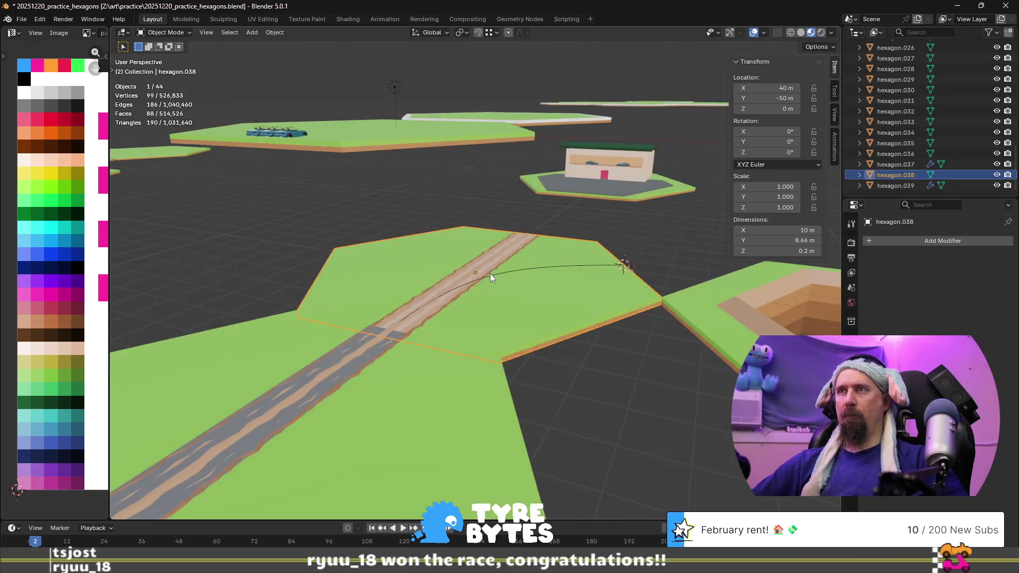
mouse_move(498, 333)
middle_down()
mouse_move(471, 302)
mouse_move(480, 332)
mouse_move(485, 296)
mouse_move(493, 295)
mouse_move(467, 248)
mouse_move(453, 262)
mouse_move(457, 243)
middle_up()
click(517, 288)
Reselect the road piece hexagon.039 and switch its Array Count Method to Distance
click(896, 185)
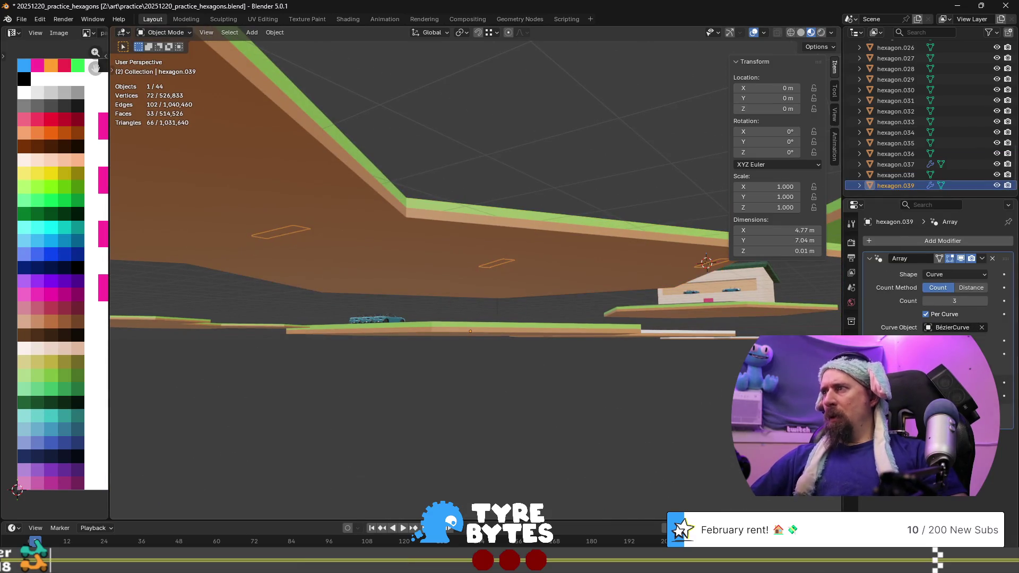
mouse_move(443, 225)
middle_down()
mouse_move(446, 275)
mouse_move(511, 238)
middle_up()
click(971, 288)
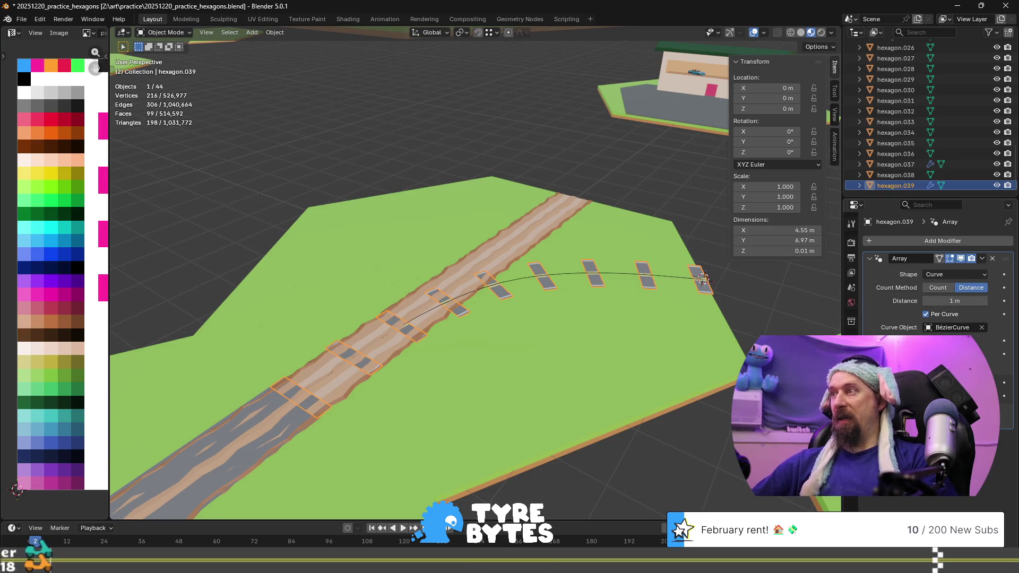
Keep the Array on Distance spacing at 1 m and open the Distance field for a new value
mouse_move(462, 402)
middle_down()
mouse_move(448, 403)
mouse_move(487, 380)
middle_up()
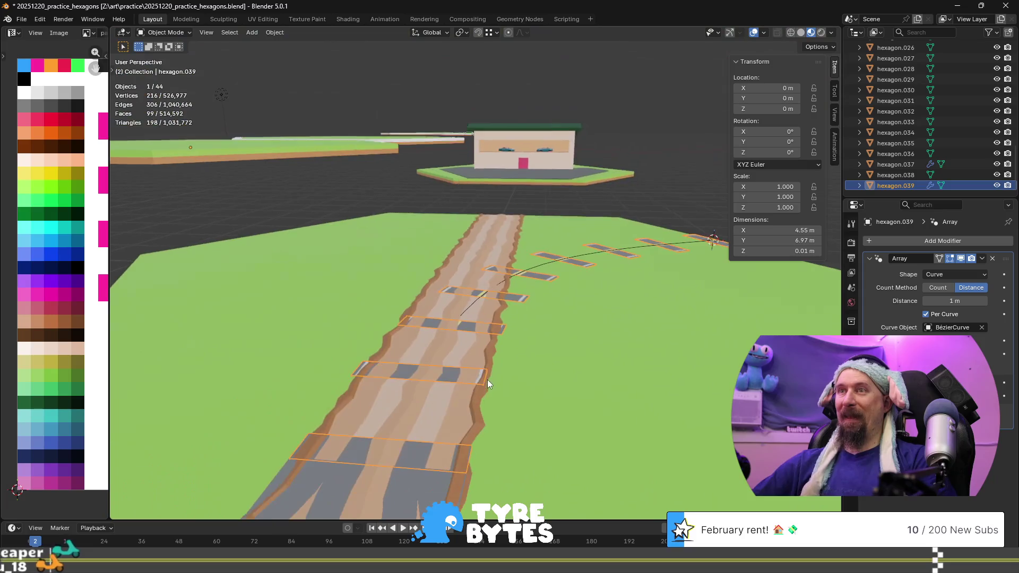
click(976, 273)
click(977, 280)
click(943, 300)
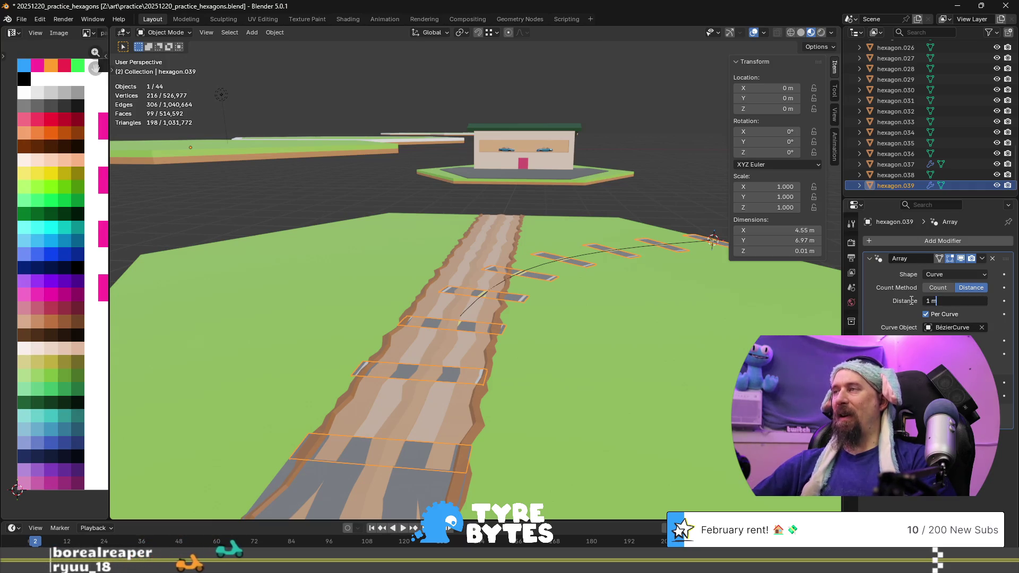
key(Return)
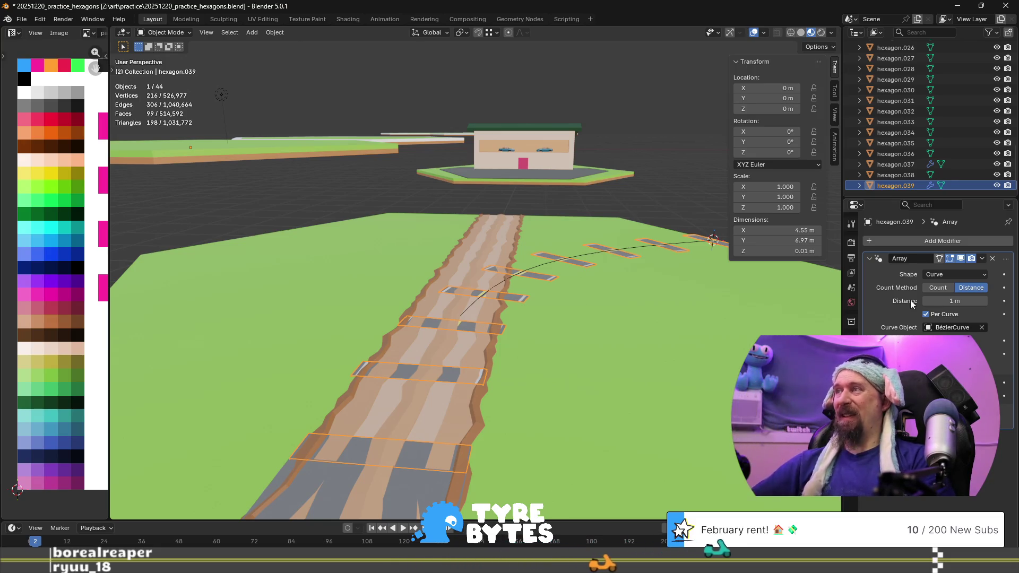
click(960, 301)
Enter .05 as the Array Distance spacing and orbit closer to the curved road
text(.0)
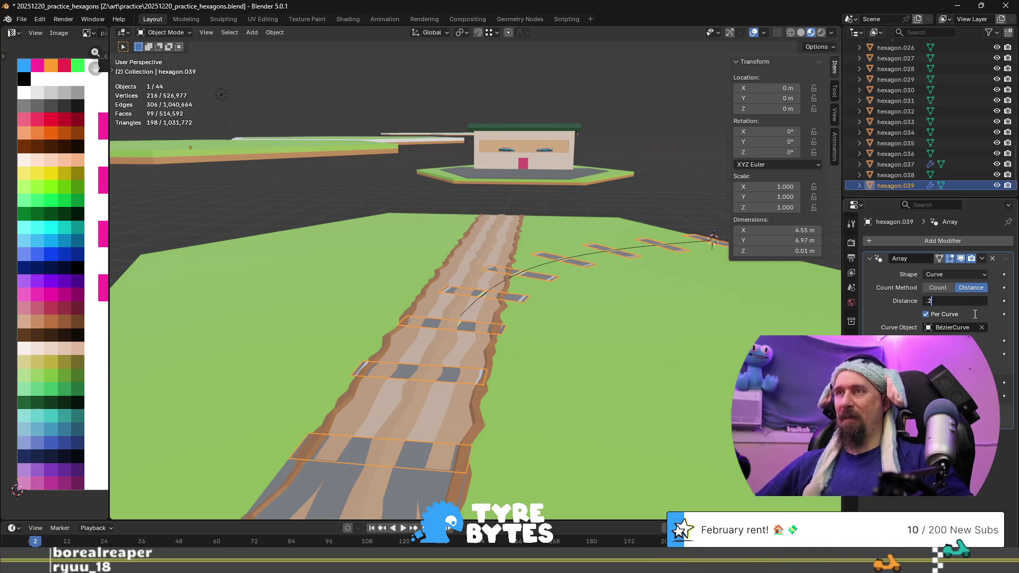
text(5)
key(Return)
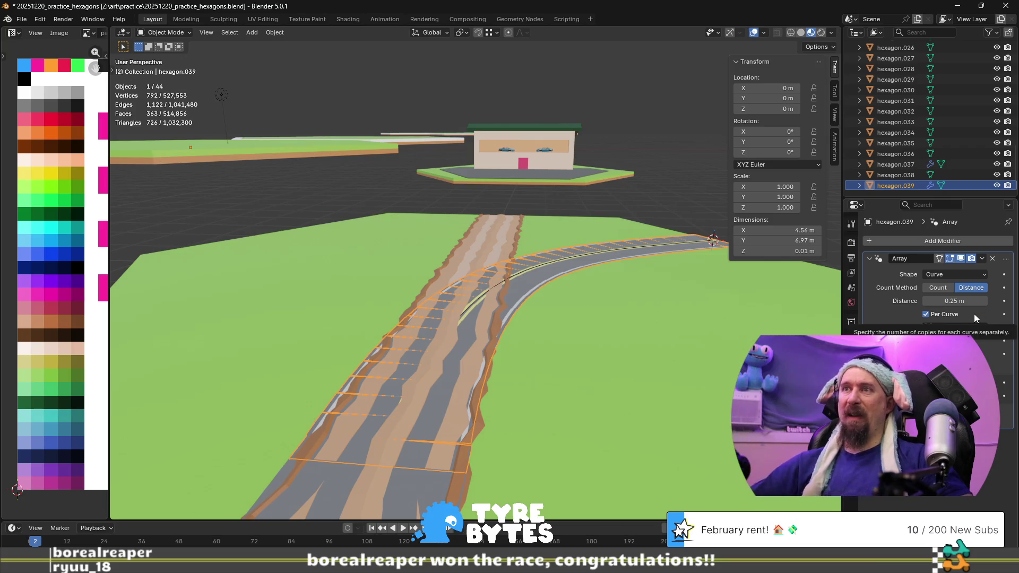
mouse_move(690, 389)
middle_down()
mouse_move(541, 320)
mouse_move(482, 330)
mouse_move(358, 410)
middle_up()
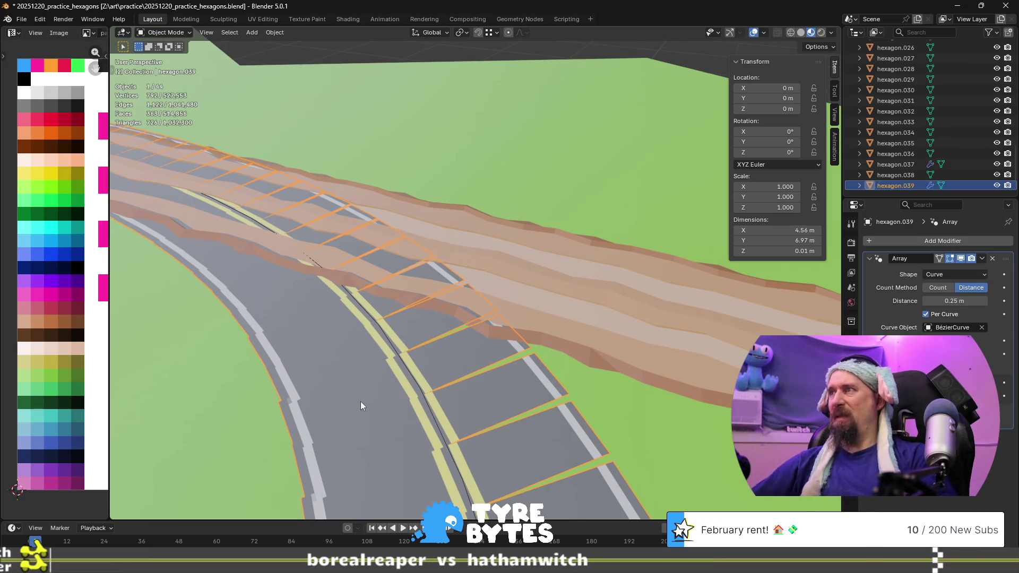
Turn off Per Curve, toggle Count Method to Count and back to Distance, and set the array shape to Line
click(926, 314)
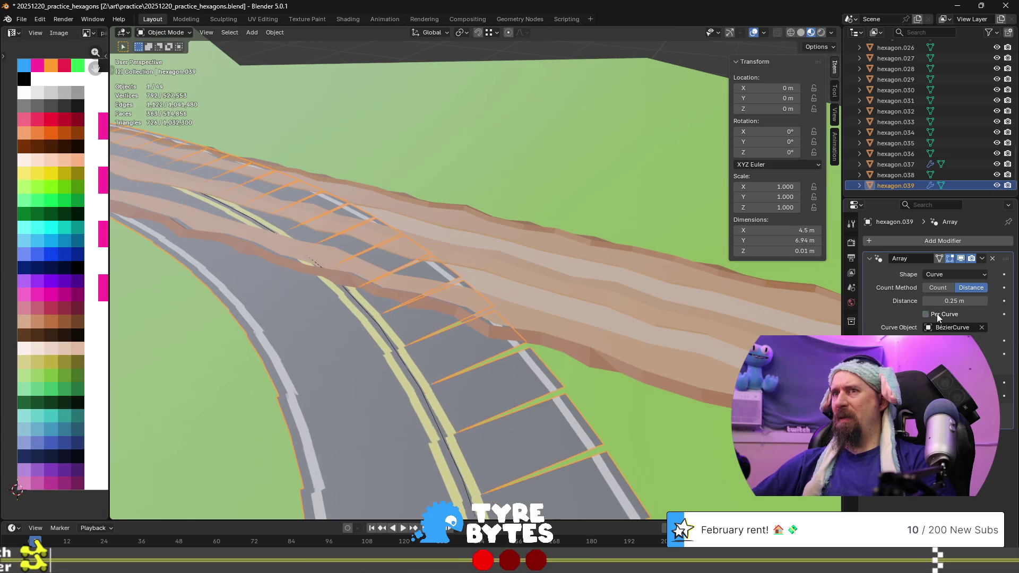
click(941, 287)
click(973, 288)
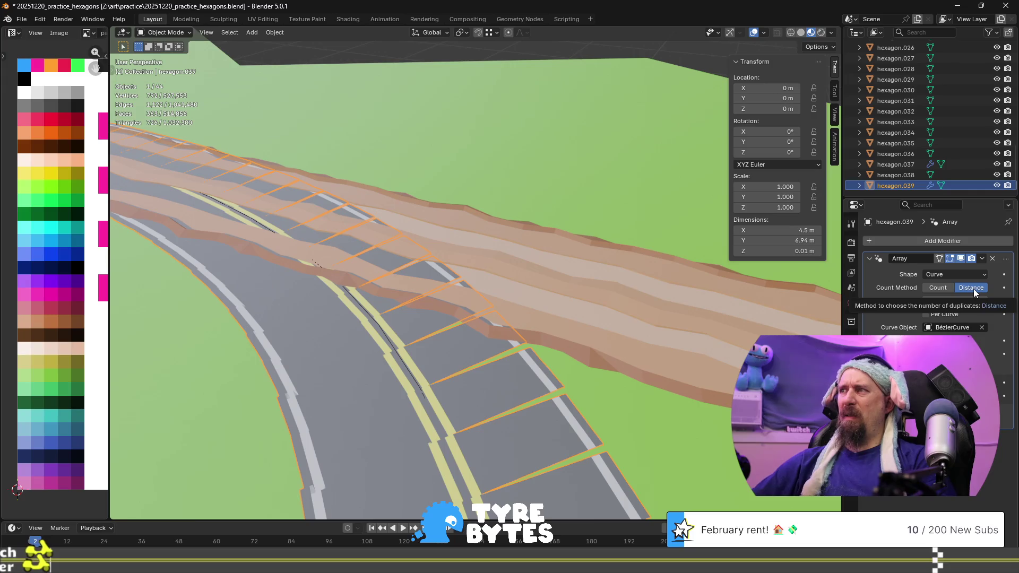
scroll(450, 380, down, 5)
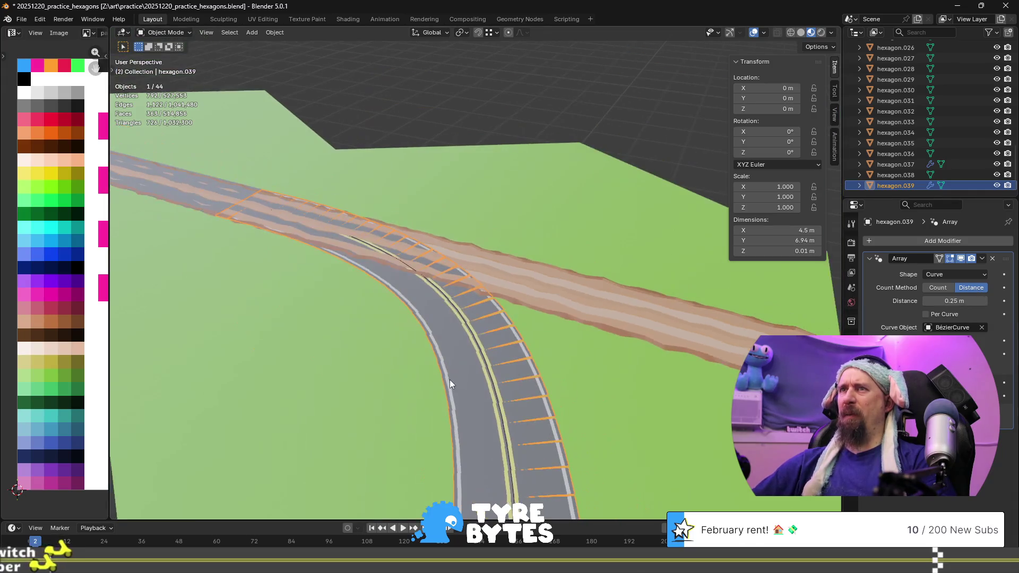
scroll(449, 380, up, 3)
mouse_move(450, 379)
middle_down()
mouse_move(485, 386)
mouse_move(477, 370)
middle_up()
scroll(511, 363, up, 2)
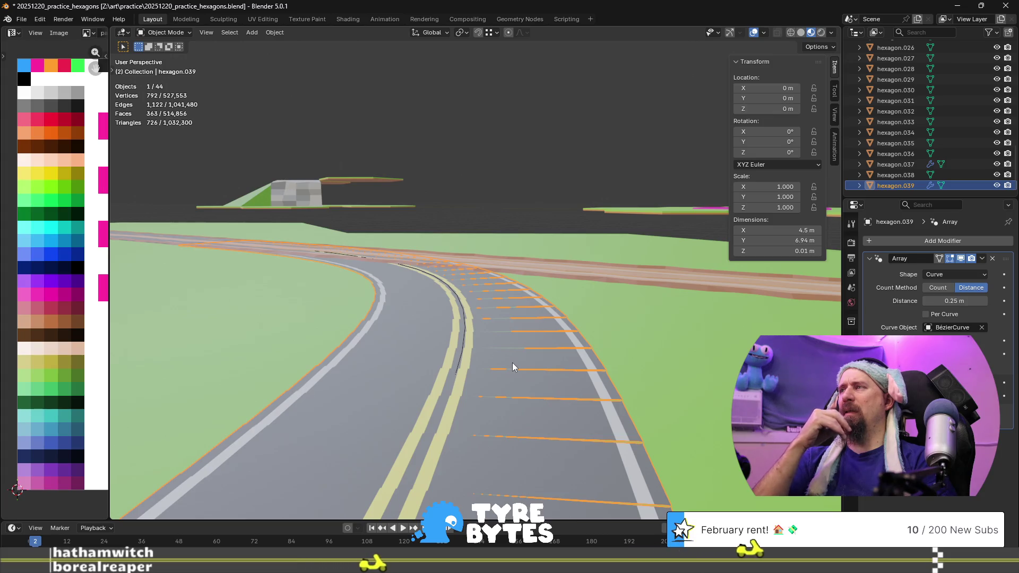
click(944, 276)
click(945, 287)
mouse_move(610, 318)
middle_down()
mouse_move(534, 314)
mouse_move(420, 230)
mouse_move(490, 269)
mouse_move(546, 238)
mouse_move(536, 250)
middle_up()
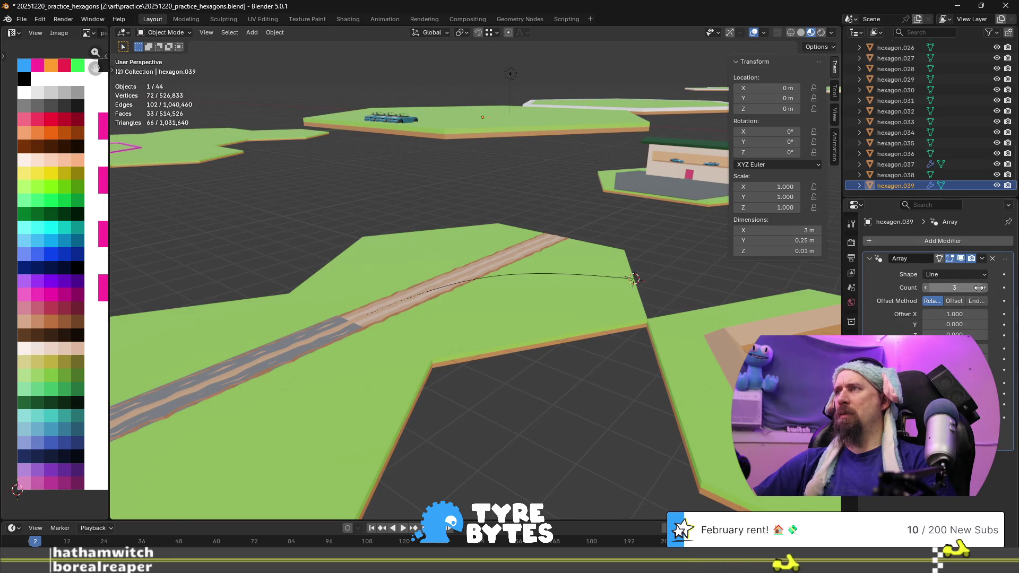
click(972, 289)
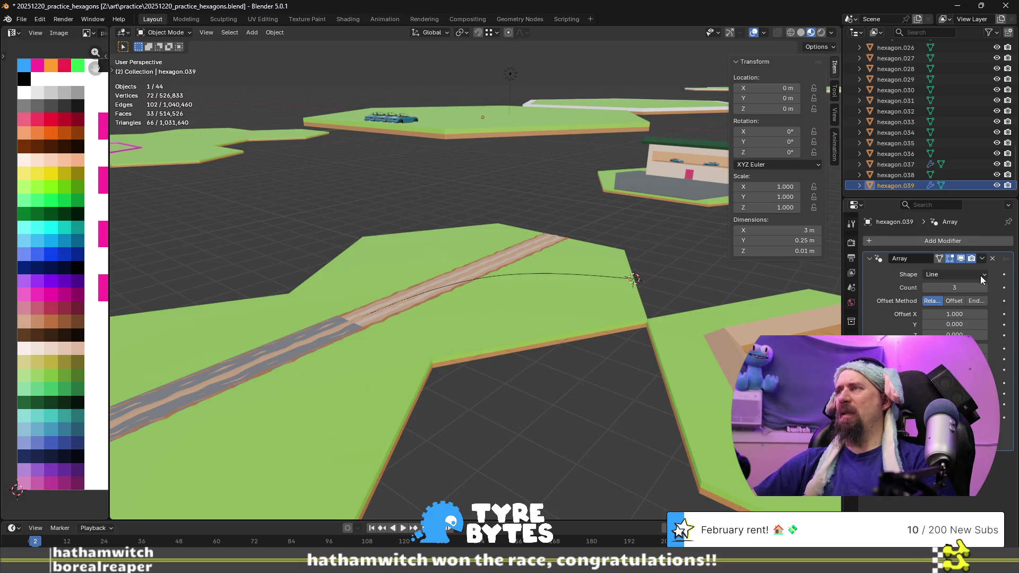
click(979, 276)
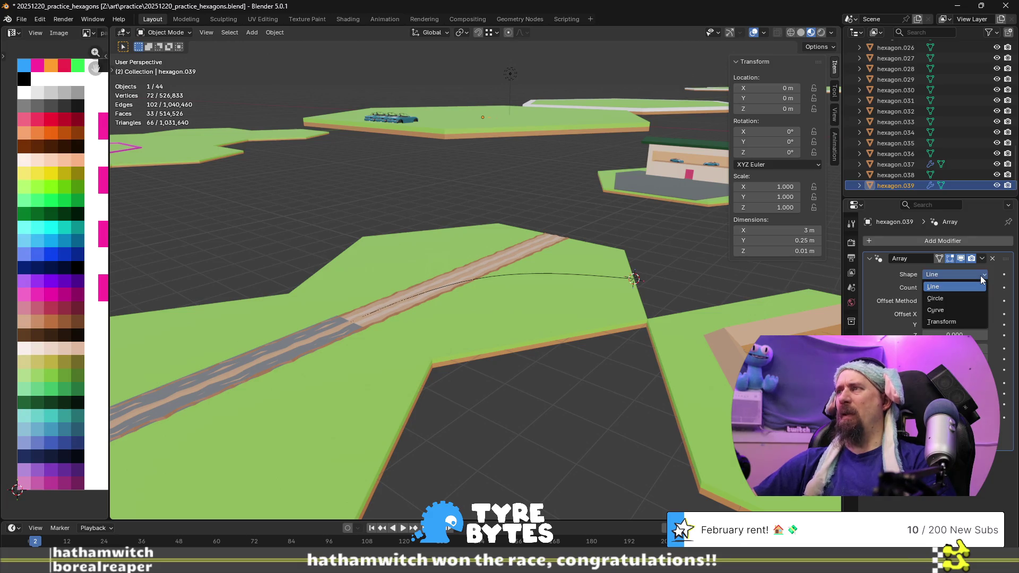
click(969, 311)
mouse_move(547, 317)
middle_down()
mouse_move(462, 332)
mouse_move(506, 324)
mouse_move(532, 333)
middle_up()
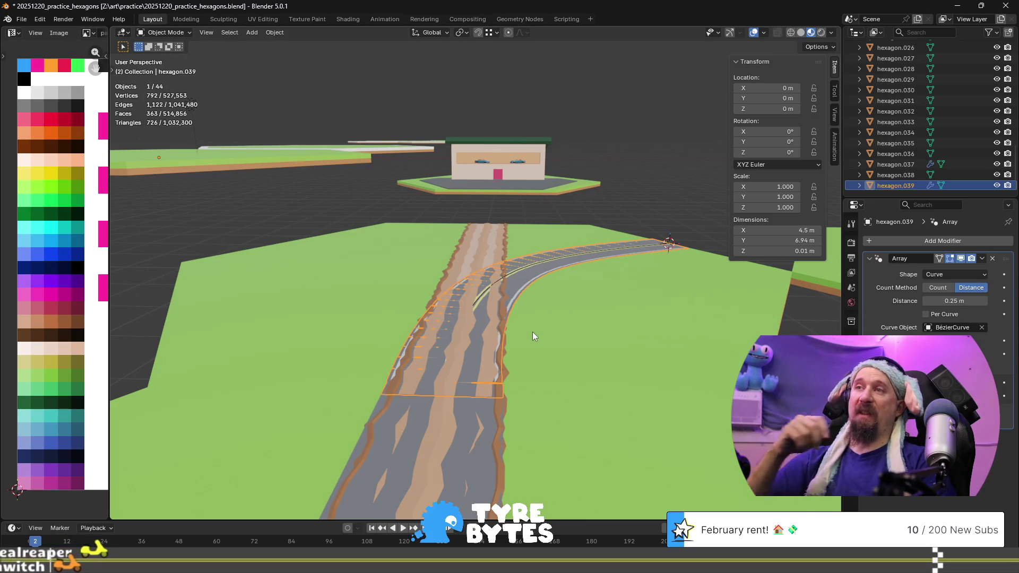
scroll(522, 252, up, 5)
mouse_move(521, 250)
middle_down()
mouse_move(501, 321)
mouse_move(419, 297)
mouse_move(412, 310)
mouse_move(428, 307)
middle_up()
scroll(427, 308, down, 5)
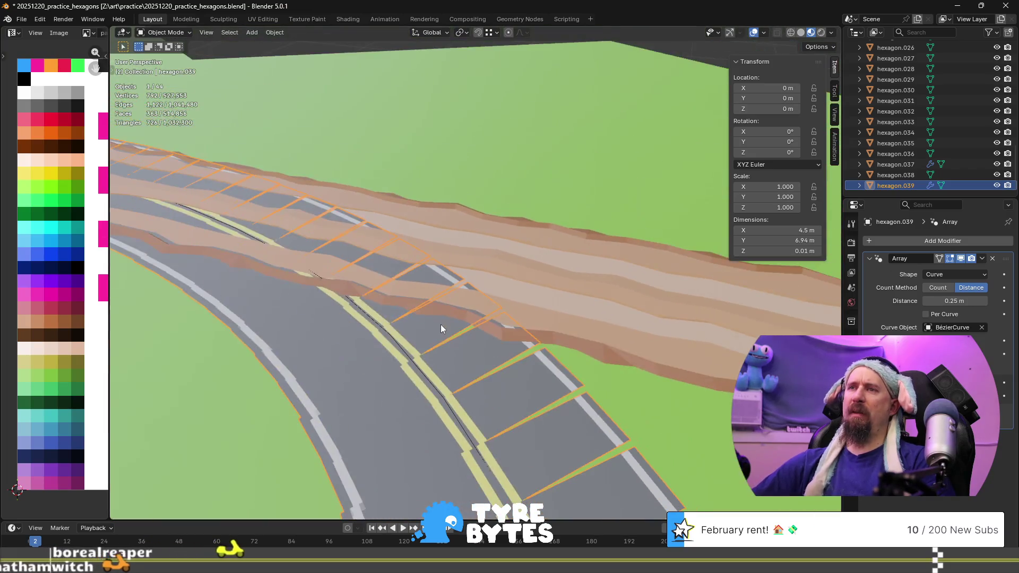
mouse_move(419, 396)
middle_down()
mouse_move(478, 381)
mouse_move(610, 378)
middle_up()
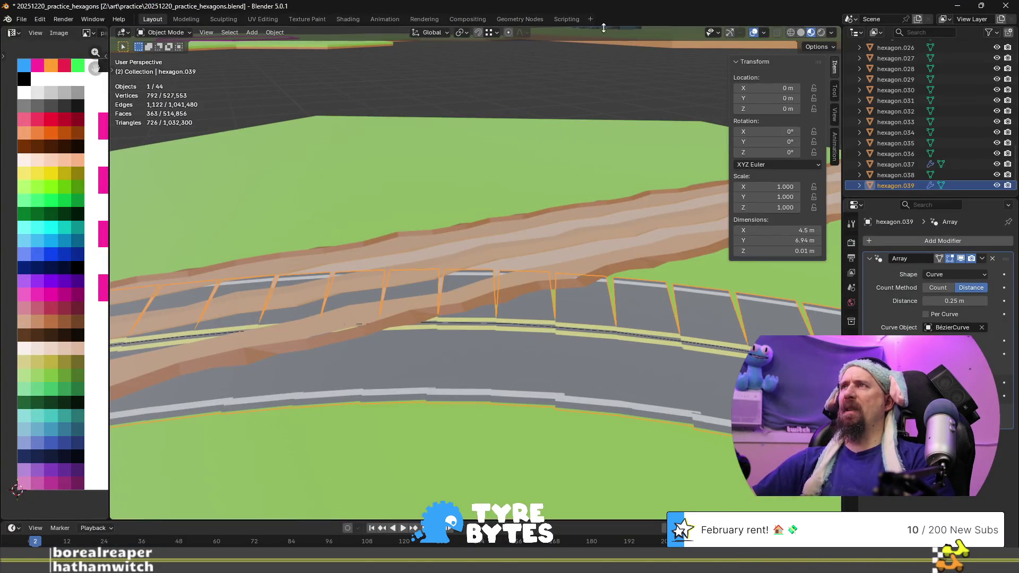
scroll(452, 354, down, 6)
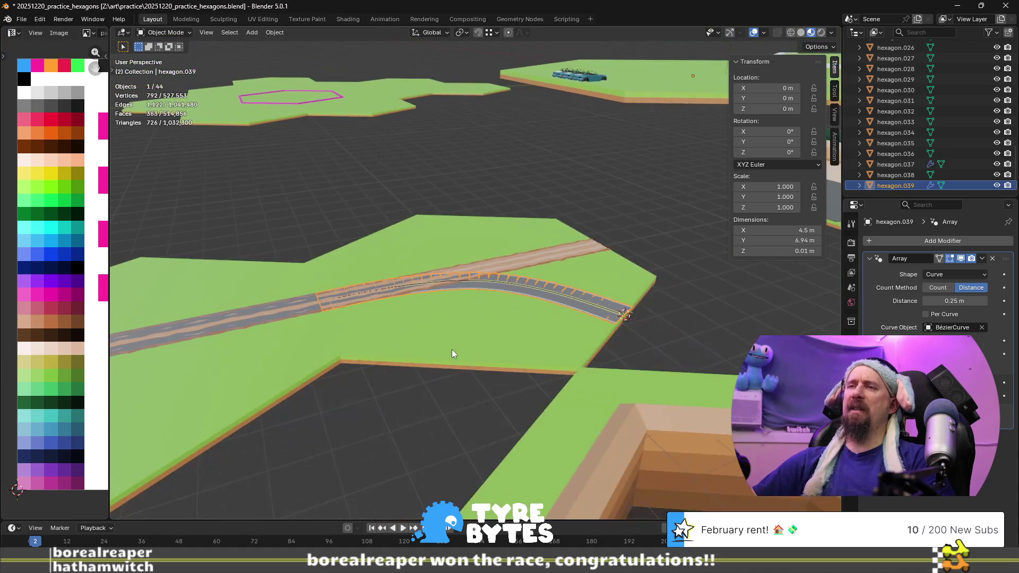
scroll(480, 312, up, 3)
mouse_move(483, 312)
middle_down()
mouse_move(371, 304)
mouse_move(345, 326)
mouse_move(355, 345)
mouse_move(373, 327)
mouse_move(339, 327)
mouse_move(402, 343)
mouse_move(354, 356)
mouse_move(420, 345)
mouse_move(361, 357)
middle_up()
scroll(334, 365, up, 2)
scroll(320, 353, up, 2)
scroll(320, 352, up, 1)
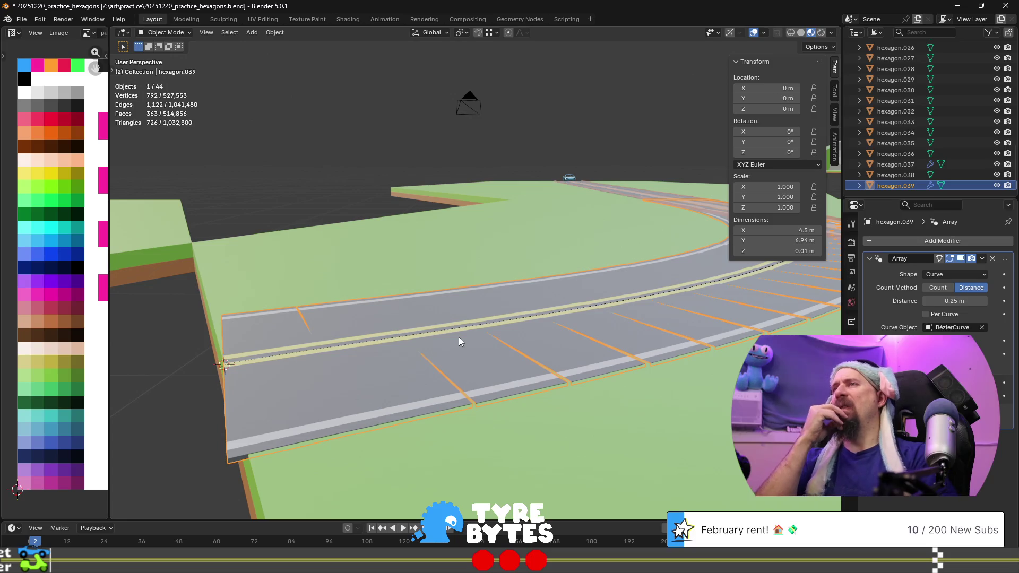
scroll(345, 318, down, 3)
mouse_move(346, 318)
middle_down()
mouse_move(429, 224)
mouse_move(537, 271)
middle_up()
scroll(537, 272, up, 3)
scroll(537, 272, down, 4)
mouse_move(495, 344)
middle_down()
mouse_move(402, 397)
mouse_move(449, 369)
middle_up()
scroll(465, 355, up, 4)
scroll(466, 361, down, 2)
middle_drag(482, 337, 492, 295)
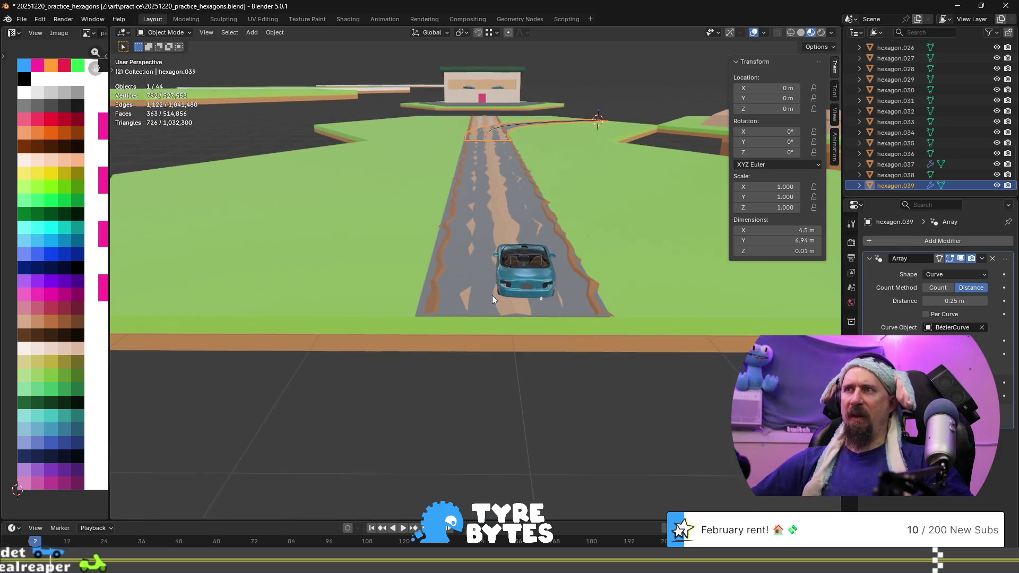
scroll(484, 313, up, 3)
scroll(482, 319, up, 1)
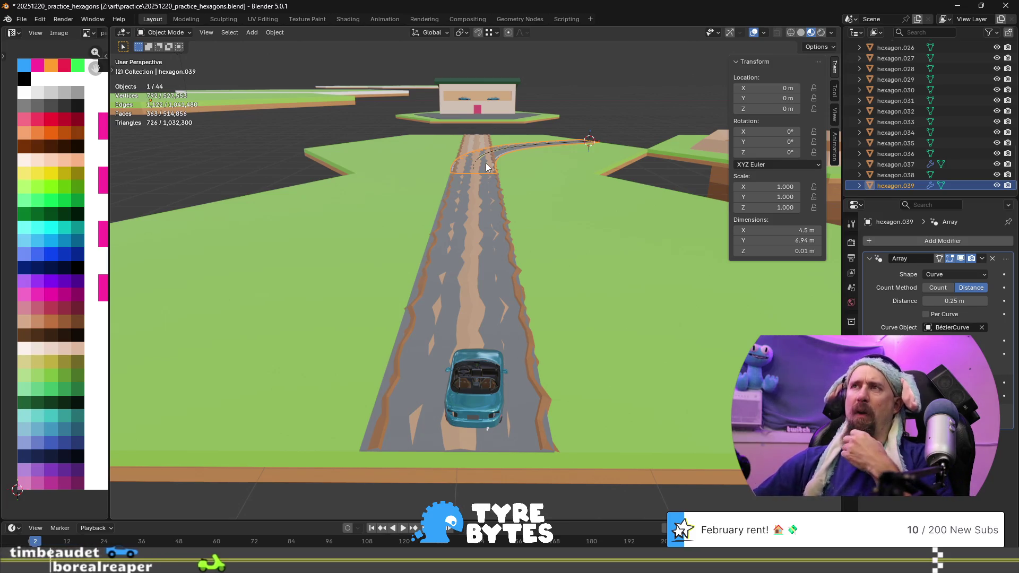
scroll(485, 163, up, 3)
scroll(486, 163, down, 3)
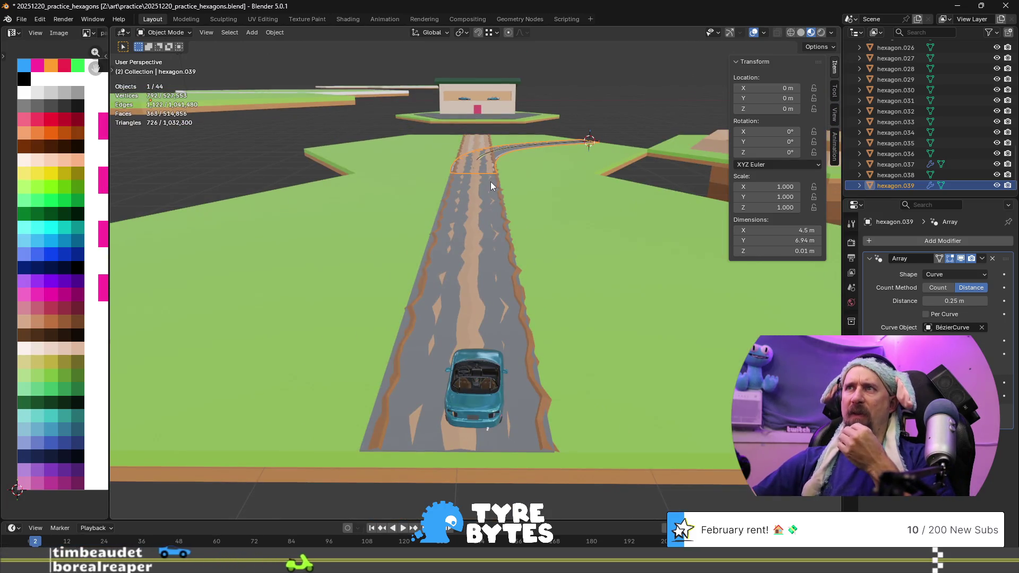
scroll(490, 181, up, 2)
scroll(490, 186, down, 4)
scroll(490, 197, up, 2)
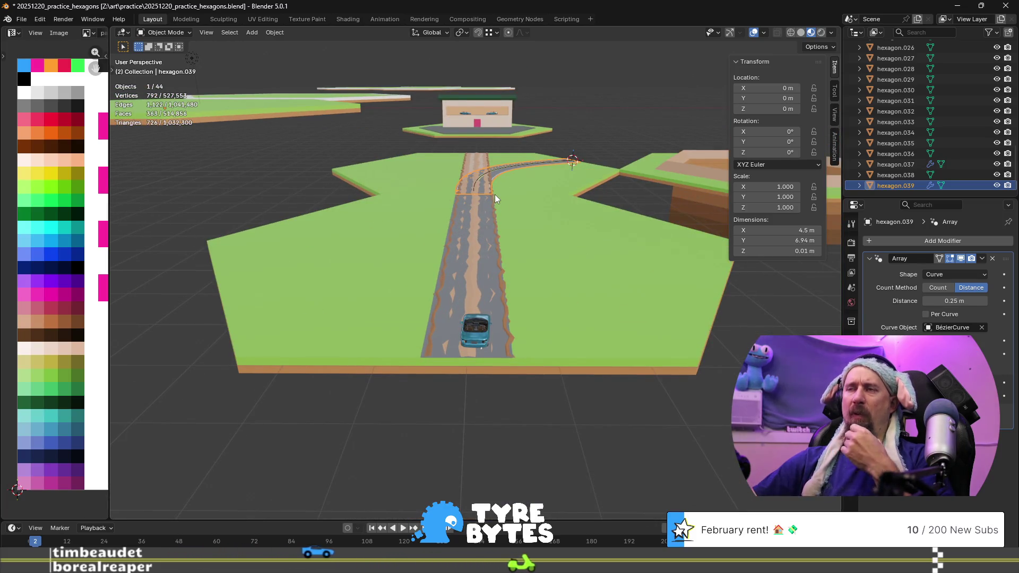
middle_drag(533, 176, 361, 192)
scroll(397, 254, up, 4)
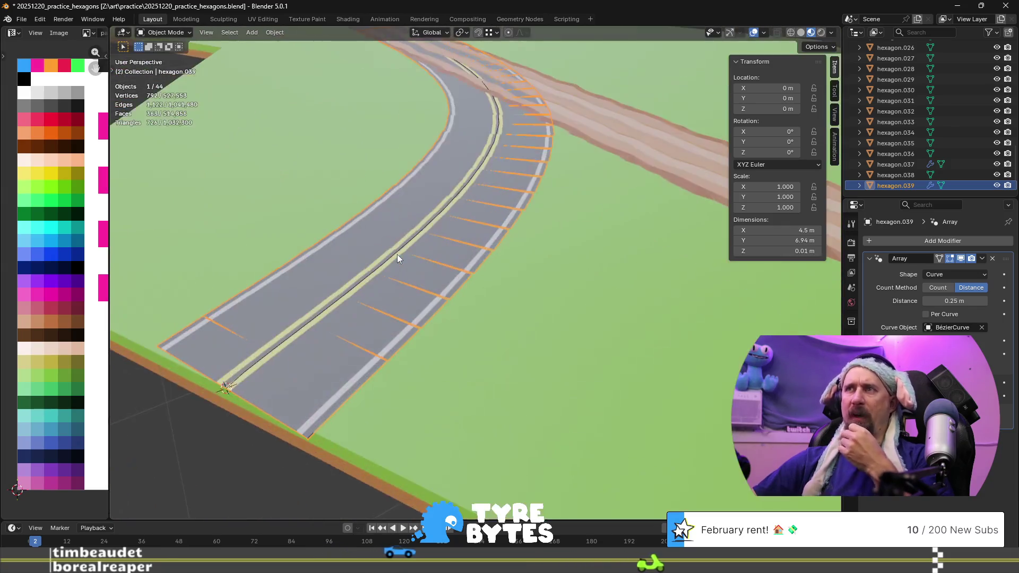
scroll(397, 257, down, 4)
mouse_move(374, 249)
middle_down()
mouse_move(390, 230)
mouse_move(480, 218)
mouse_move(510, 168)
middle_up()
scroll(508, 179, up, 3)
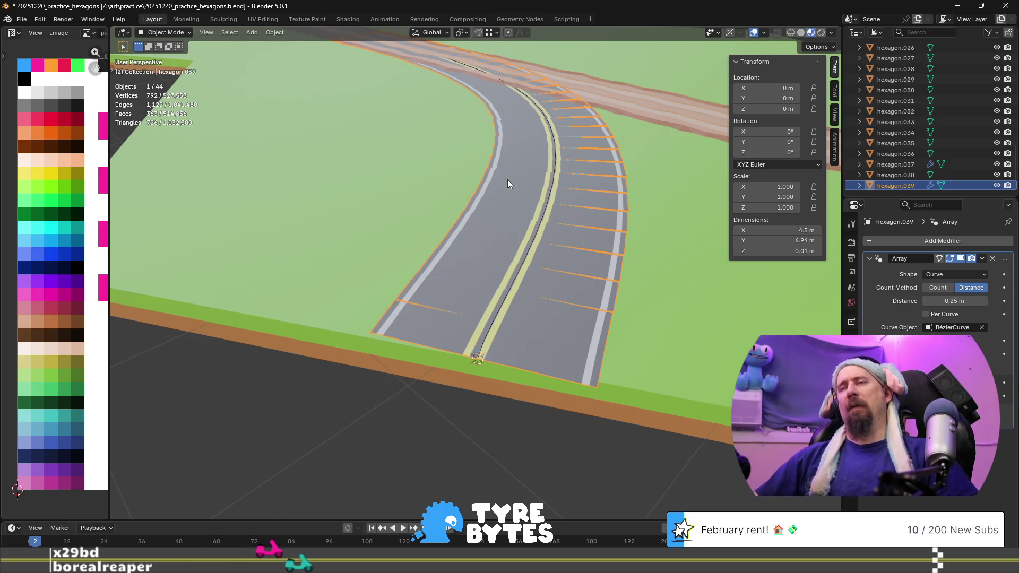
Frame the selected road object in the viewport, then switch to the Chrome window
scroll(460, 278, down, 2)
middle_drag(501, 356, 506, 333)
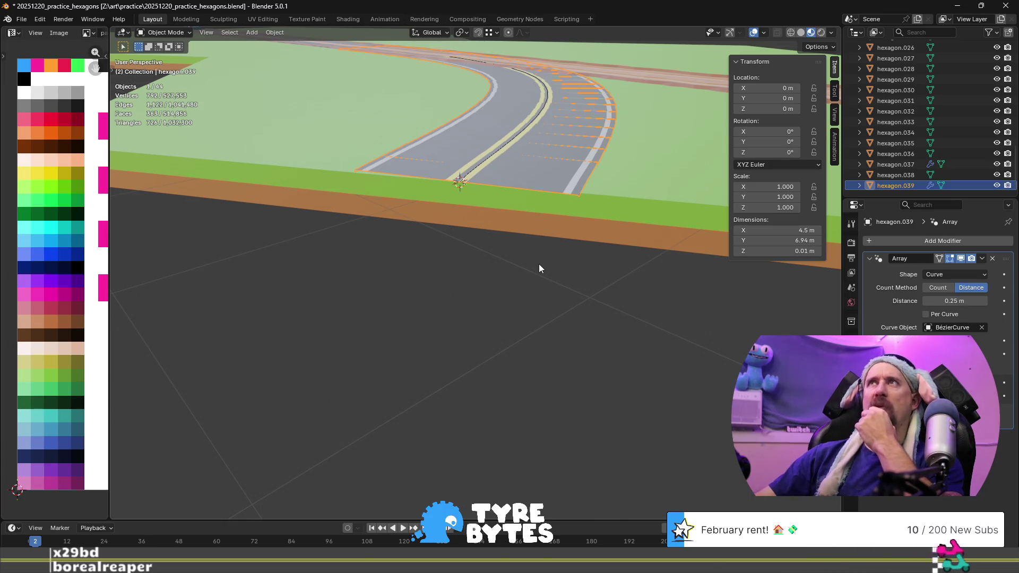
key(KP_Decimal)
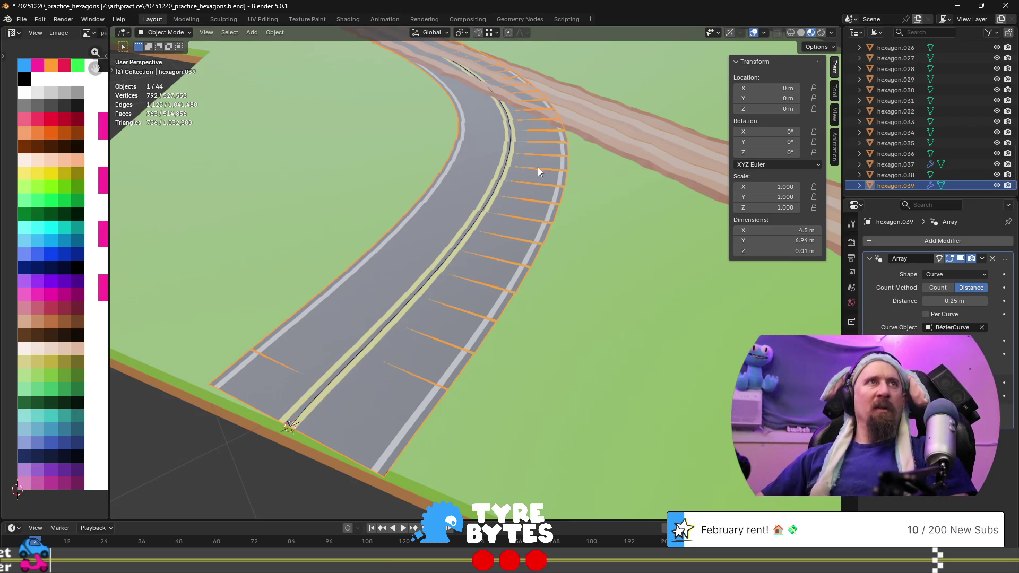
key(alt+Tab)
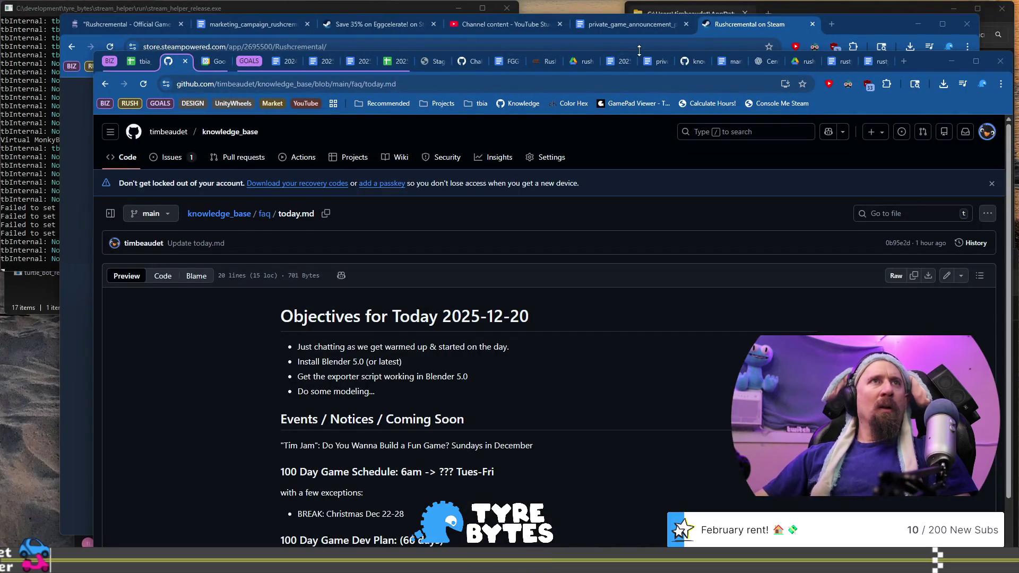
Look through the brainstorming, press release, and git tricks tabs
click(619, 63)
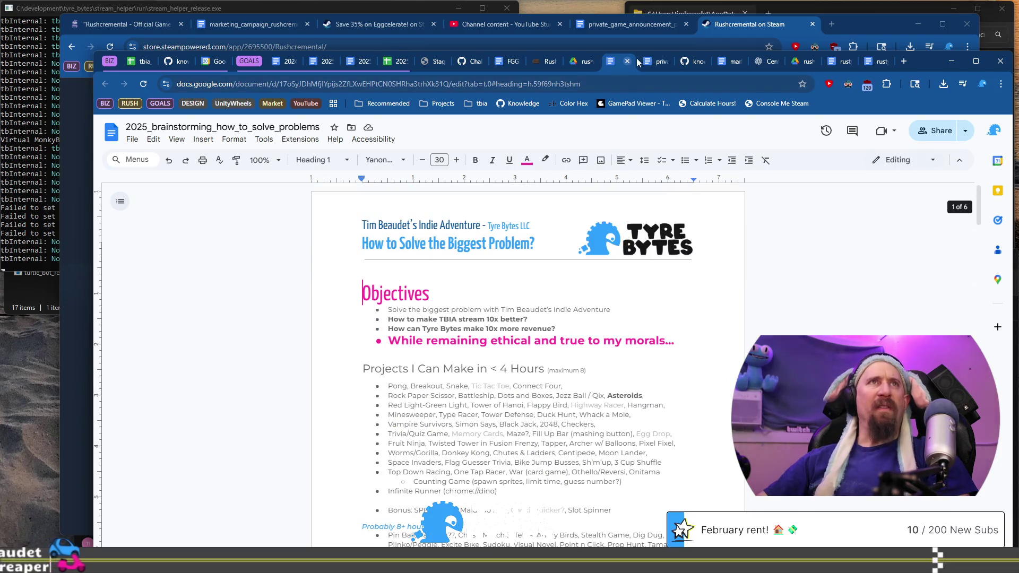
click(655, 61)
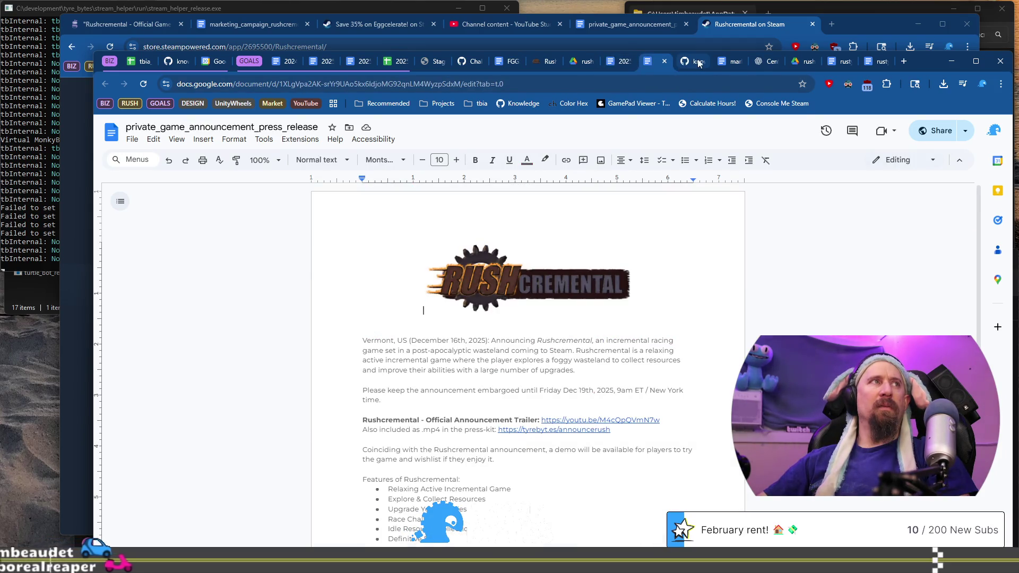
click(725, 63)
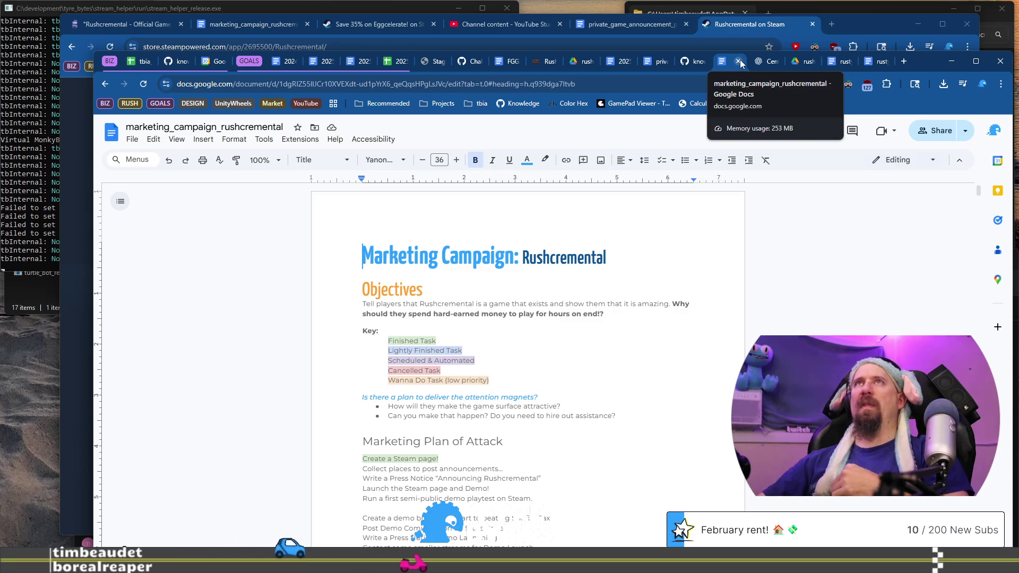
click(703, 61)
Close the git tricks, marketing, ChatGPT, Drive, scratch pad, design, and other tabs, leaving the FGGS document open
click(702, 61)
click(702, 62)
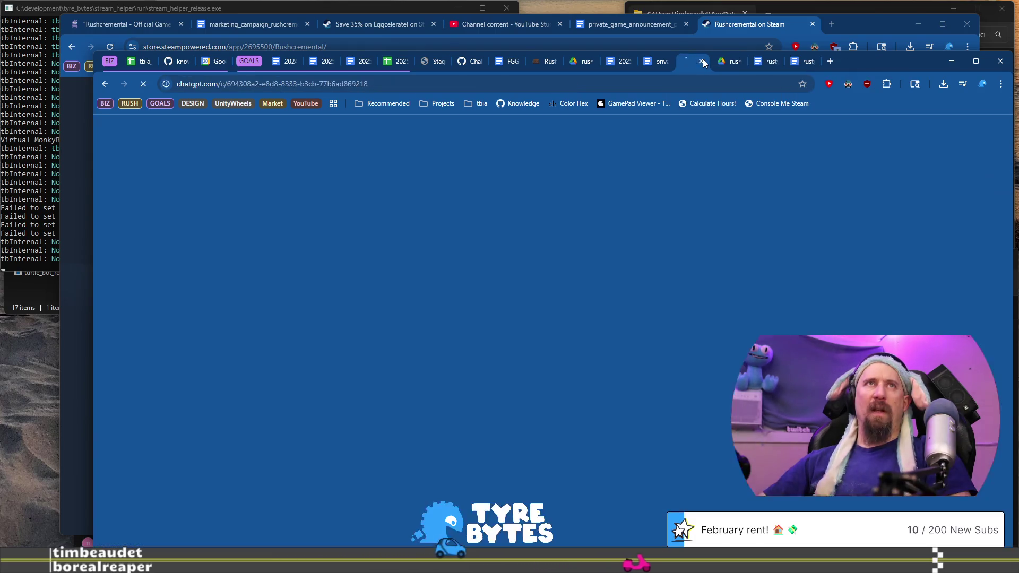
click(703, 62)
click(702, 62)
click(702, 62)
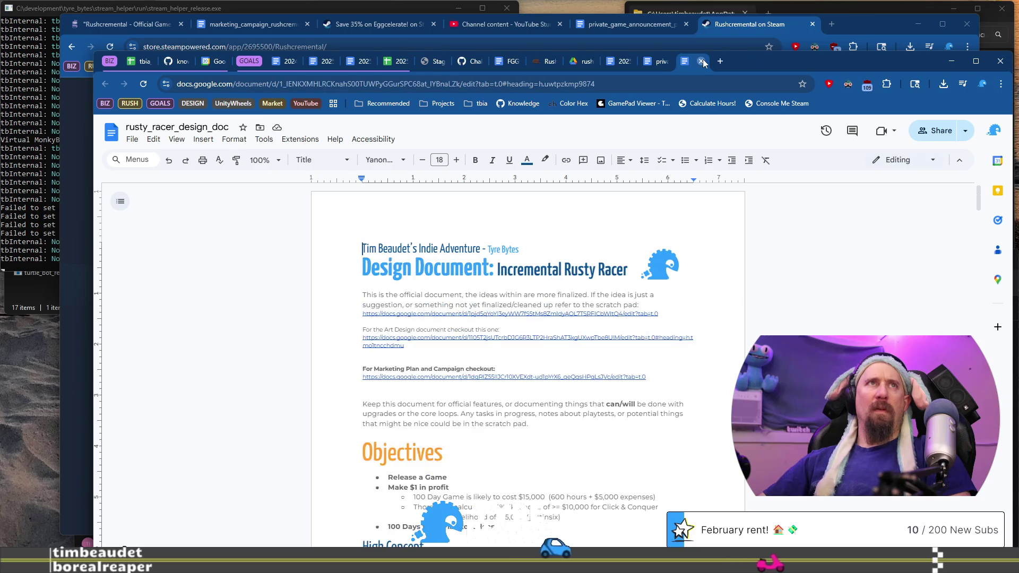
click(703, 61)
click(703, 62)
click(703, 62)
click(702, 61)
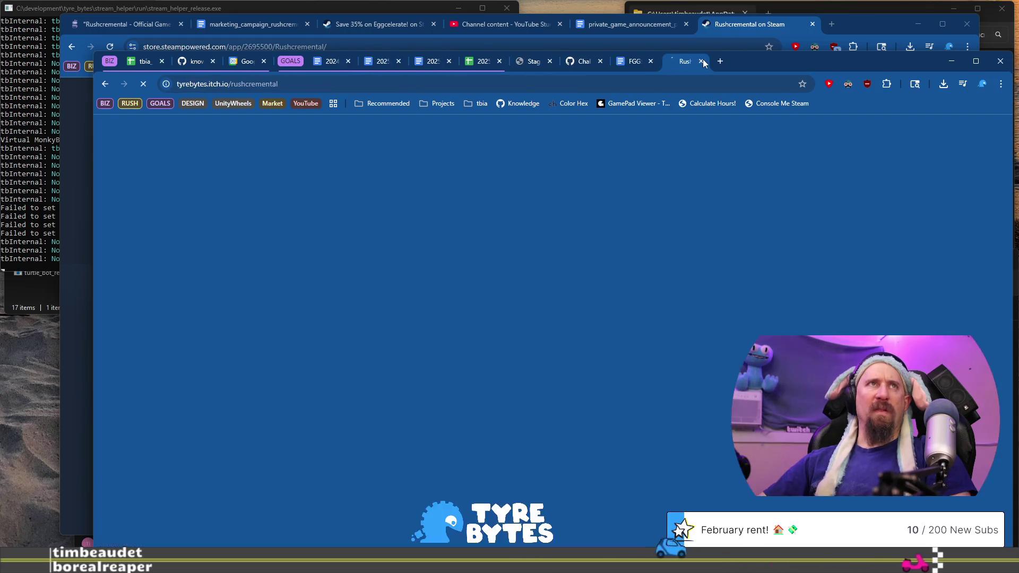
click(702, 62)
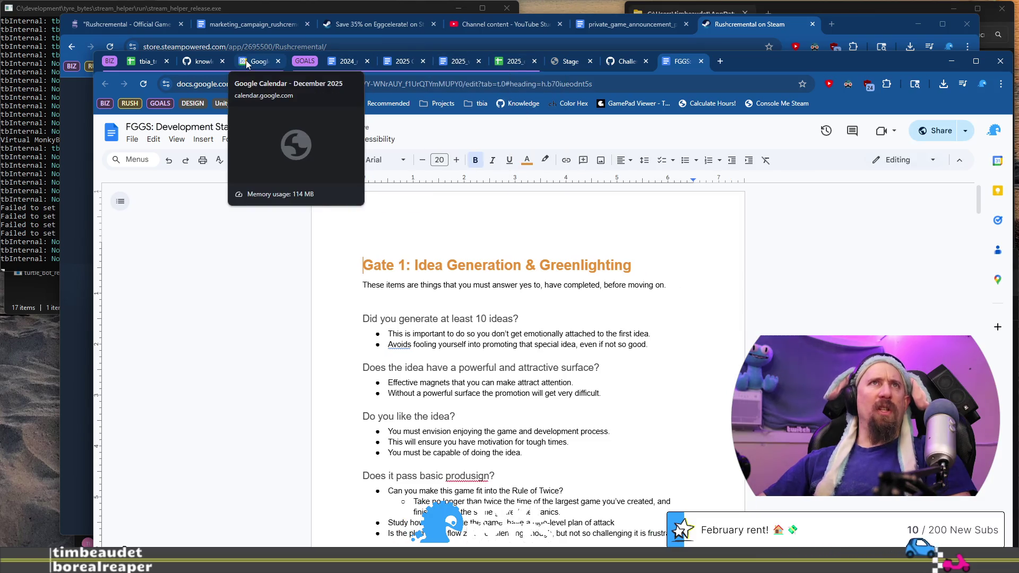
Open Google Drive in a new tab and search it for 'pedago'
key(ctrl+t)
text(dr')
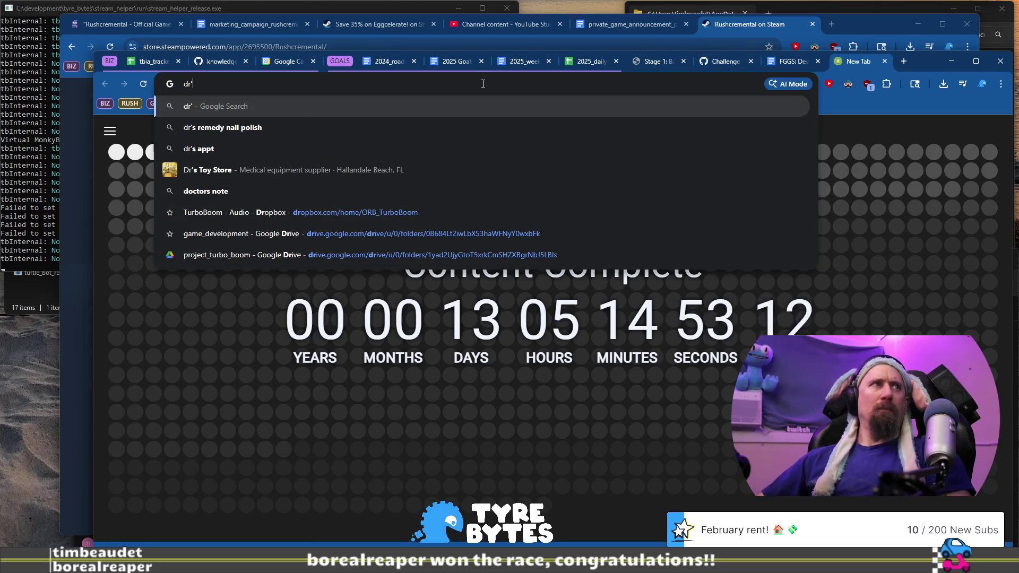
text(-=)
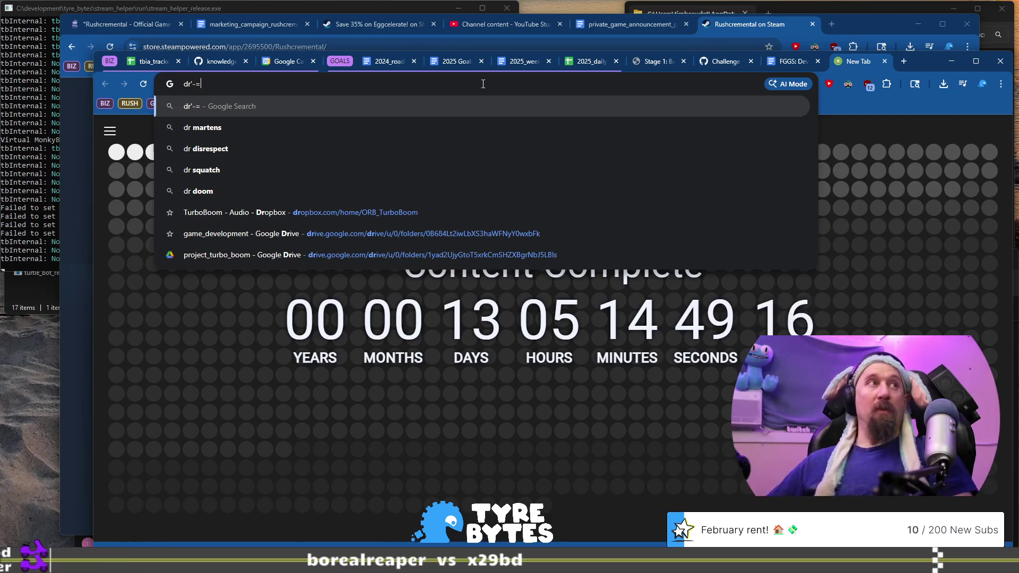
key(BackSpace)
key(BackSpace)
key(BackSpace)
text(iv)
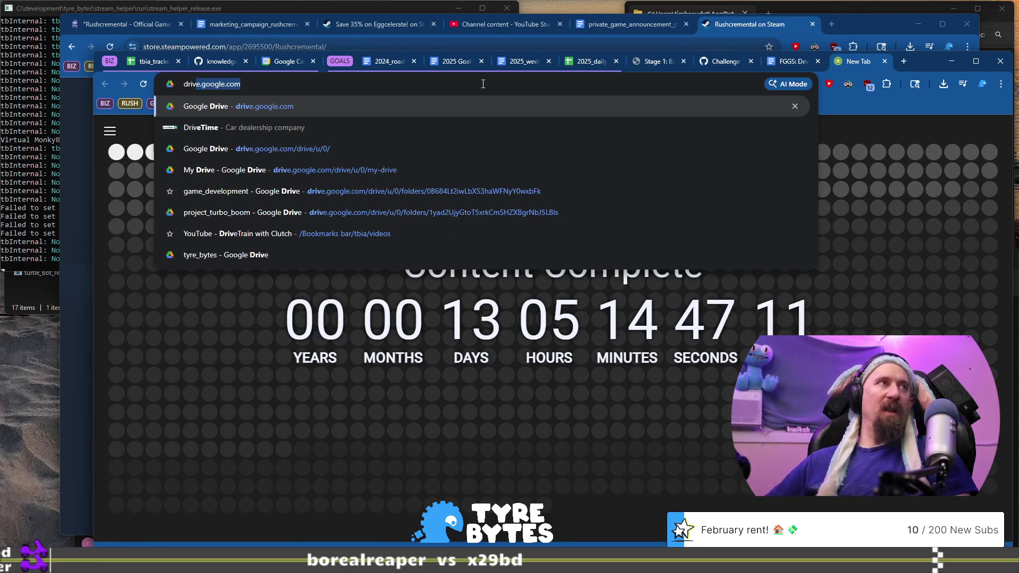
key(Return)
click(336, 128)
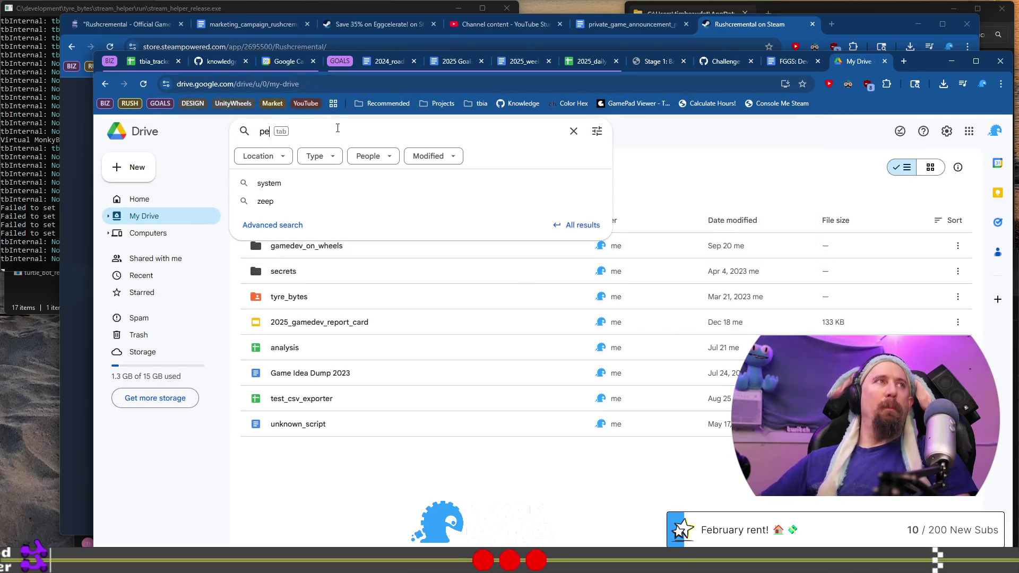
text(dg)
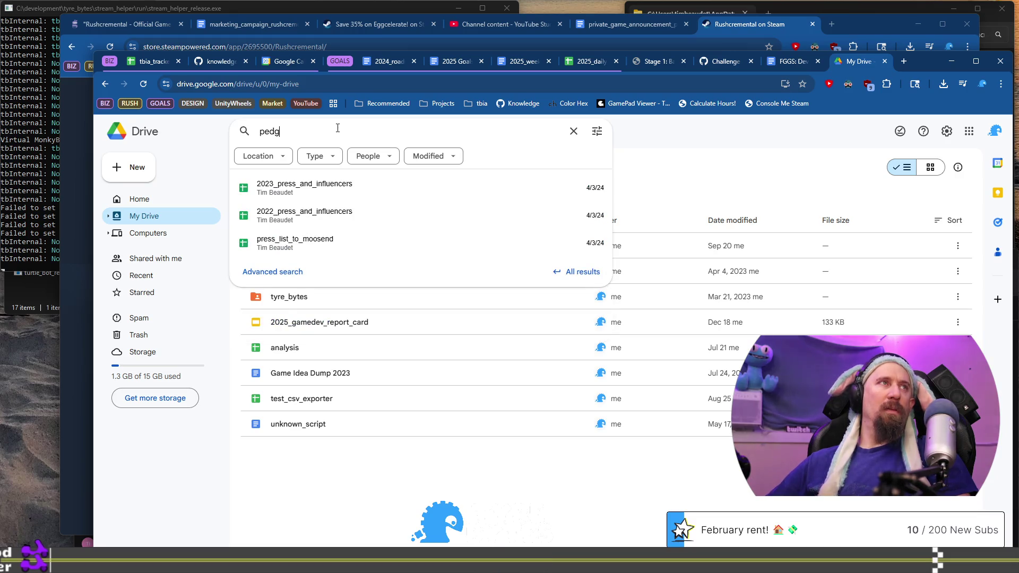
key(BackSpace)
text(ago)
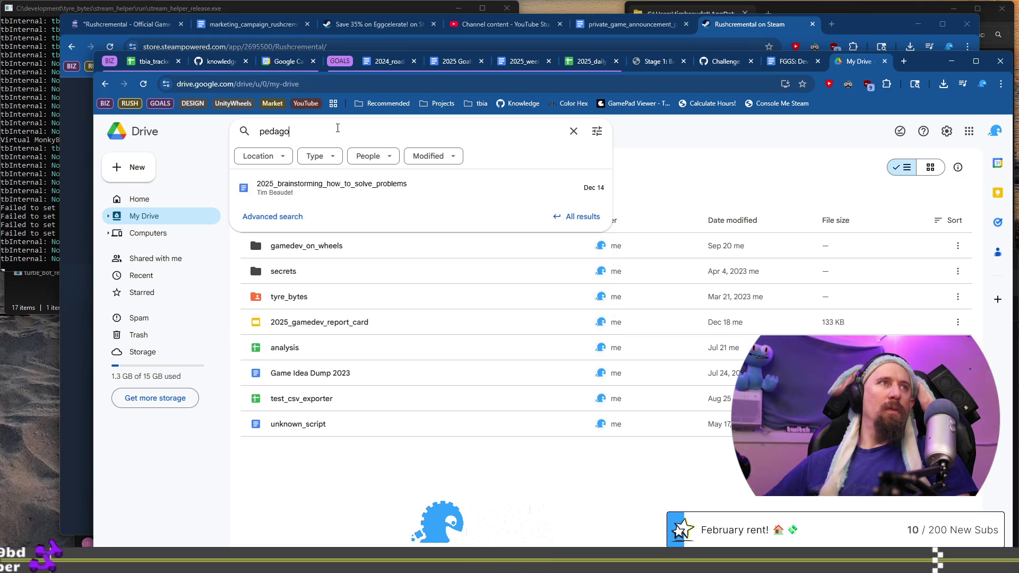
Open the 2025_brainstorming_how_to_solve_problems document and scroll through it
click(368, 194)
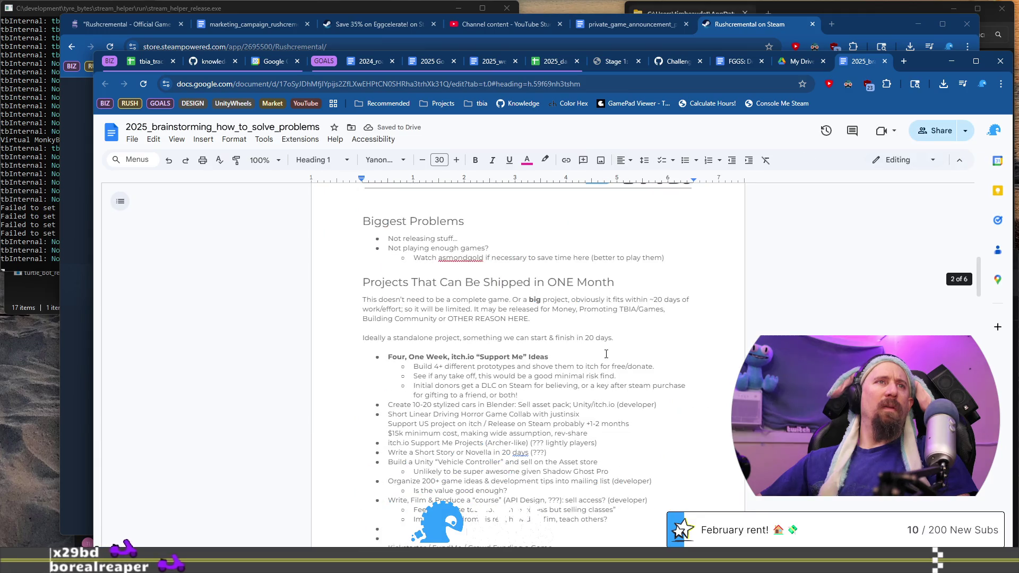
scroll(606, 353, down, 10)
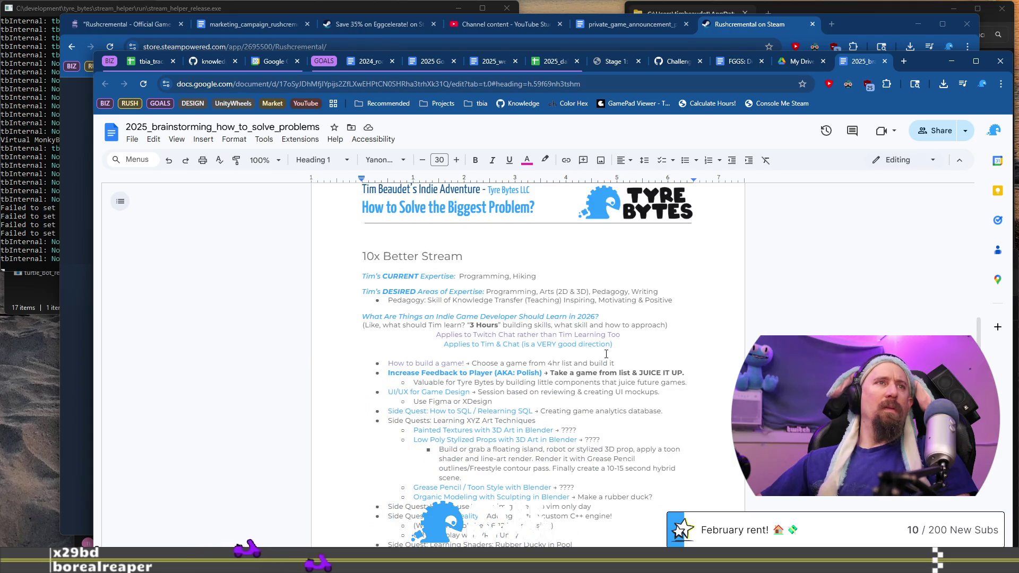
scroll(606, 354, down, 10)
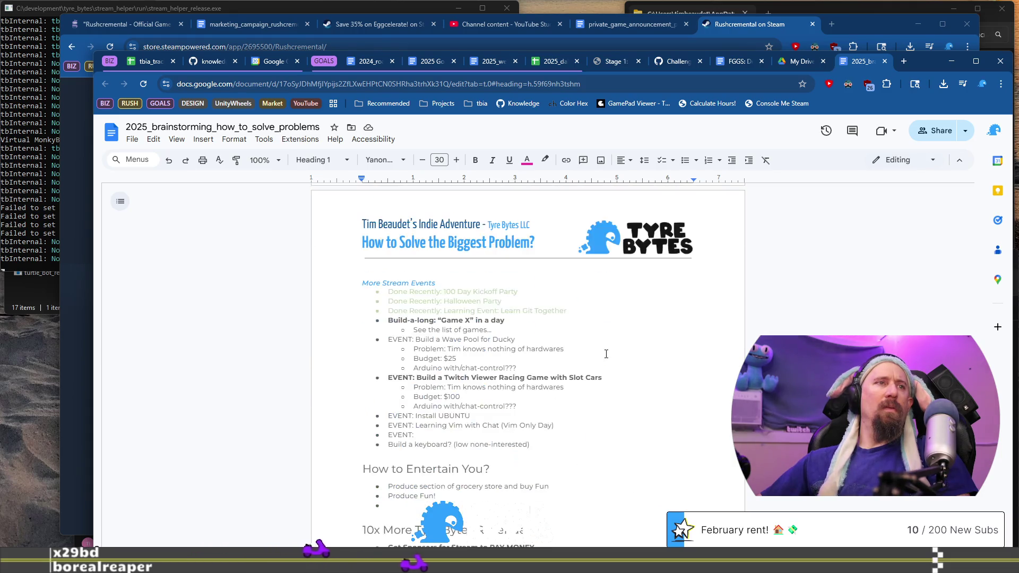
scroll(606, 354, down, 10)
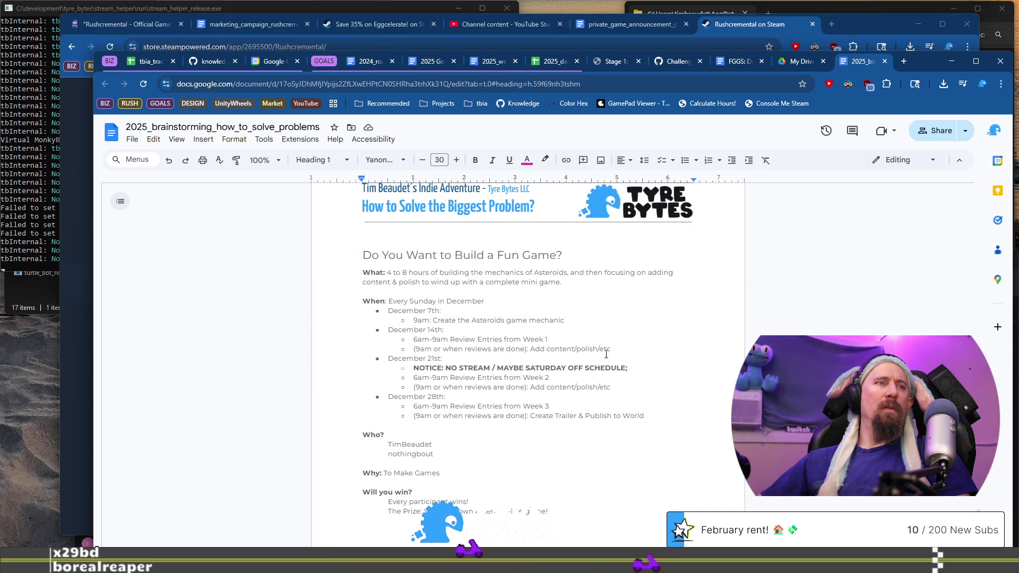
scroll(606, 354, up, 5)
Find 'peda' in the document and select the Pedagogy desired-expertise line
key(ctrl+f)
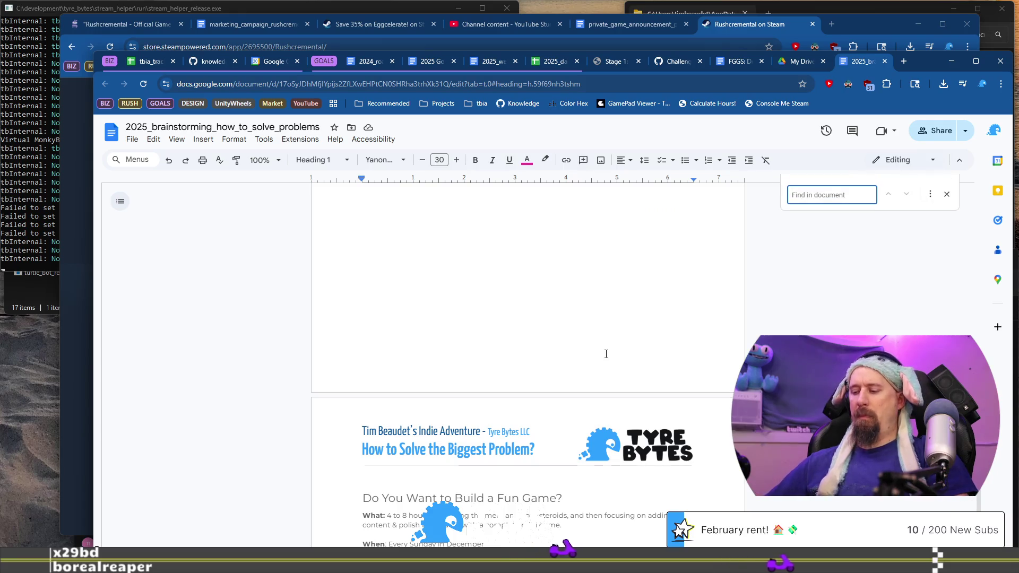
text(peda)
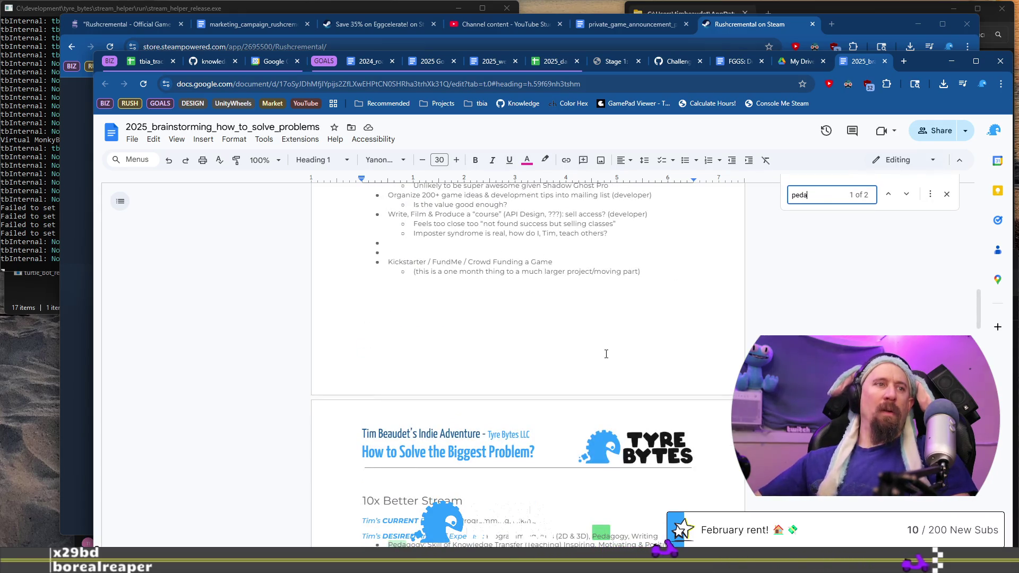
scroll(606, 354, down, 5)
click(540, 269)
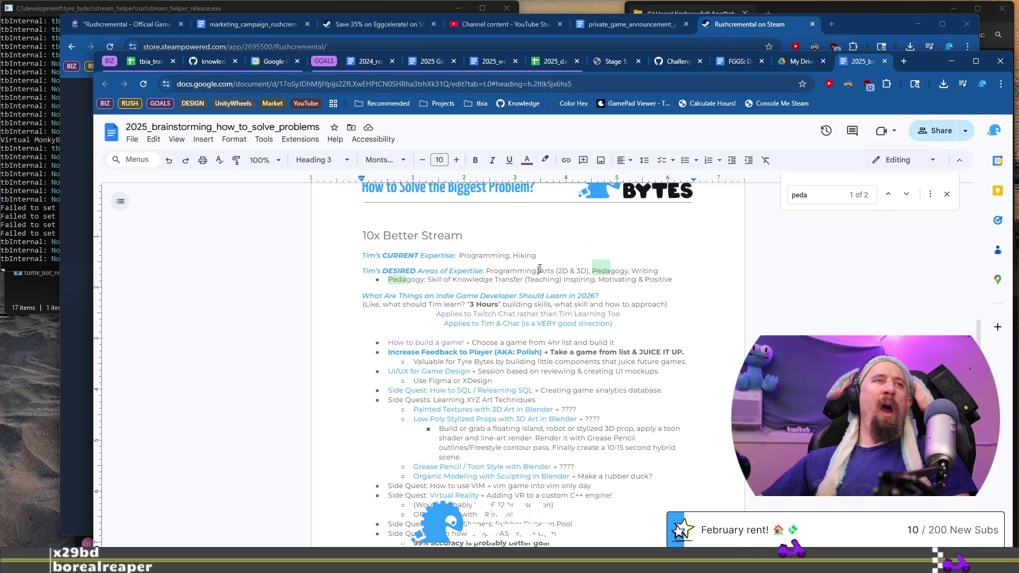
shift+drag(681, 279, 375, 280)
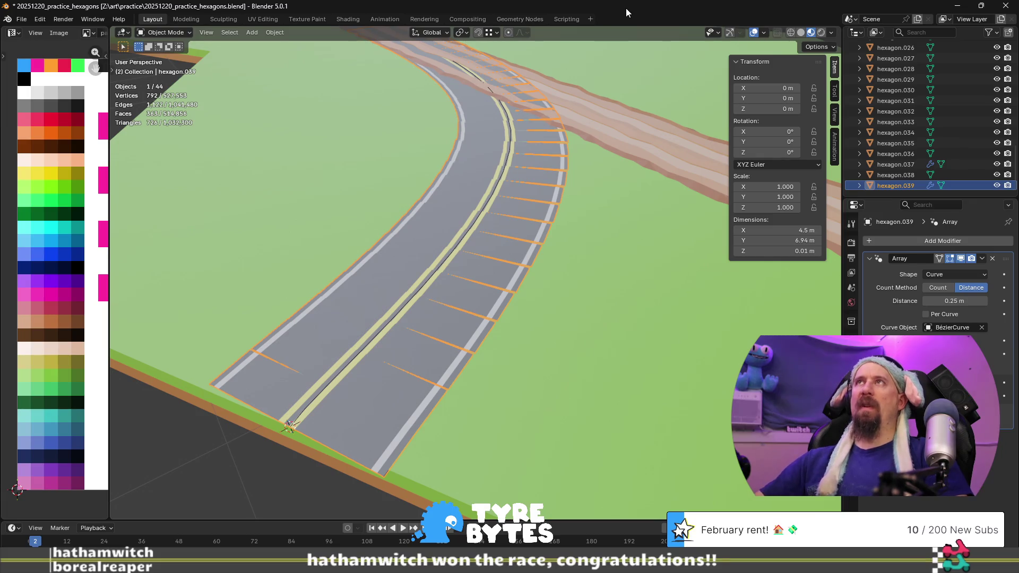
scroll(572, 274, up, 4)
middle_drag(572, 274, 512, 295)
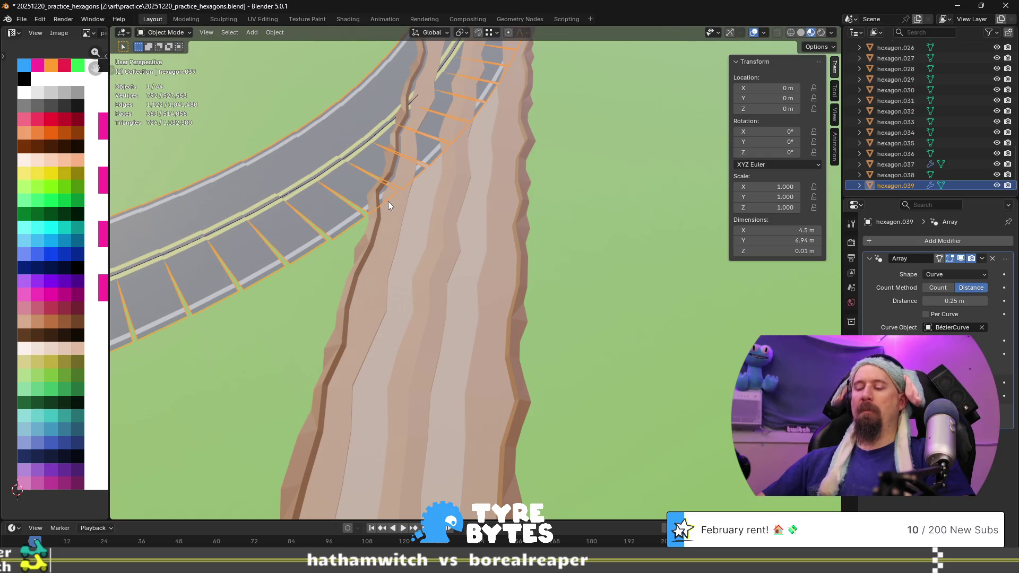
scroll(387, 202, down, 3)
mouse_move(387, 201)
middle_down()
mouse_move(376, 153)
mouse_move(386, 240)
mouse_move(568, 277)
mouse_move(417, 268)
middle_up()
scroll(416, 263, up, 2)
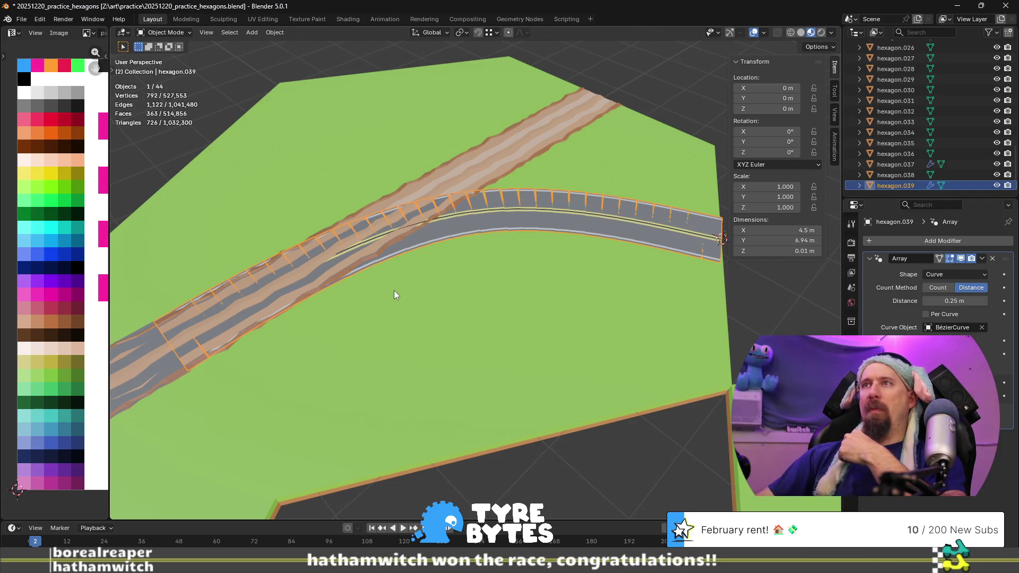
scroll(394, 290, up, 3)
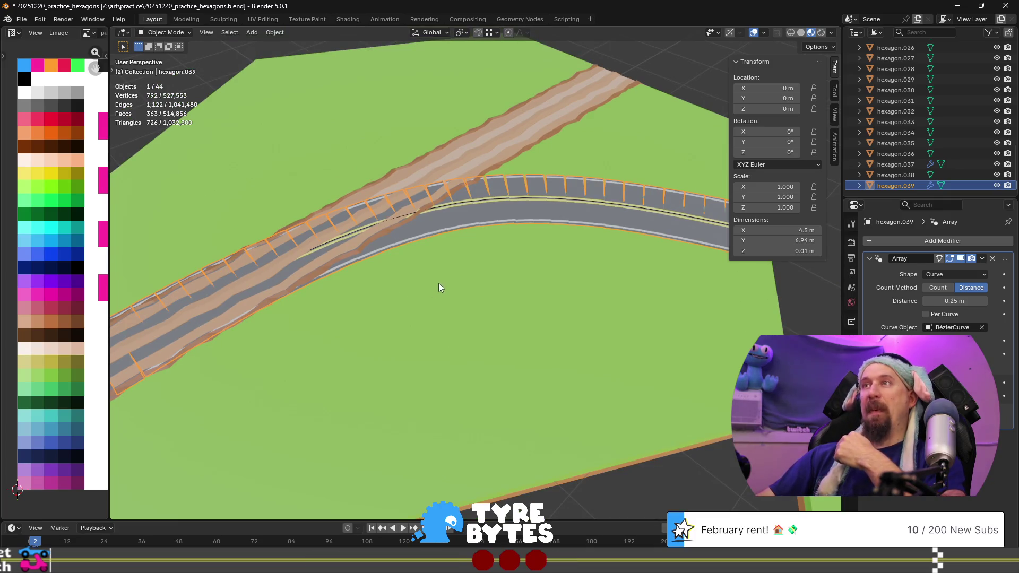
mouse_move(444, 281)
middle_down()
mouse_move(473, 250)
mouse_move(439, 271)
mouse_move(349, 228)
mouse_move(473, 310)
mouse_move(335, 323)
mouse_move(479, 312)
mouse_move(426, 323)
mouse_move(402, 294)
mouse_move(434, 306)
mouse_move(430, 322)
middle_up()
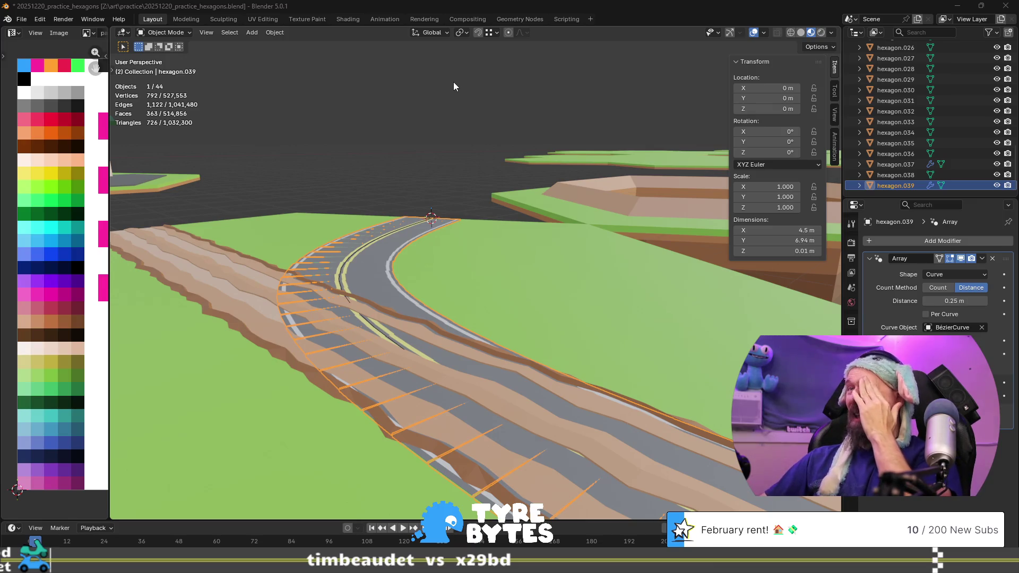
middle_drag(506, 307, 490, 348)
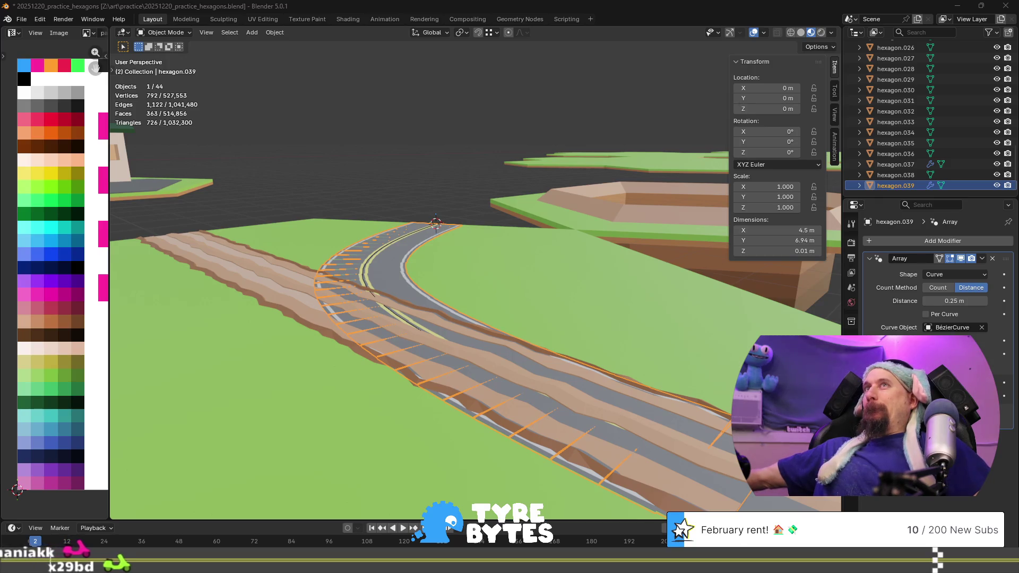
scroll(517, 347, up, 2)
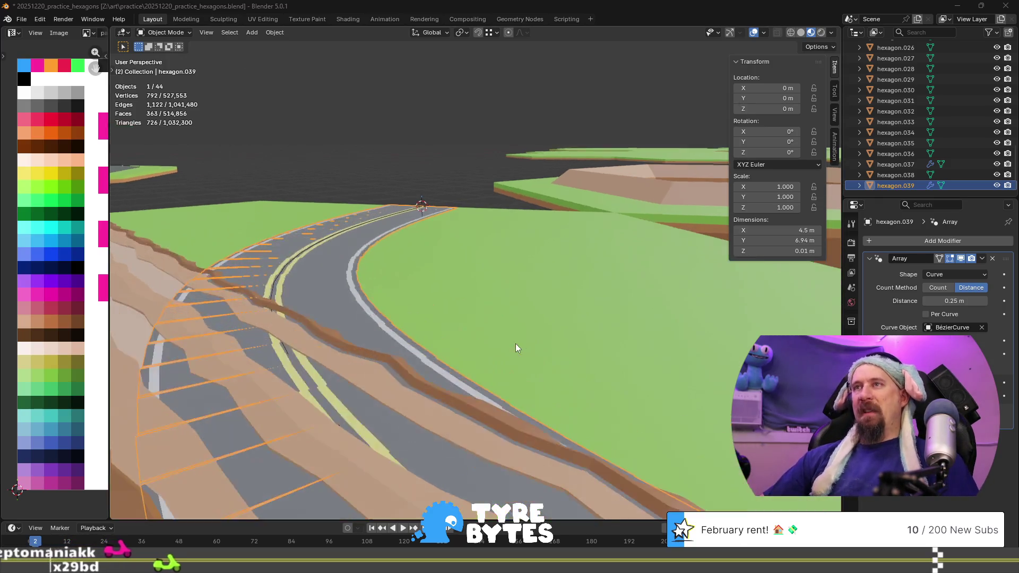
Orbit and zoom to a low angle looking along the road
scroll(515, 343, down, 5)
scroll(530, 328, up, 4)
mouse_move(434, 241)
middle_down()
mouse_move(427, 227)
mouse_move(434, 241)
middle_up()
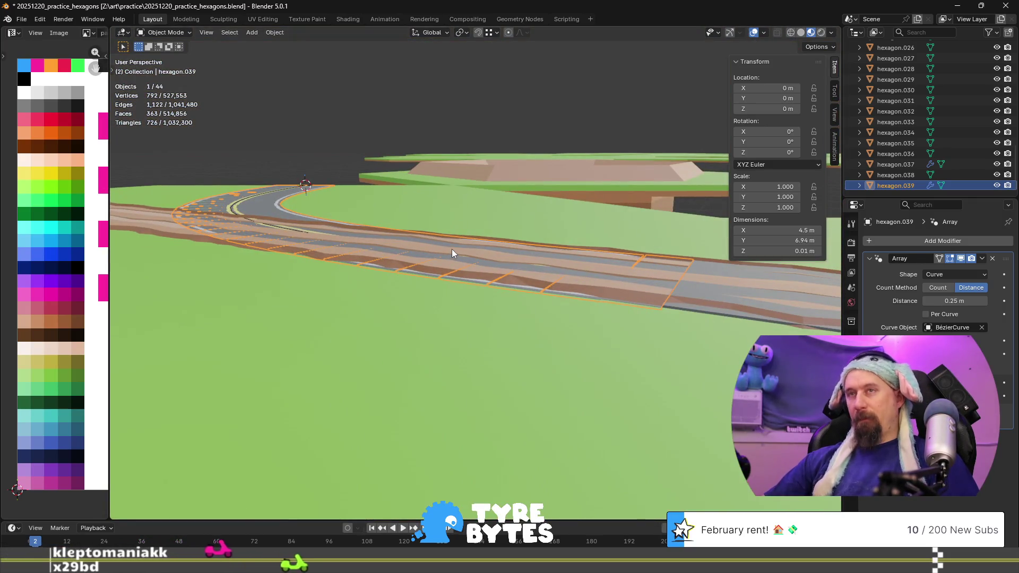
scroll(453, 228, up, 1)
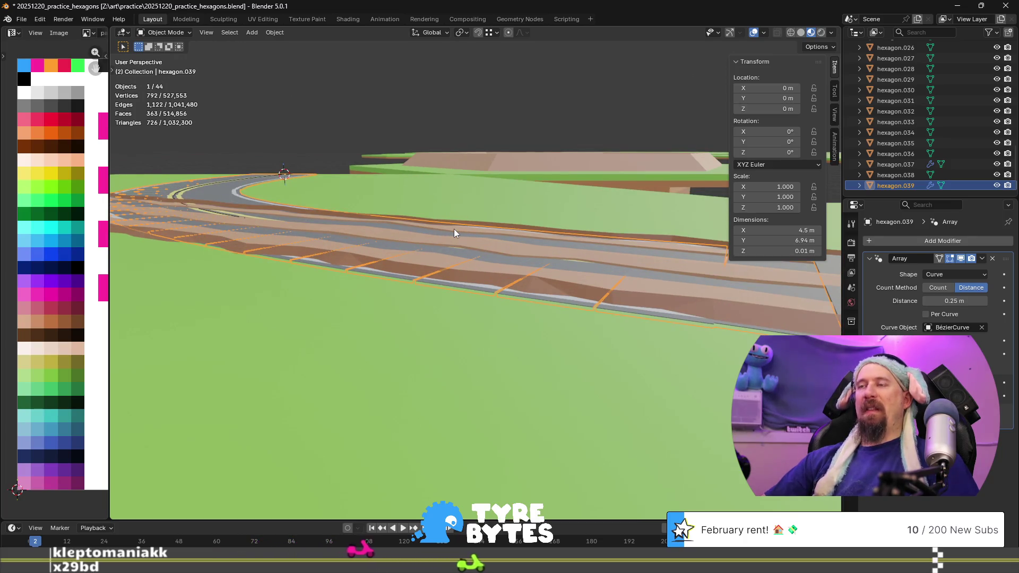
scroll(475, 220, up, 4)
scroll(476, 221, down, 3)
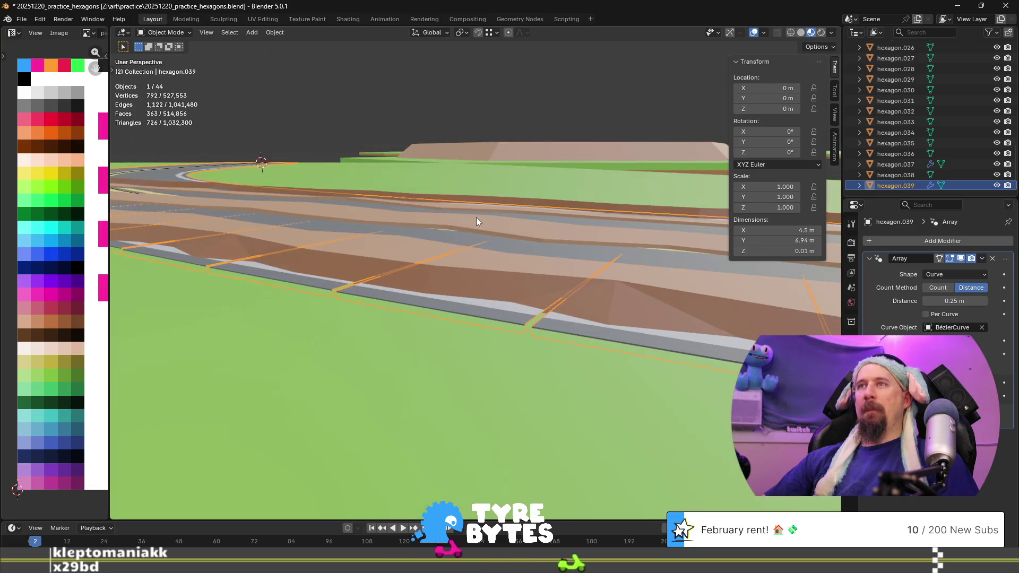
scroll(473, 221, down, 2)
scroll(453, 229, down, 2)
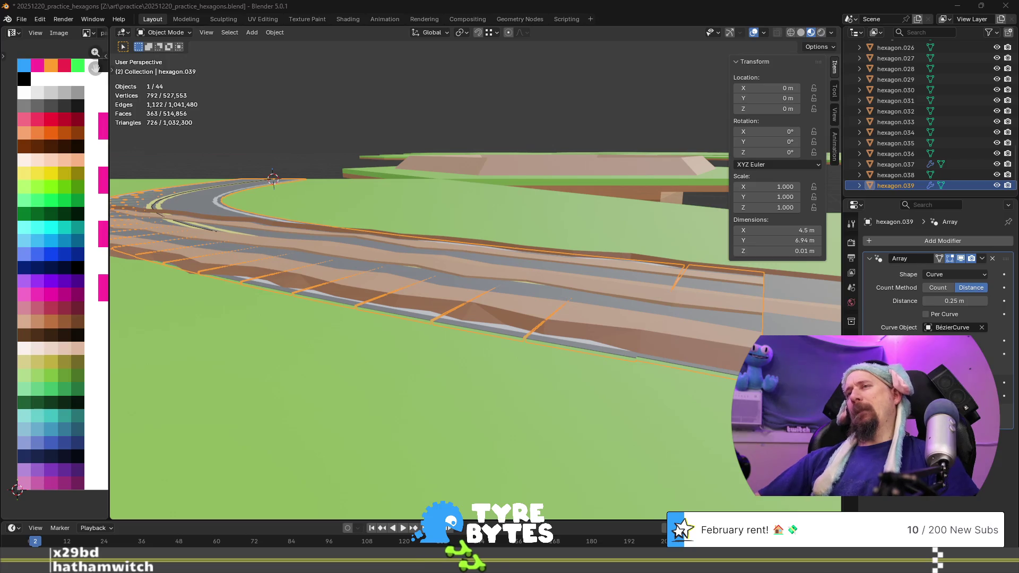
scroll(472, 303, down, 5)
scroll(474, 301, up, 4)
Reorient the view across the curved road and hexagon tiles, then bring up the Add Modifier list
mouse_move(475, 298)
middle_down()
mouse_move(423, 354)
mouse_move(445, 356)
middle_up()
mouse_move(356, 364)
middle_down()
mouse_move(382, 337)
mouse_move(461, 336)
middle_up()
scroll(473, 363, up, 3)
mouse_move(432, 397)
middle_down()
mouse_move(390, 402)
mouse_move(446, 323)
middle_up()
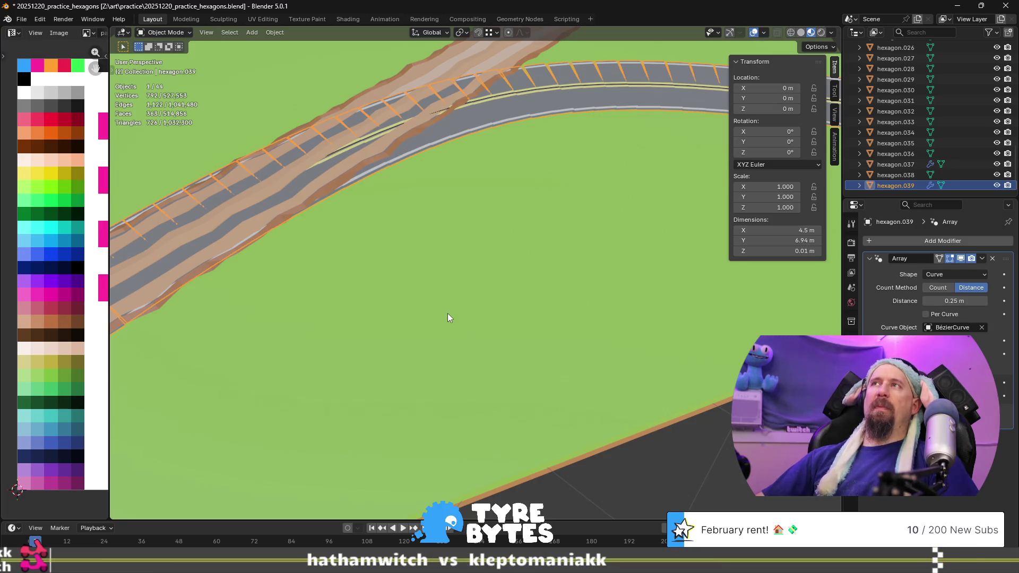
scroll(447, 313, down, 5)
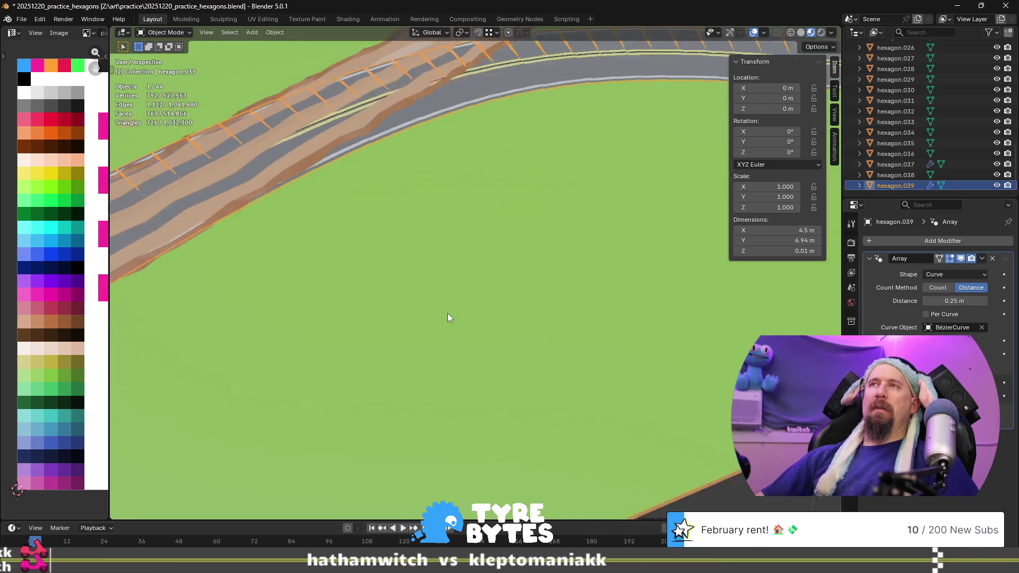
scroll(438, 311, down, 2)
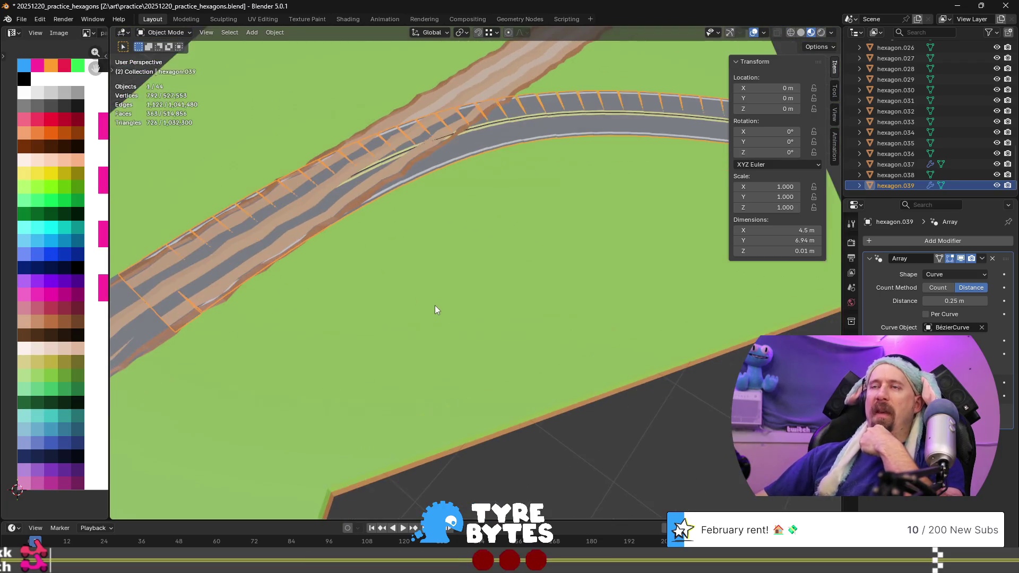
mouse_move(378, 285)
middle_down()
mouse_move(433, 274)
mouse_move(447, 323)
middle_up()
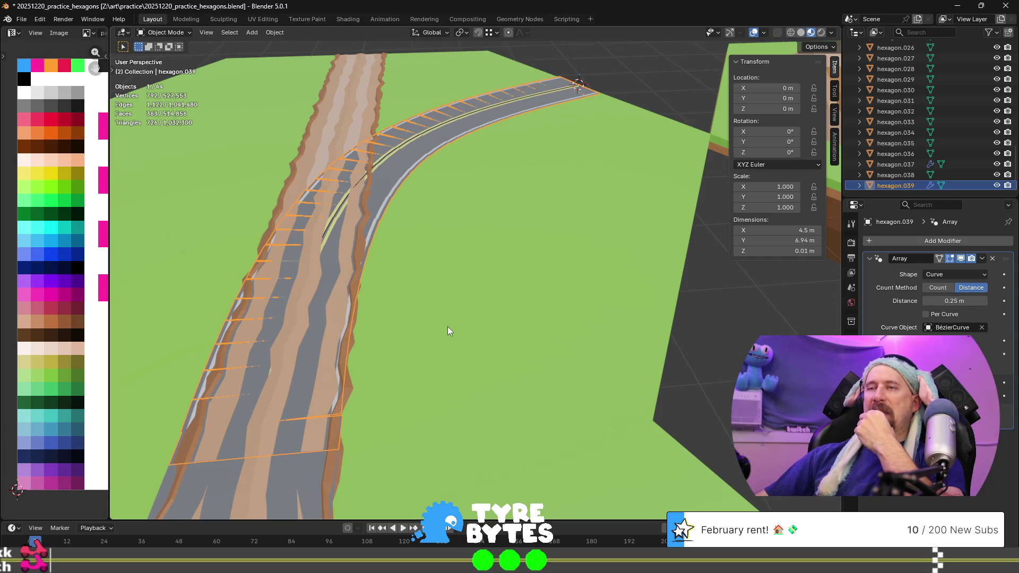
mouse_move(434, 288)
middle_down()
mouse_move(587, 316)
mouse_move(557, 352)
mouse_move(543, 347)
middle_up()
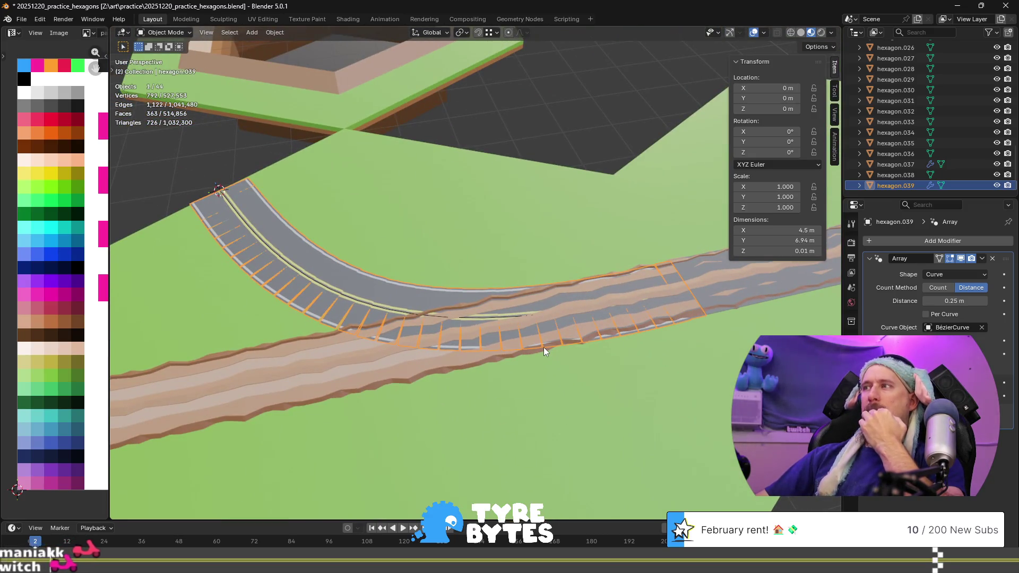
middle_drag(637, 372, 661, 365)
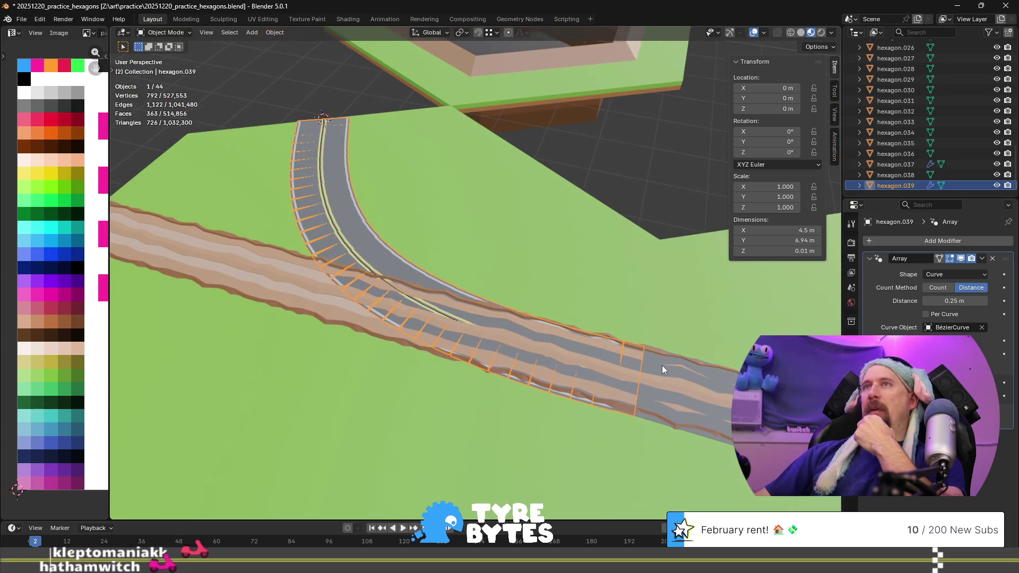
mouse_move(535, 227)
middle_down()
mouse_move(425, 247)
mouse_move(290, 220)
mouse_move(477, 259)
mouse_move(455, 245)
mouse_move(491, 269)
mouse_move(542, 264)
middle_up()
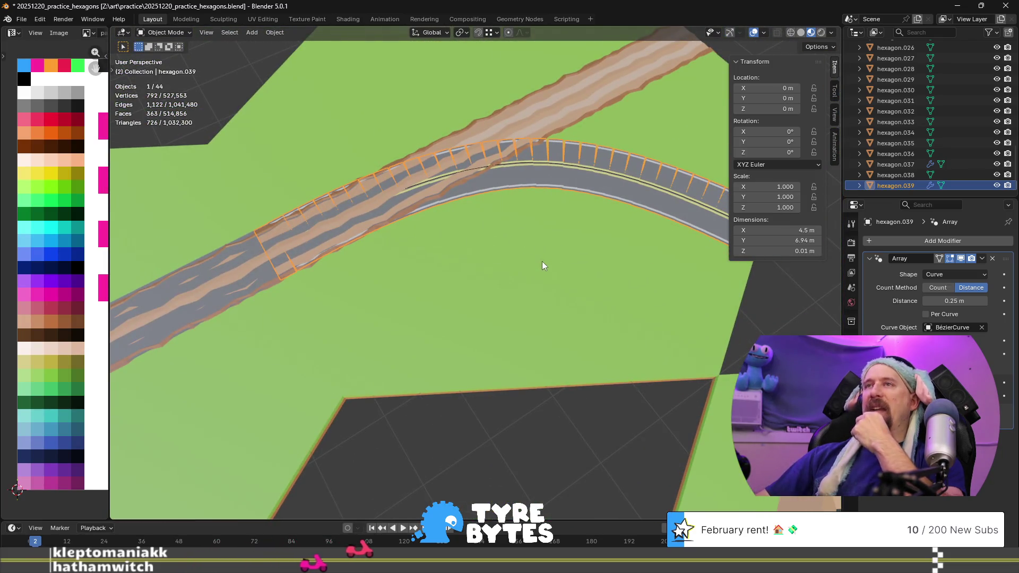
mouse_move(607, 167)
middle_down()
mouse_move(629, 215)
mouse_move(622, 220)
mouse_move(473, 187)
mouse_move(425, 209)
middle_up()
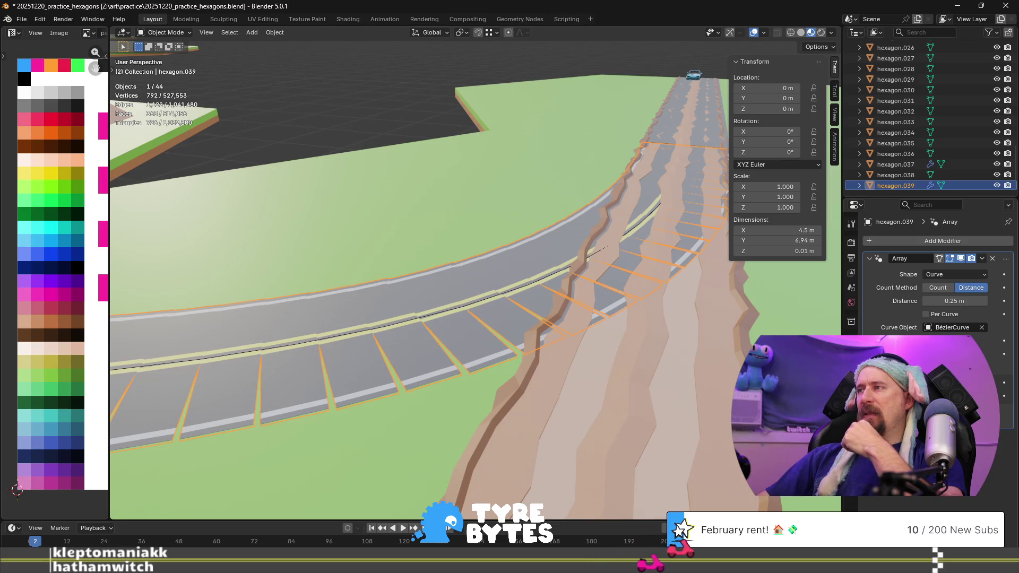
click(870, 242)
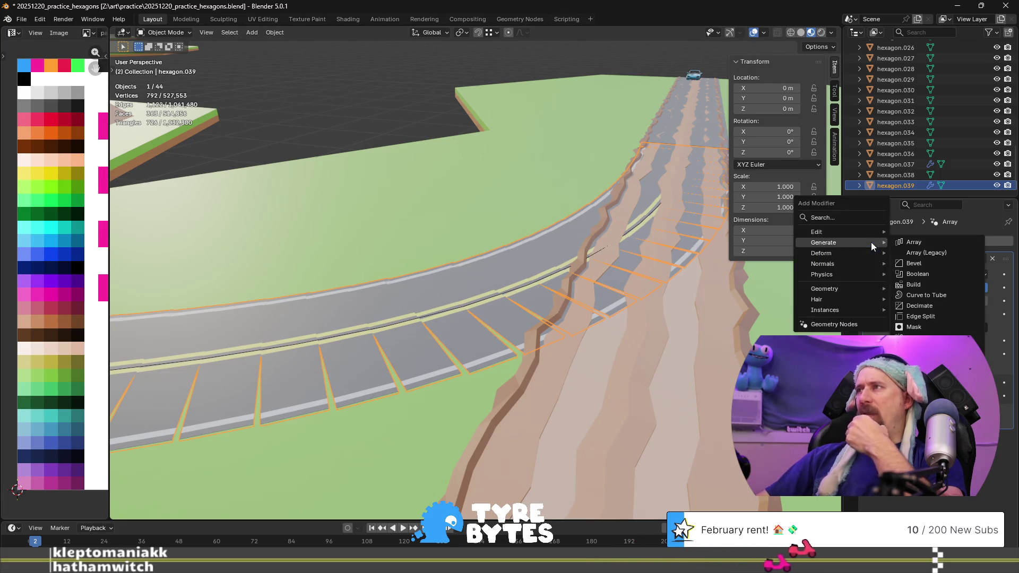
Add a Curve deform modifier to hexagon.039 after its Array modifier
mouse_move(858, 241)
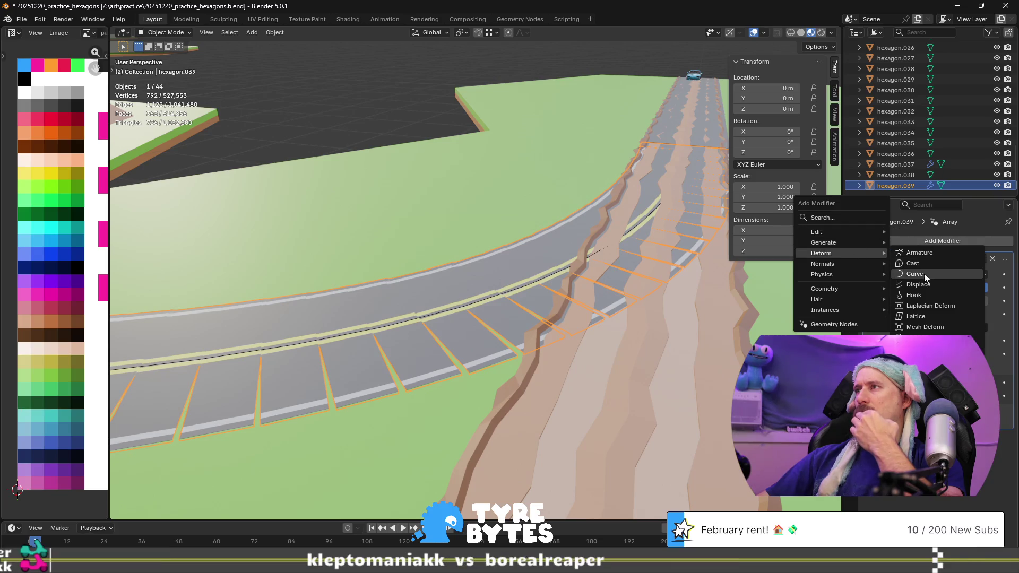
click(924, 273)
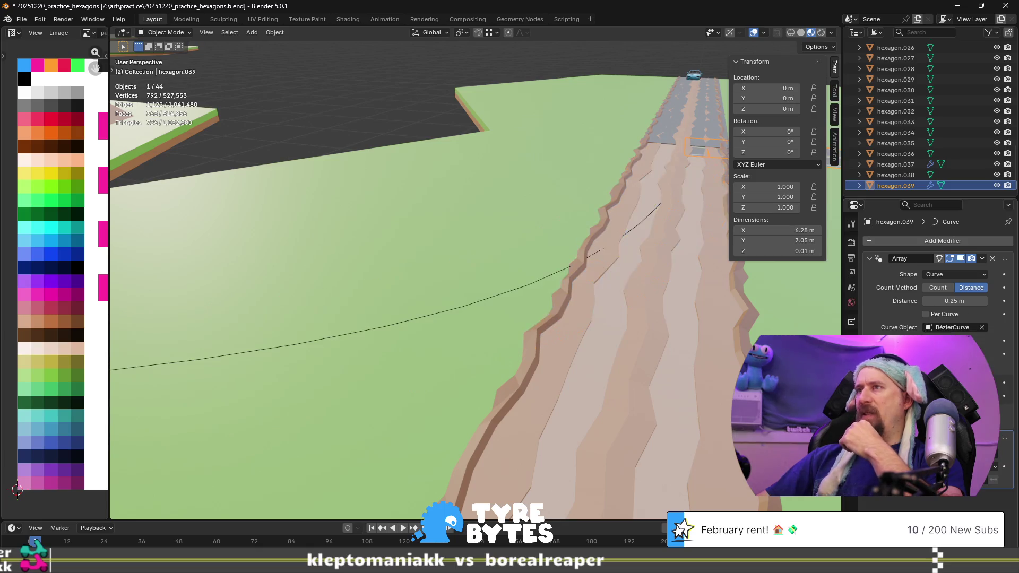
scroll(485, 382, down, 5)
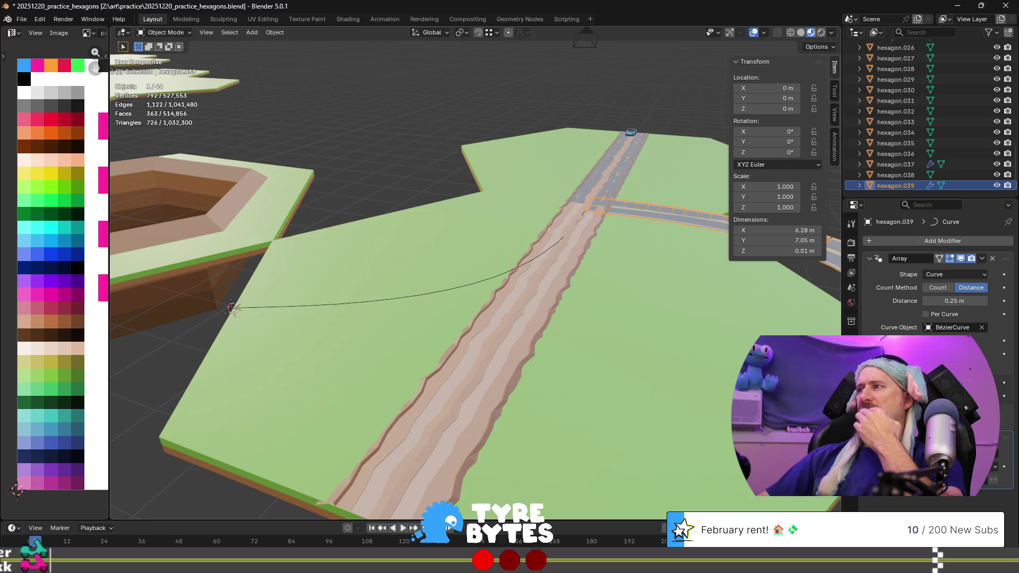
click(979, 466)
Try each Curve modifier deformation axis, settling on Z so the road arches upright
click(951, 500)
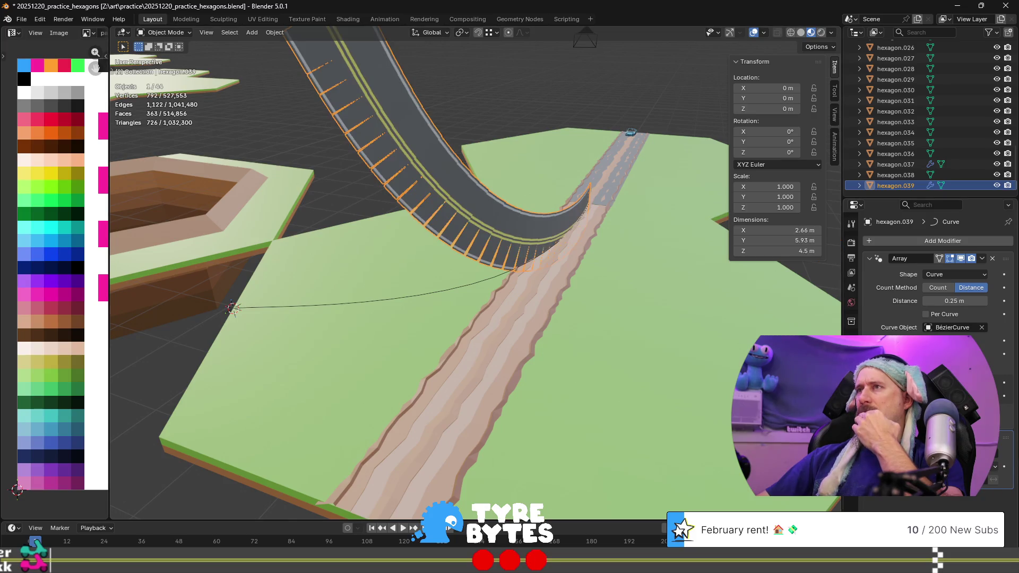
click(979, 466)
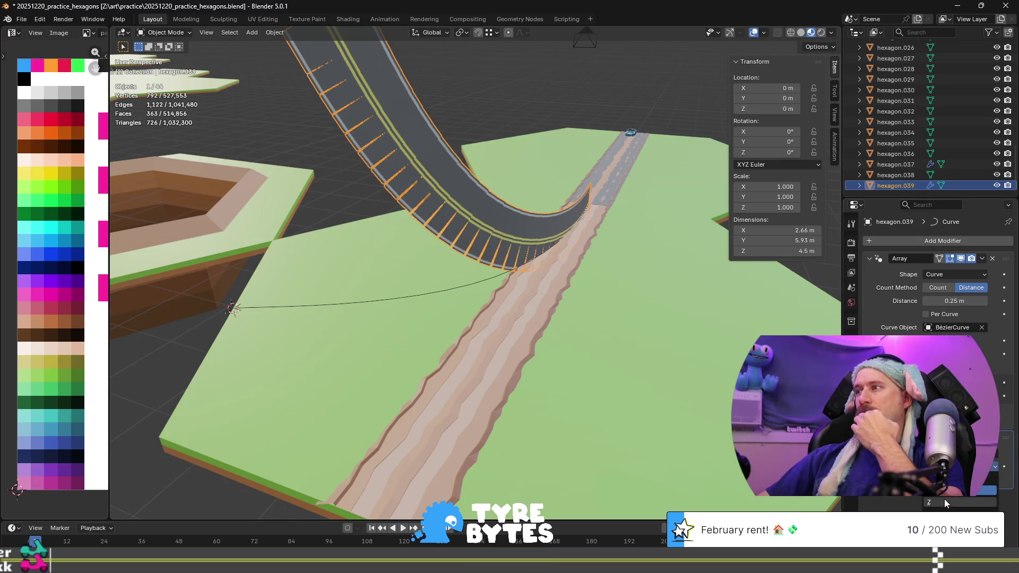
click(944, 503)
click(979, 466)
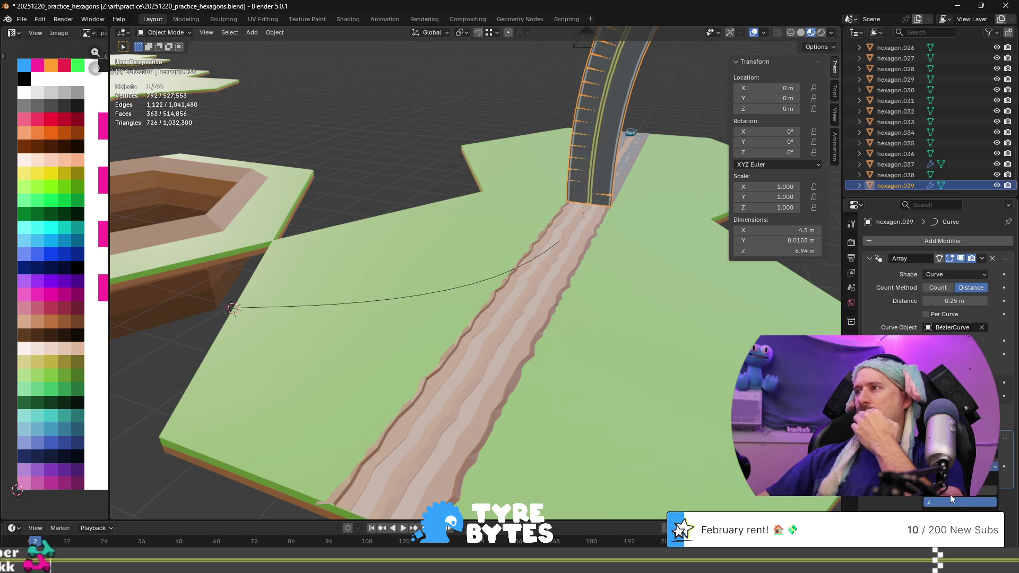
click(949, 508)
click(979, 466)
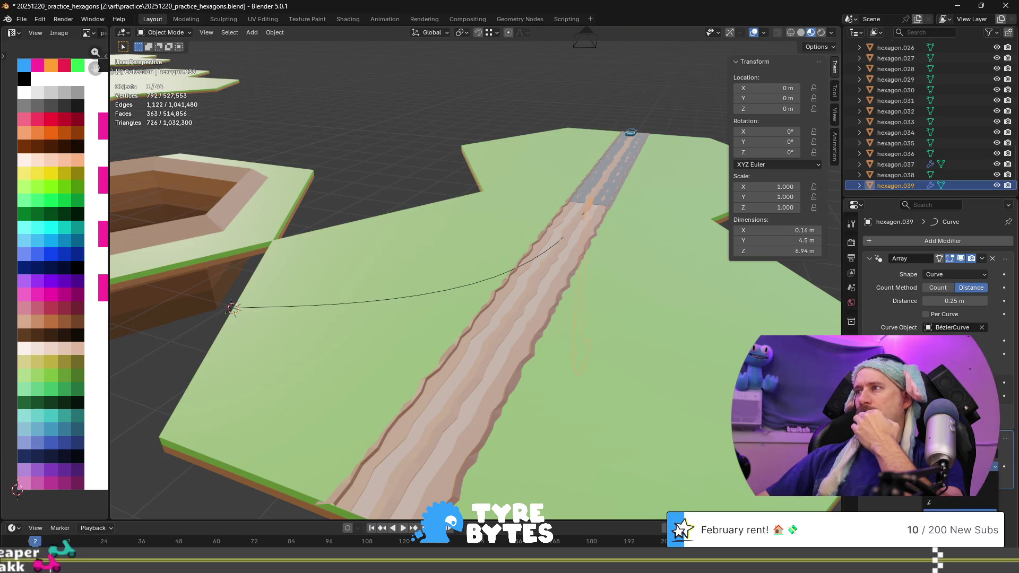
click(951, 499)
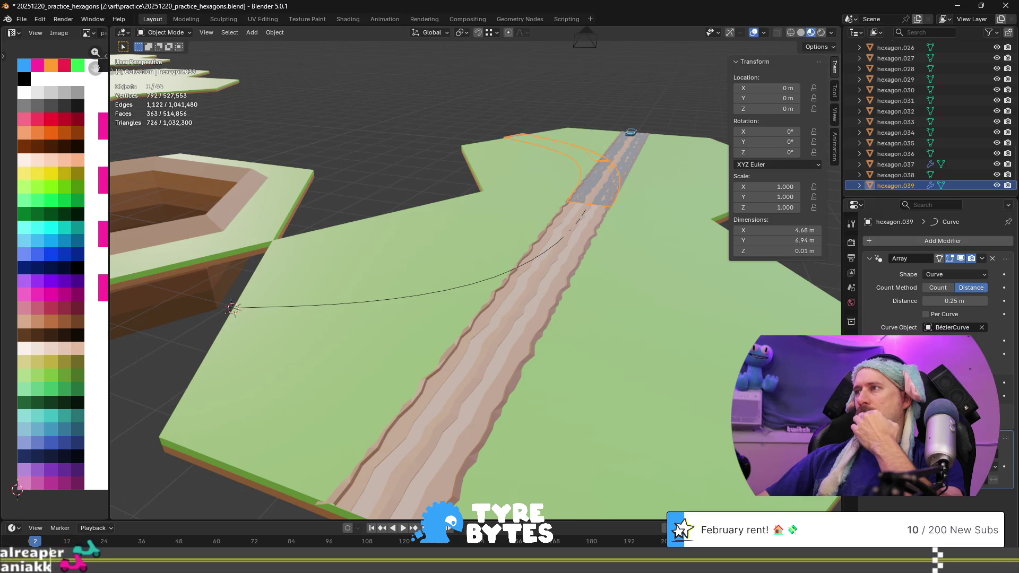
click(979, 466)
click(934, 502)
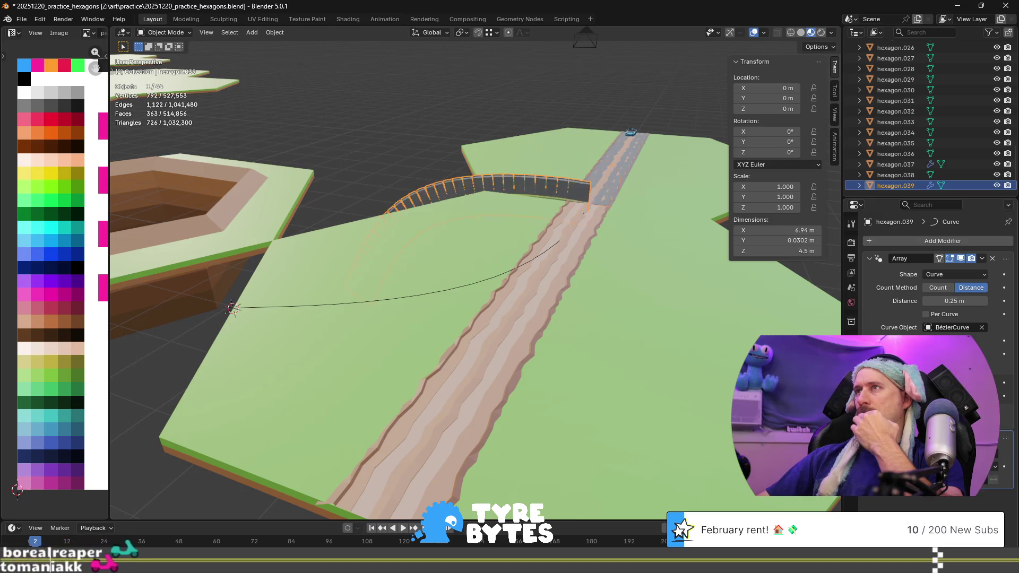